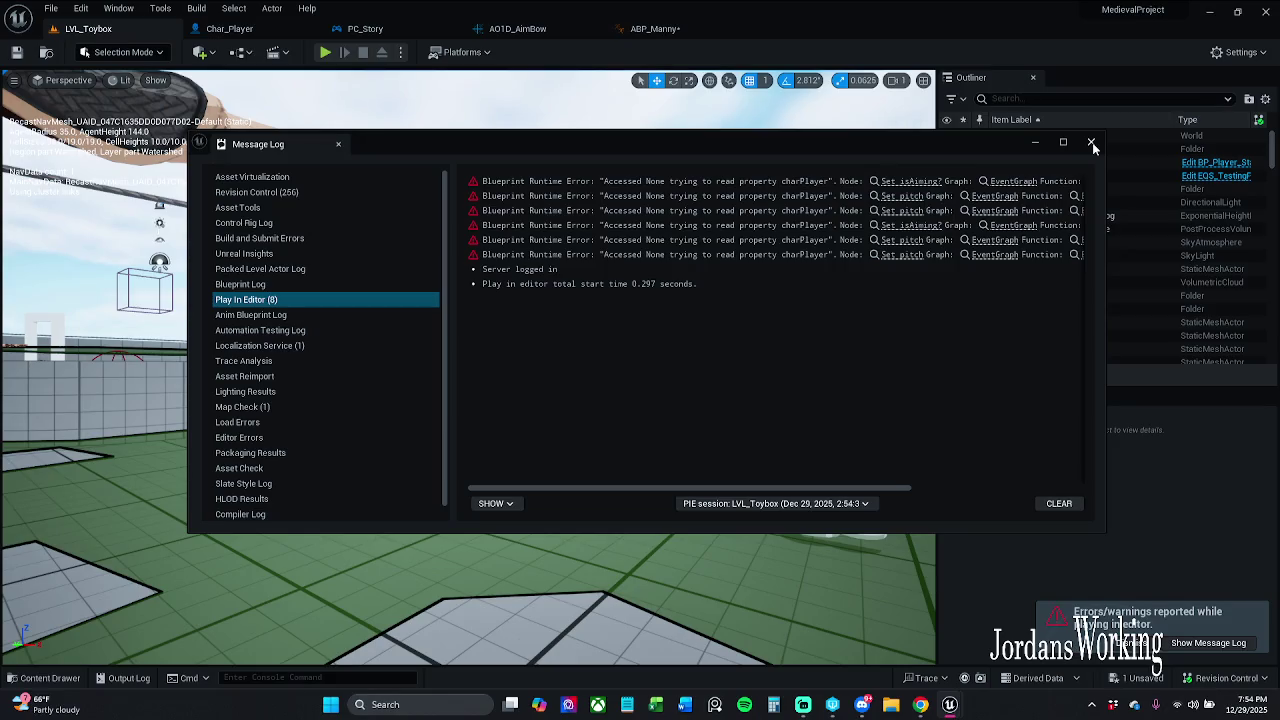
Delete the Set Game Paused node from ABP_Manny's Begin Play chain and compile the blueprint.
{"action": "left_click", "coordinate": [1093, 147]}
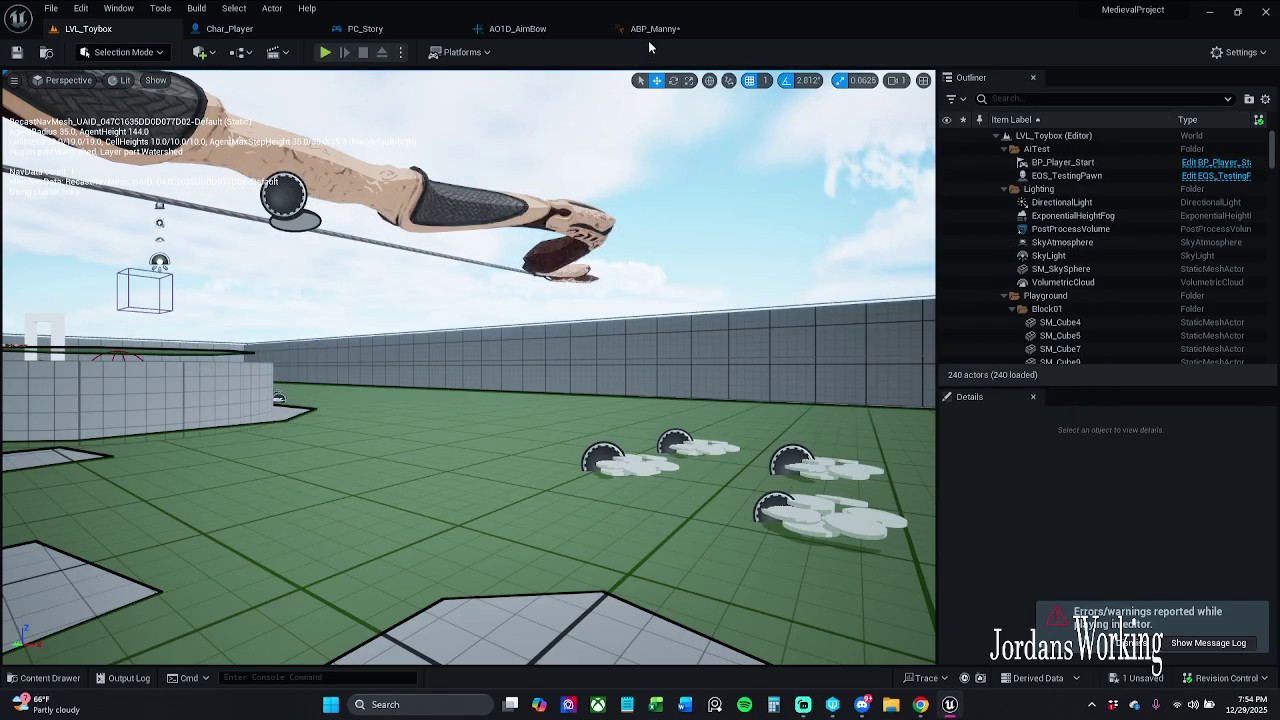
{"action": "left_click", "coordinate": [650, 30]}
{"action": "left_click", "coordinate": [710, 274]}
{"action": "left_click_drag", "start_coordinate": [710, 274], "coordinate": [787, 241]}
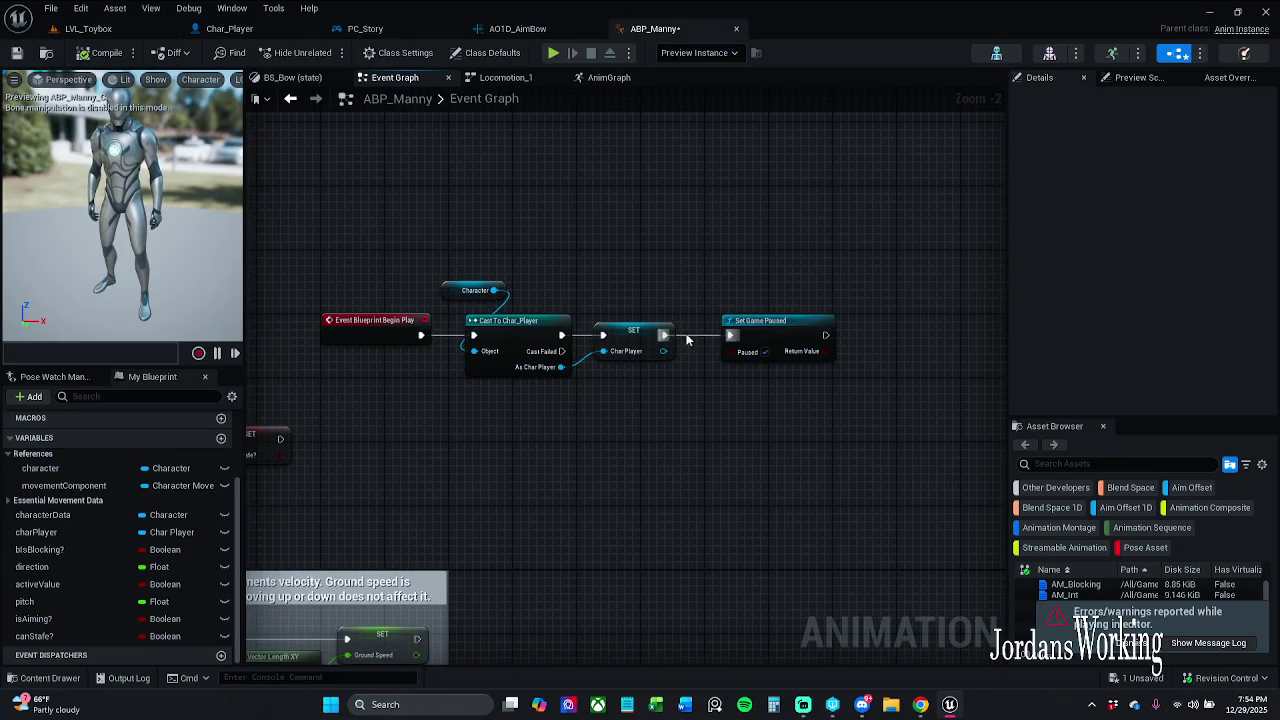
{"action": "left_click", "coordinate": [780, 322]}
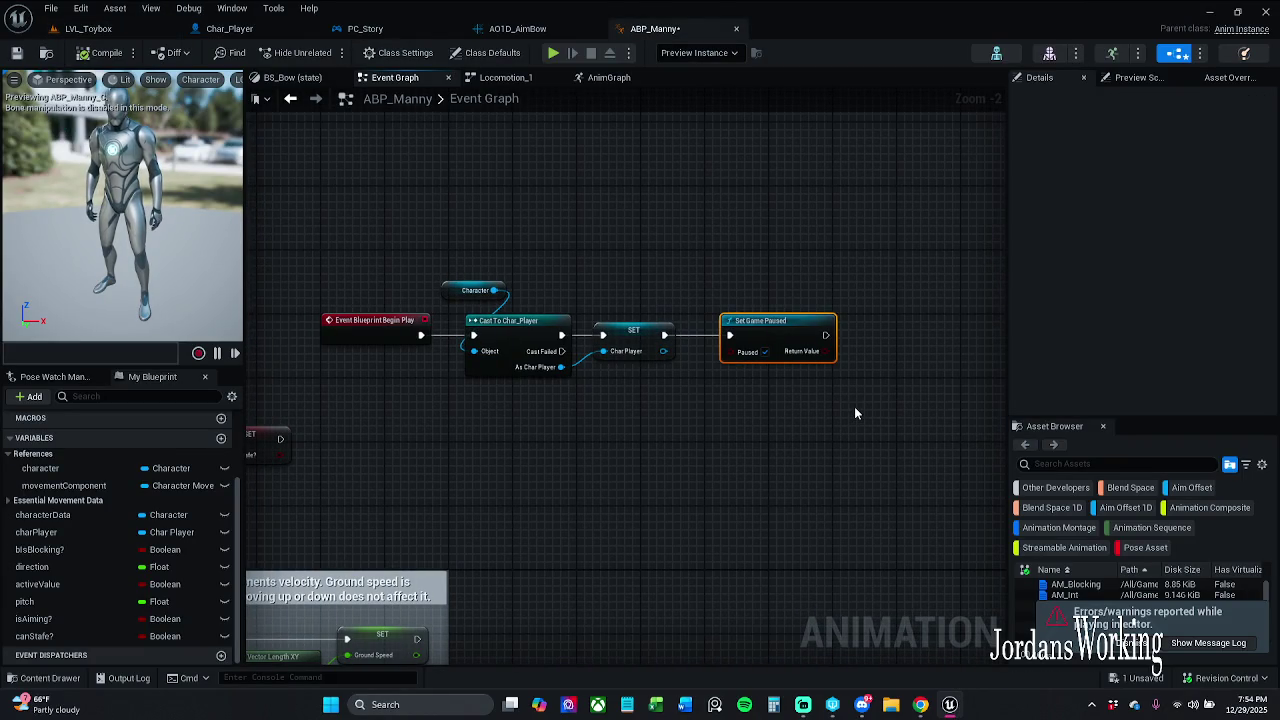
{"action": "key", "text": "Delete"}
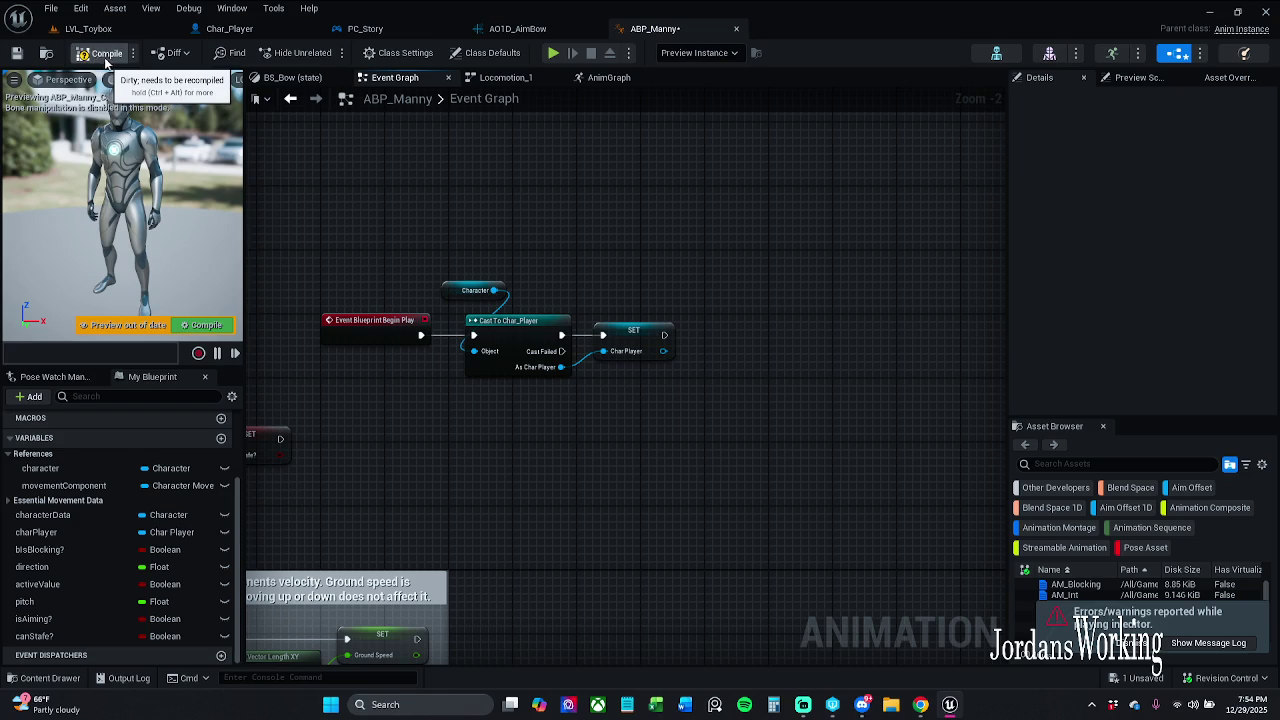
{"action": "left_click", "coordinate": [100, 52]}
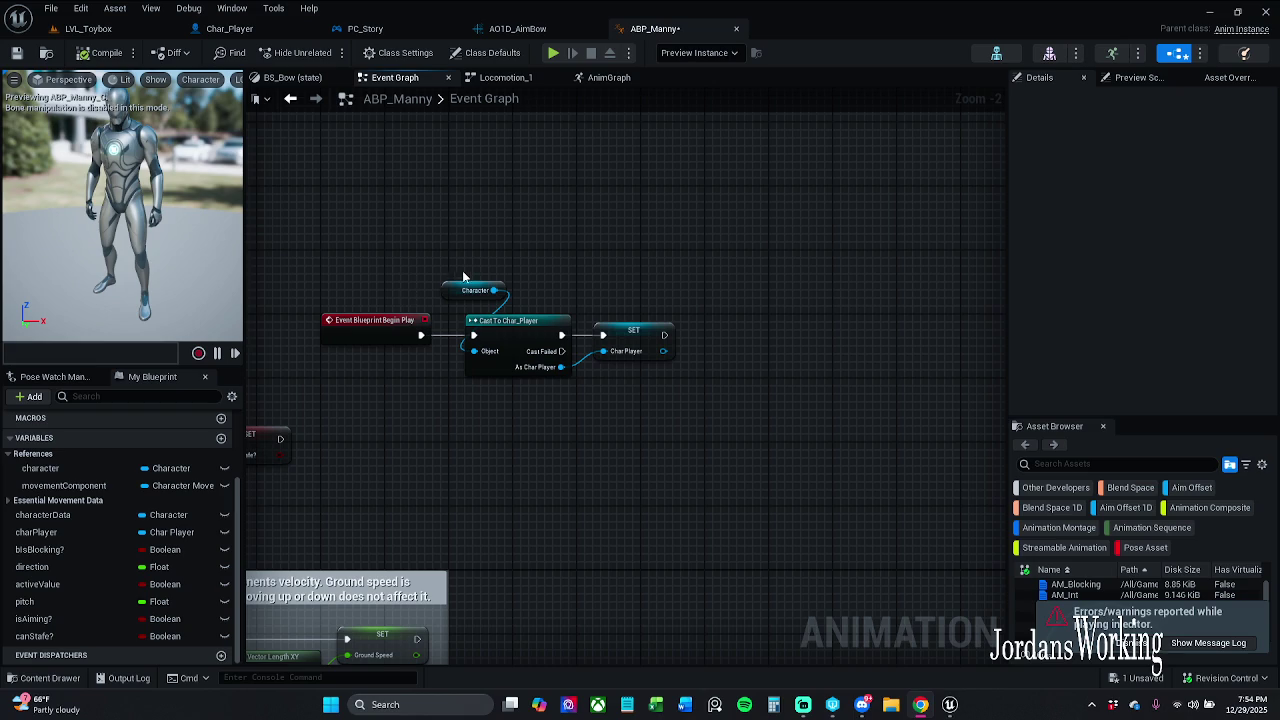
{"action": "mouse_move", "coordinate": [385, 445]}
{"action": "left_mouse_down"}
{"action": "mouse_move", "coordinate": [537, 374]}
{"action": "mouse_move", "coordinate": [620, 375]}
{"action": "mouse_move", "coordinate": [606, 331]}
{"action": "mouse_move", "coordinate": [550, 341]}
{"action": "left_mouse_up"}
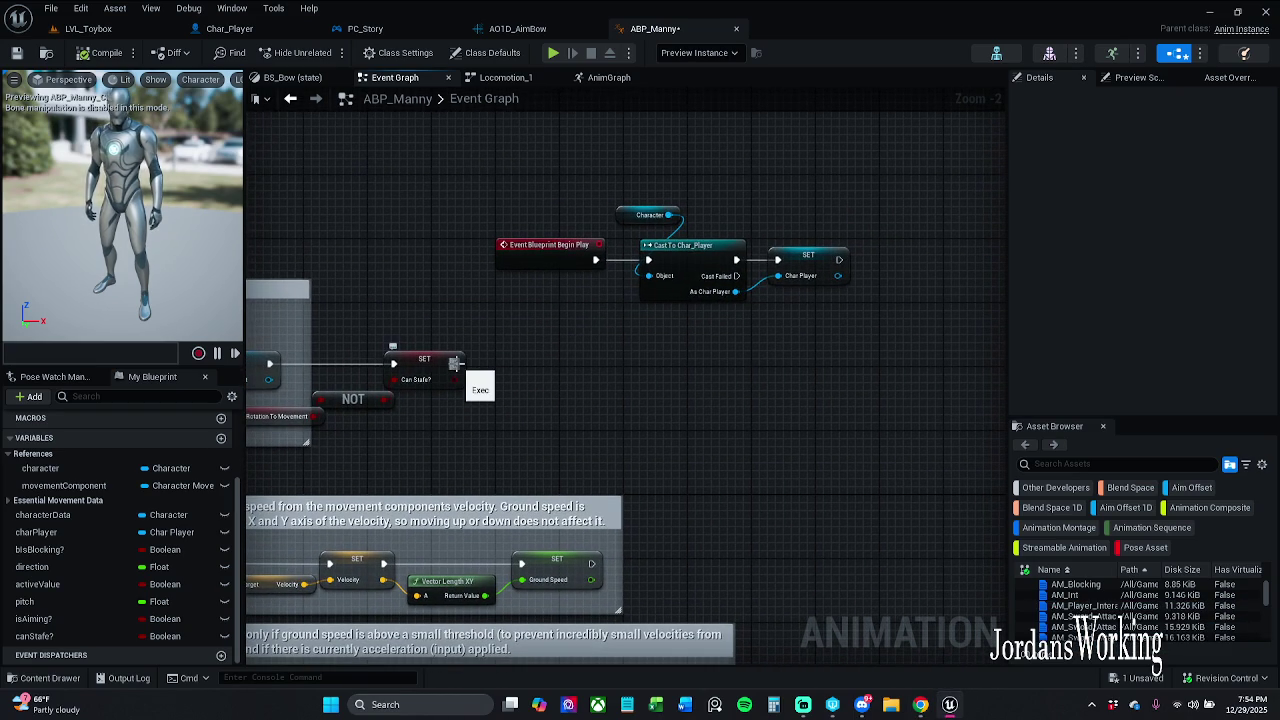
Break the Cast-to-SET execution and As Char Player links, and move the SET node lower.
{"action": "left_click_drag", "start_coordinate": [455, 363], "coordinate": [540, 376]}
{"action": "left_click", "coordinate": [534, 312]}
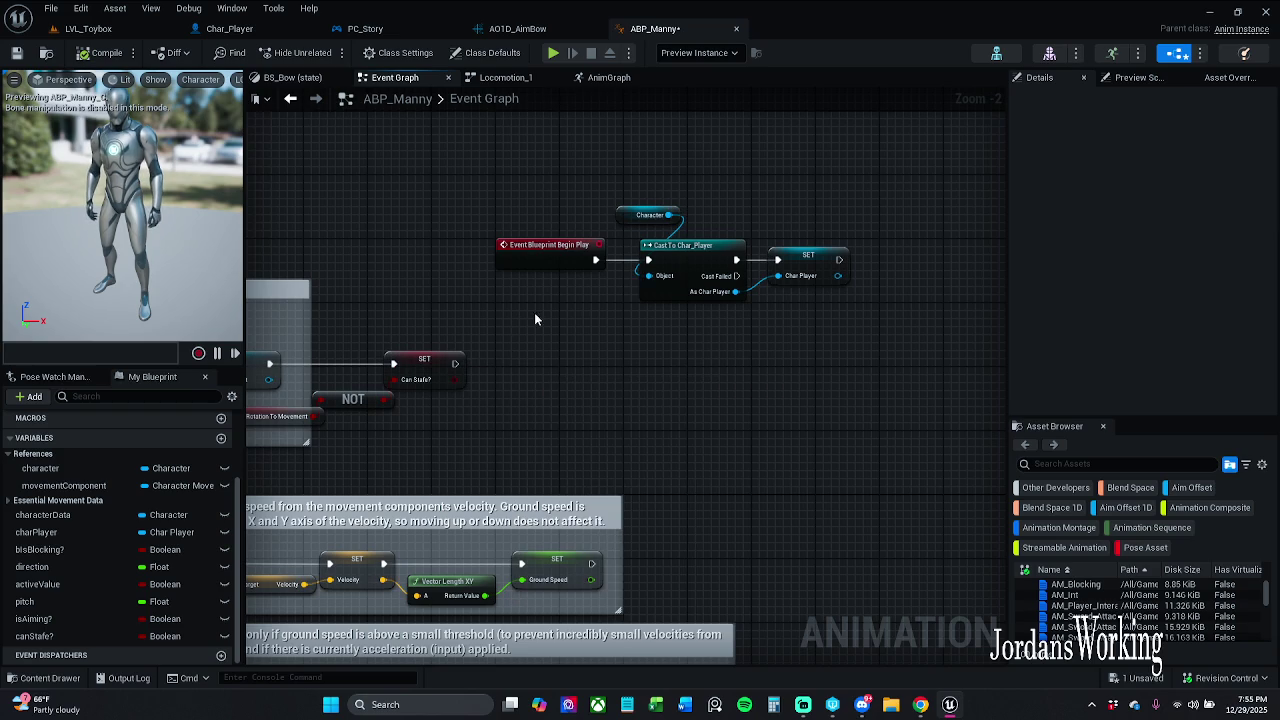
{"action": "left_click", "coordinate": [777, 259], "text": "alt"}
{"action": "left_click", "coordinate": [779, 285], "text": "alt"}
{"action": "mouse_move", "coordinate": [806, 262]}
{"action": "left_mouse_down"}
{"action": "mouse_move", "coordinate": [676, 337]}
{"action": "mouse_move", "coordinate": [590, 360]}
{"action": "mouse_move", "coordinate": [697, 367]}
{"action": "left_mouse_up"}
{"action": "left_click", "coordinate": [560, 358]}
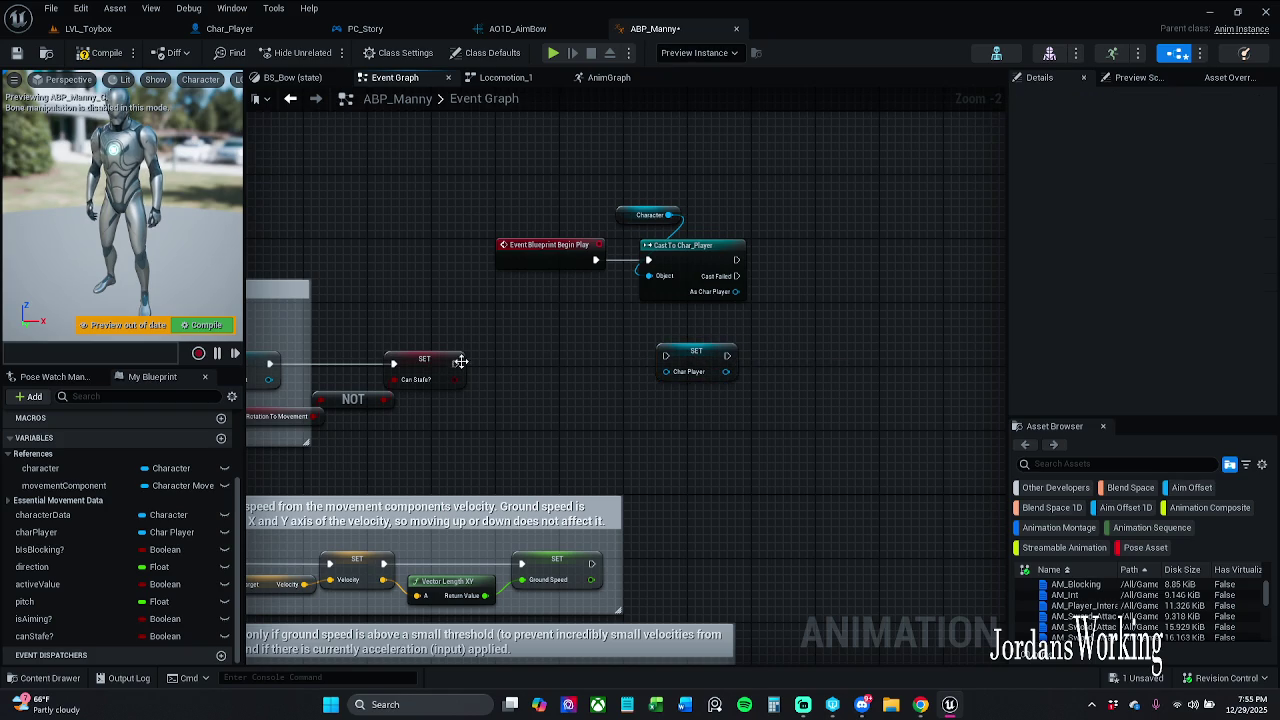
Add a Get Actor Of Class (Char Player) node after Can Stafe? and feed it into the setter.
{"action": "left_click_drag", "start_coordinate": [455, 363], "coordinate": [509, 370]}
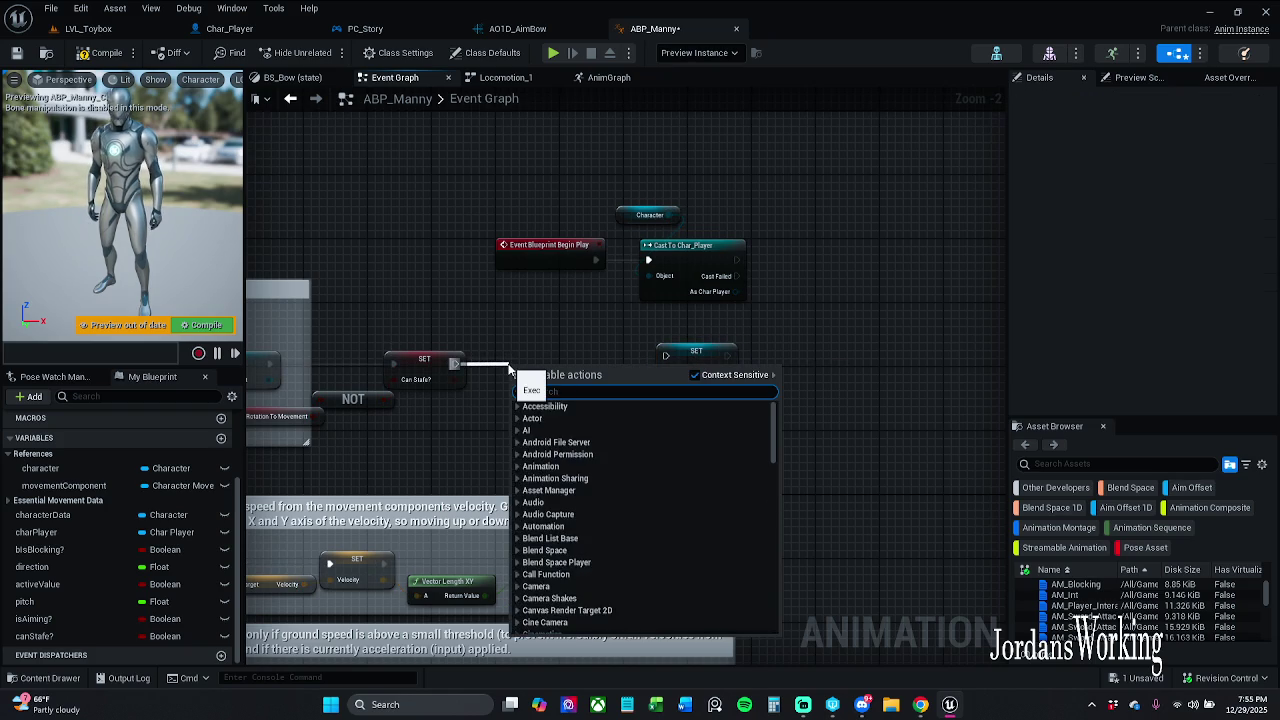
{"action": "type", "text": "act"}
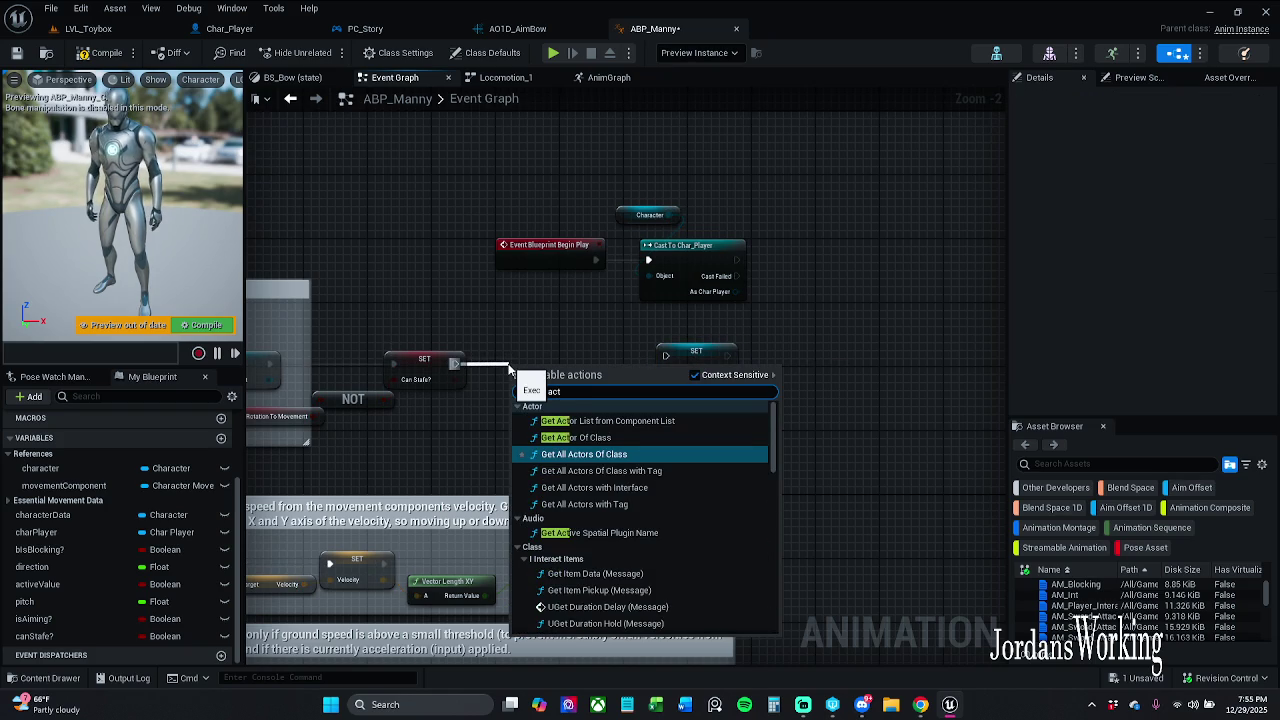
{"action": "left_click", "coordinate": [576, 437]}
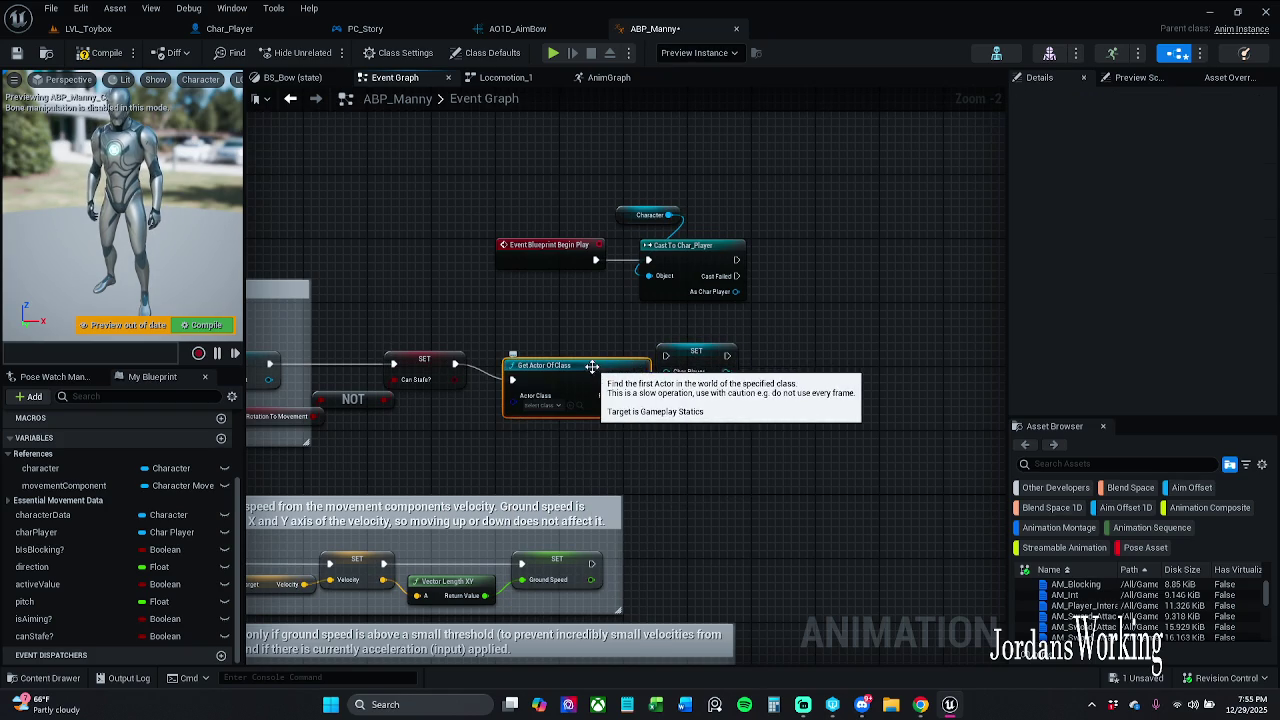
{"action": "left_click_drag", "start_coordinate": [696, 351], "coordinate": [776, 351]}
{"action": "left_click", "coordinate": [540, 389]}
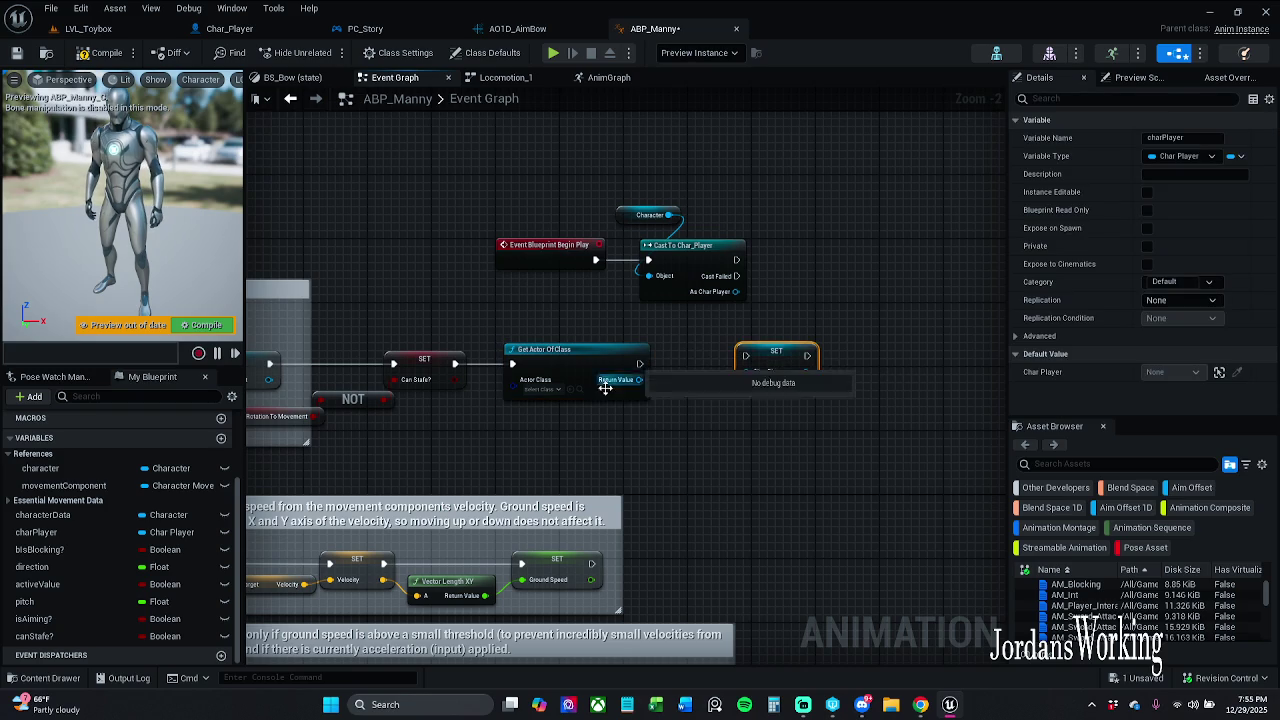
{"action": "type", "text": "char"}
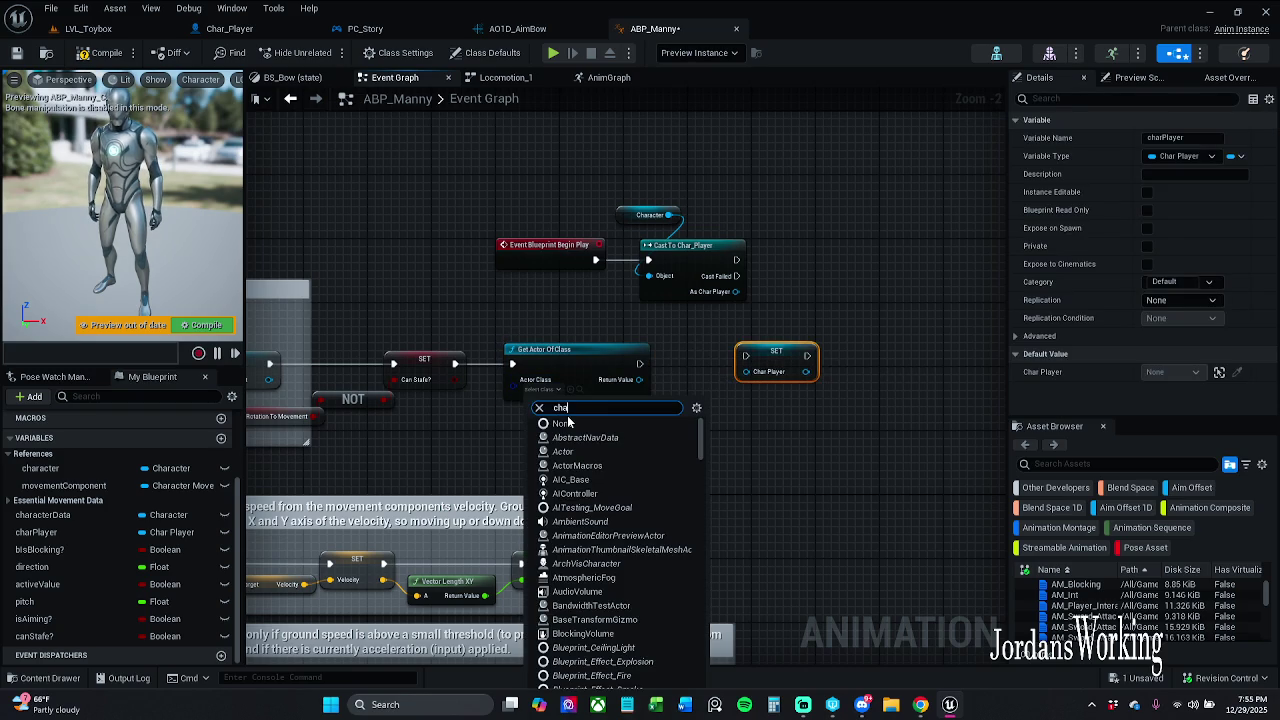
{"action": "left_click", "coordinate": [595, 493]}
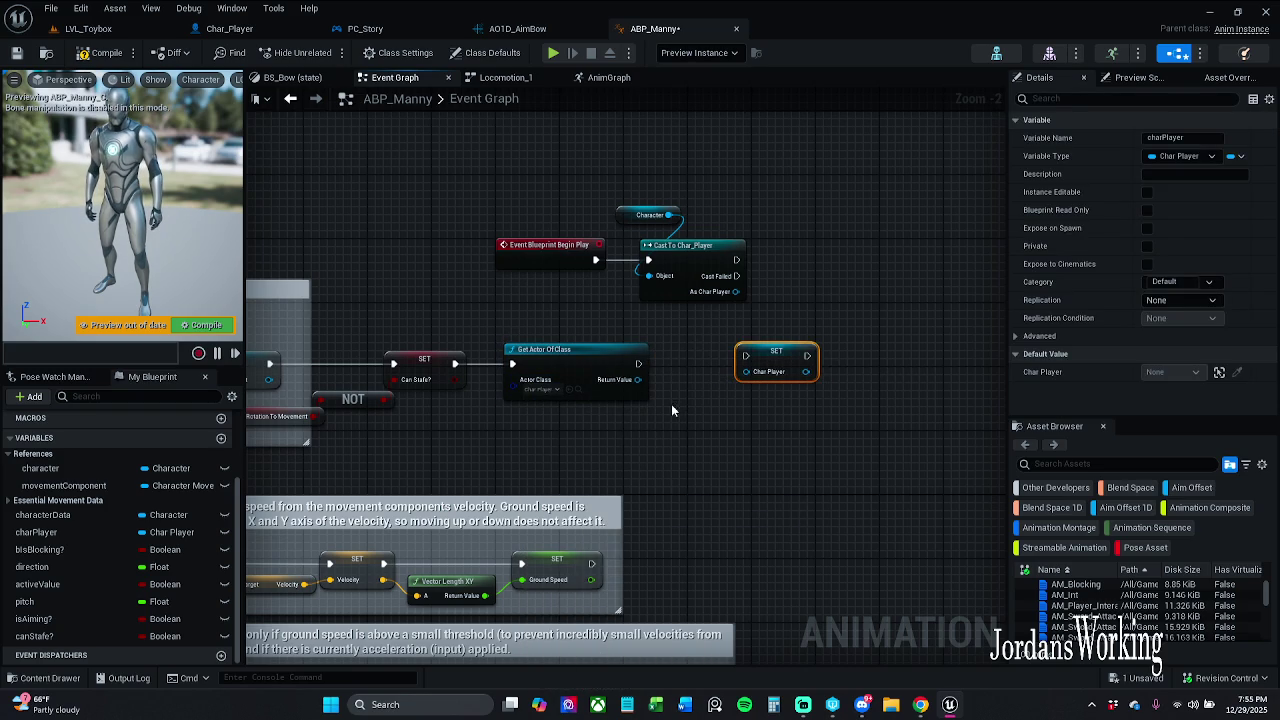
{"action": "mouse_move", "coordinate": [609, 380]}
{"action": "left_mouse_down"}
{"action": "mouse_move", "coordinate": [746, 372]}
{"action": "mouse_move", "coordinate": [683, 357]}
{"action": "mouse_move", "coordinate": [697, 371]}
{"action": "mouse_move", "coordinate": [720, 365]}
{"action": "left_mouse_up"}
Recompile ABP_Manny and return to the LVL_Toybox level.
{"action": "left_click", "coordinate": [586, 366], "text": "ctrl"}
{"action": "left_click", "coordinate": [703, 365]}
{"action": "left_click", "coordinate": [560, 160]}
{"action": "left_click", "coordinate": [123, 57]}
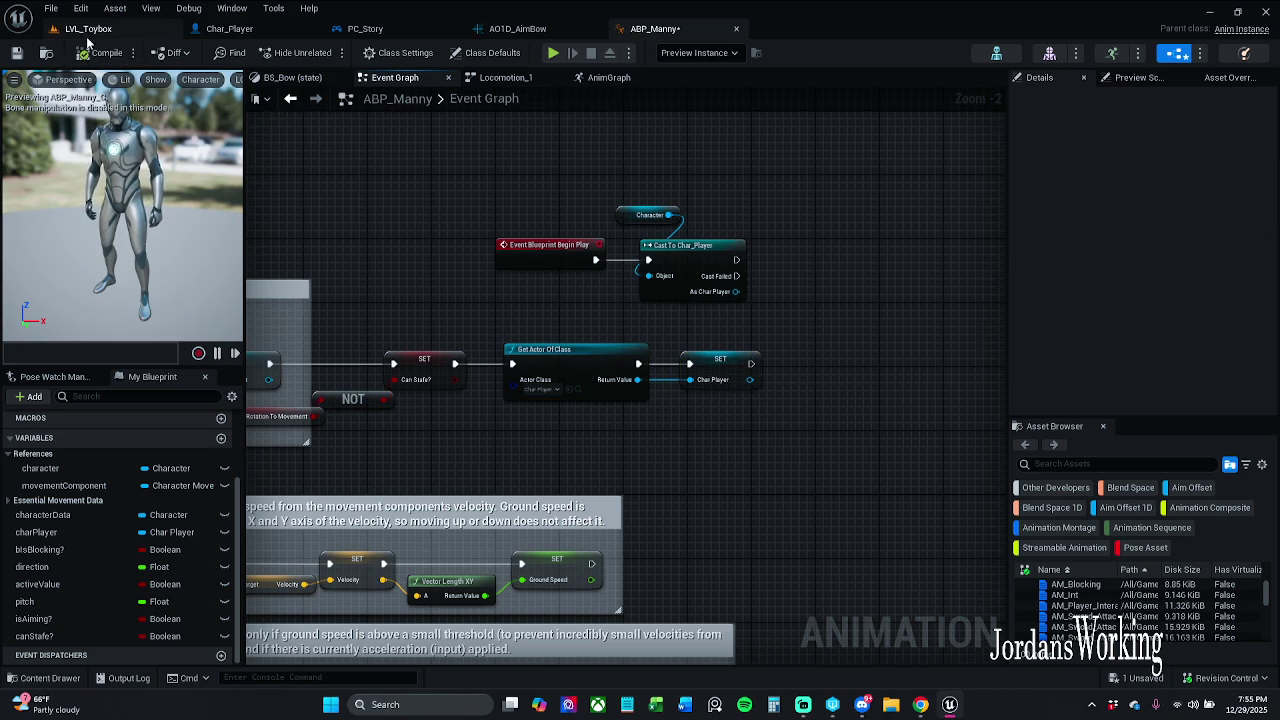
{"action": "left_click", "coordinate": [88, 28]}
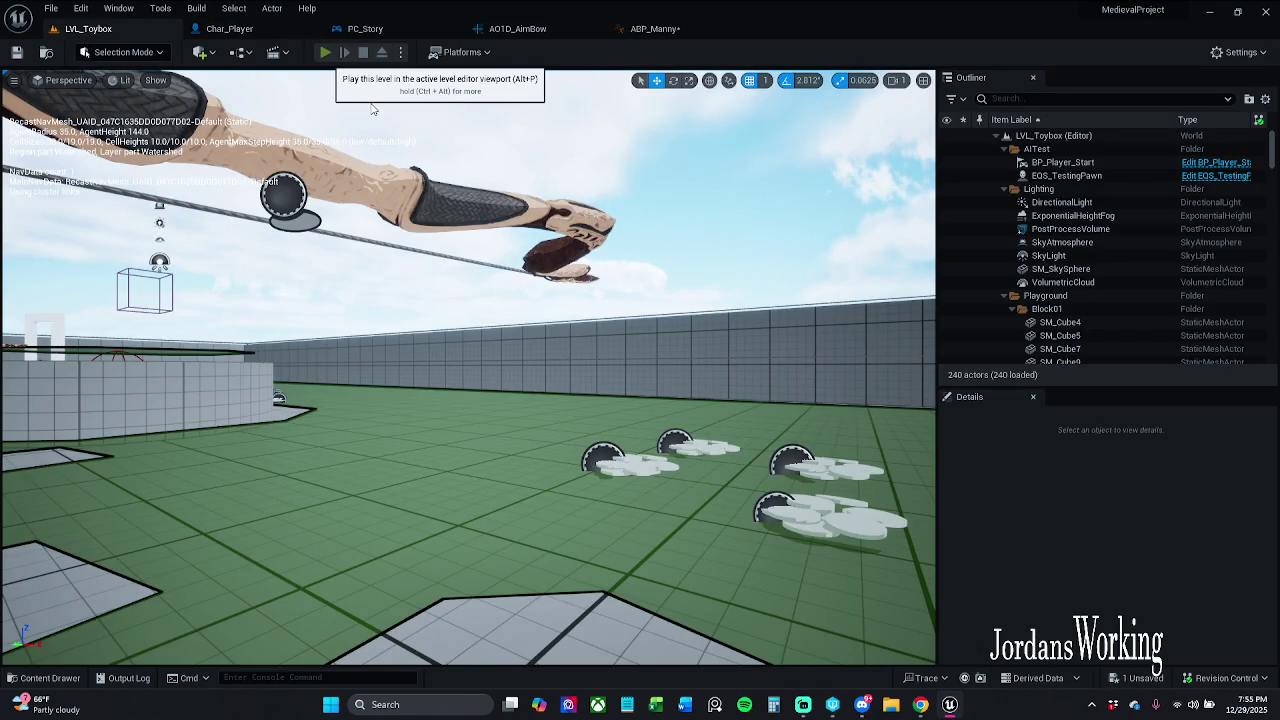
Play-test LVL_Toybox walking forward, stop the session, and go back to ABP_Manny's Event Graph.
{"action": "left_click", "coordinate": [325, 52]}
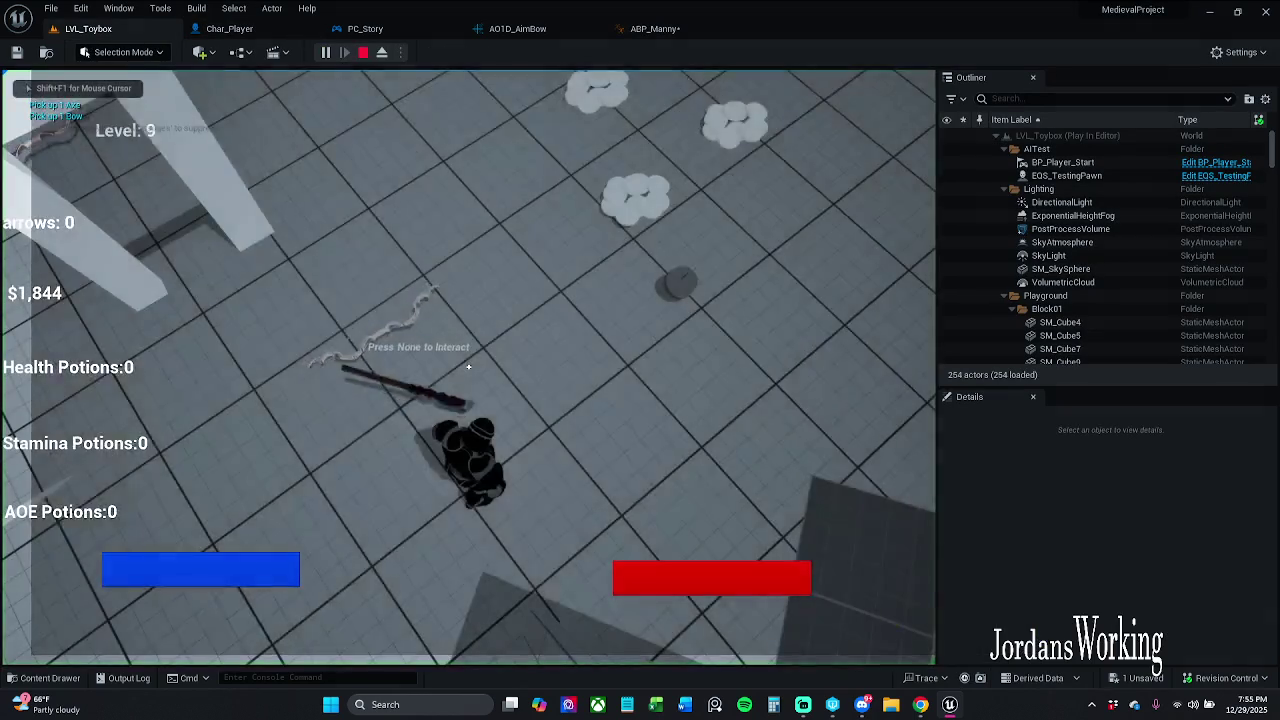
{"action": "key", "text": "w"}
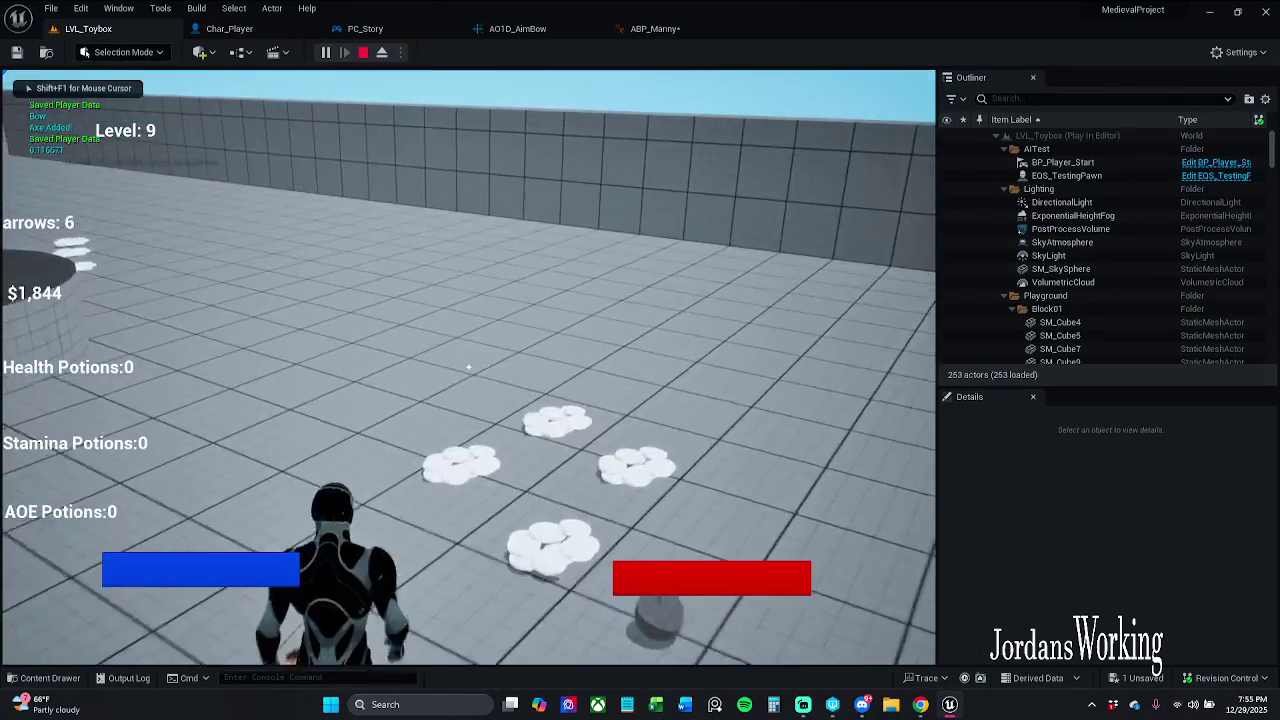
{"action": "key", "text": "Escape"}
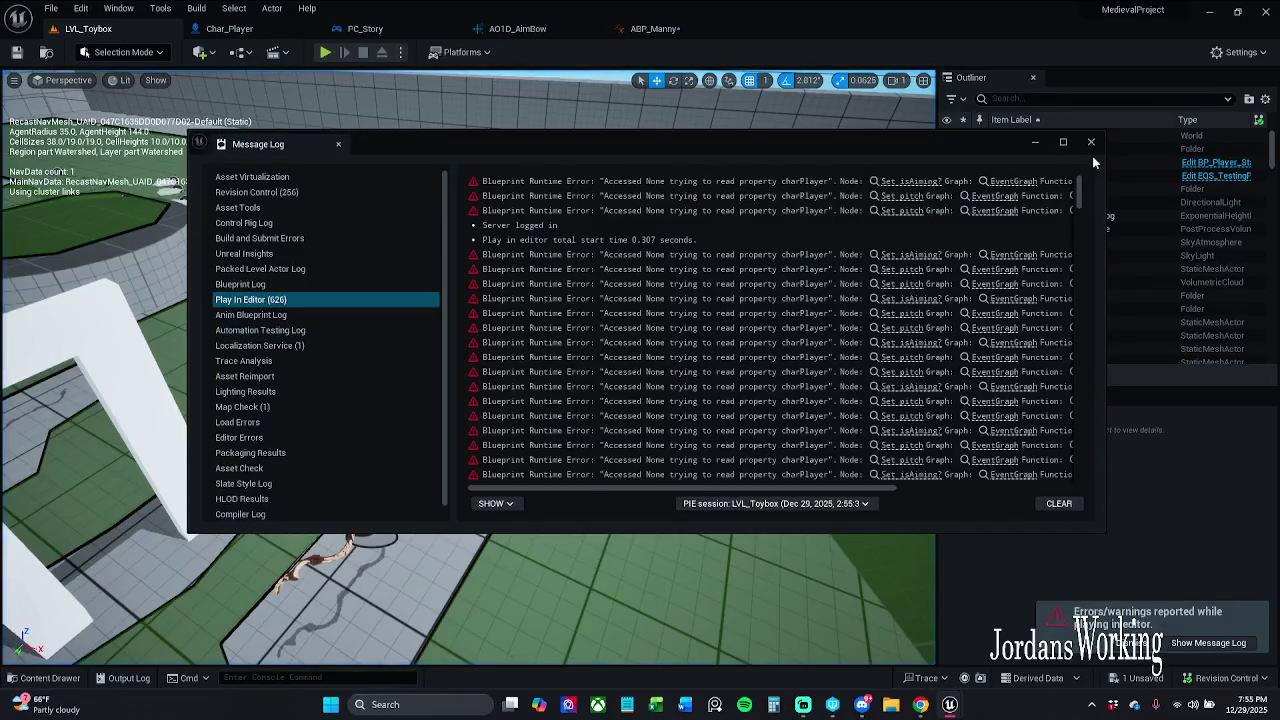
{"action": "left_click", "coordinate": [1088, 137]}
{"action": "left_click", "coordinate": [700, 30]}
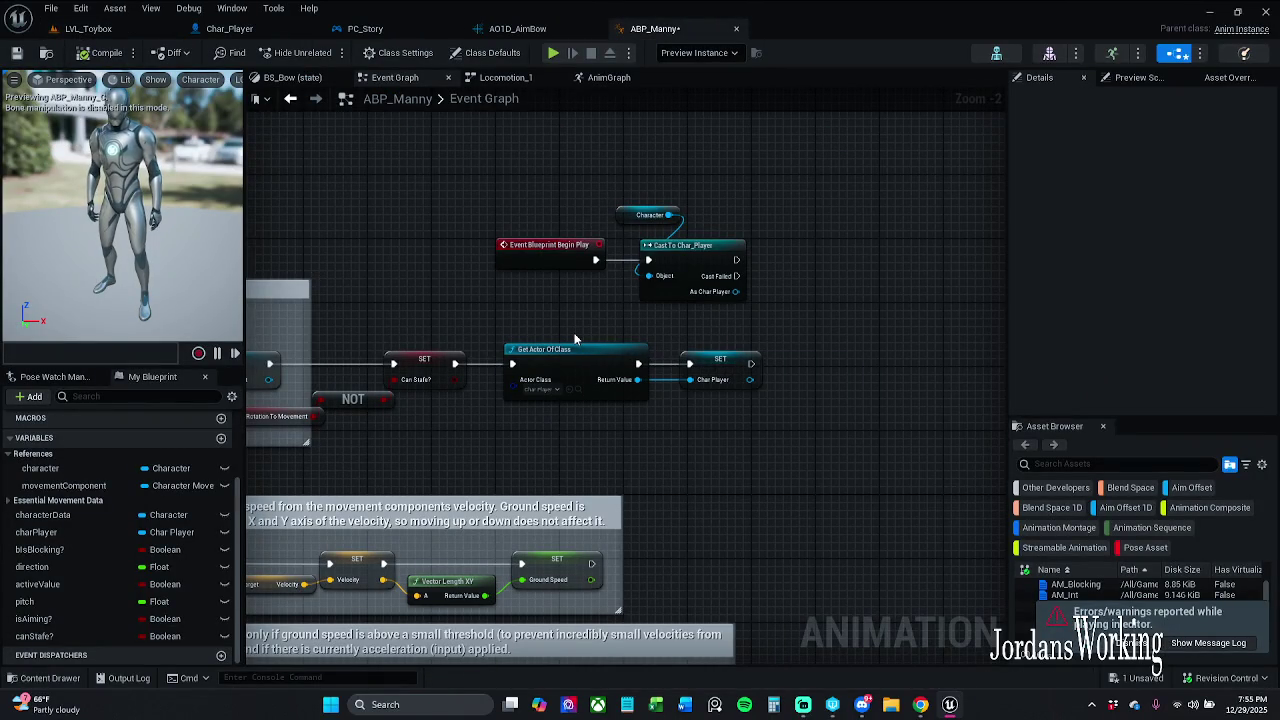
{"action": "scroll", "coordinate": [575, 338], "scroll_direction": "up", "scroll_amount": 2}
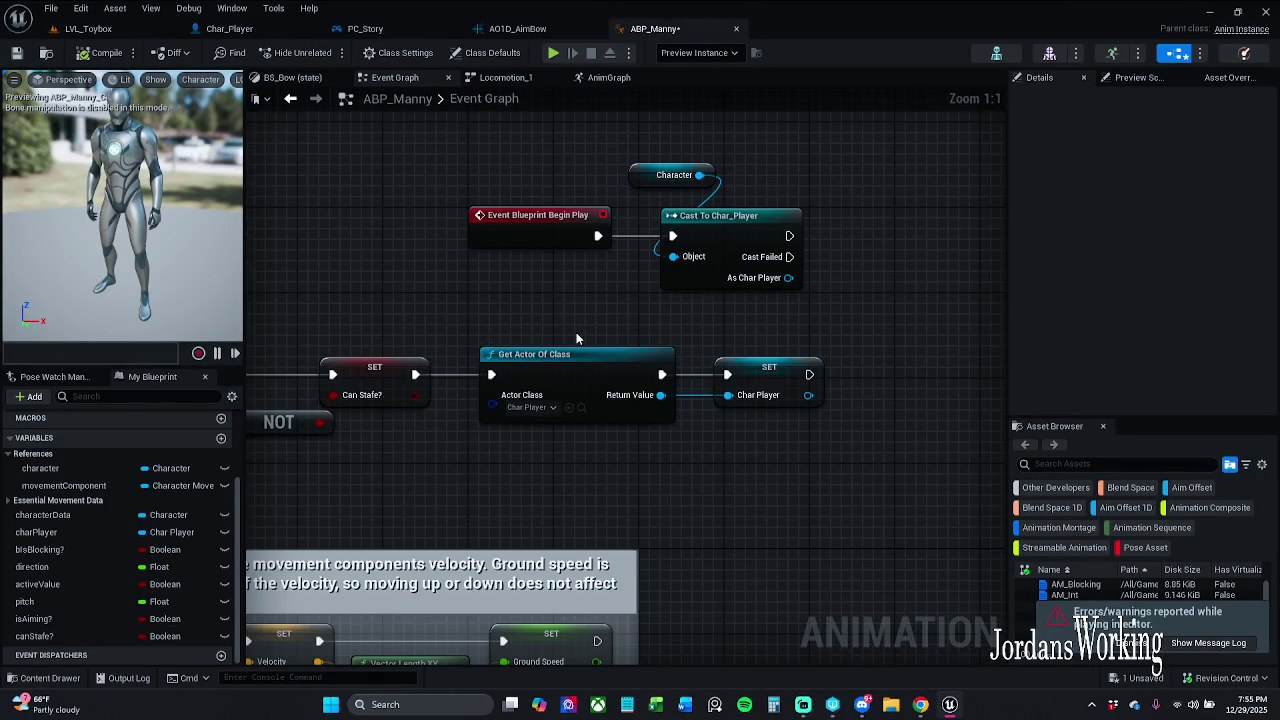
{"action": "scroll", "coordinate": [575, 338], "scroll_direction": "down", "scroll_amount": 1}
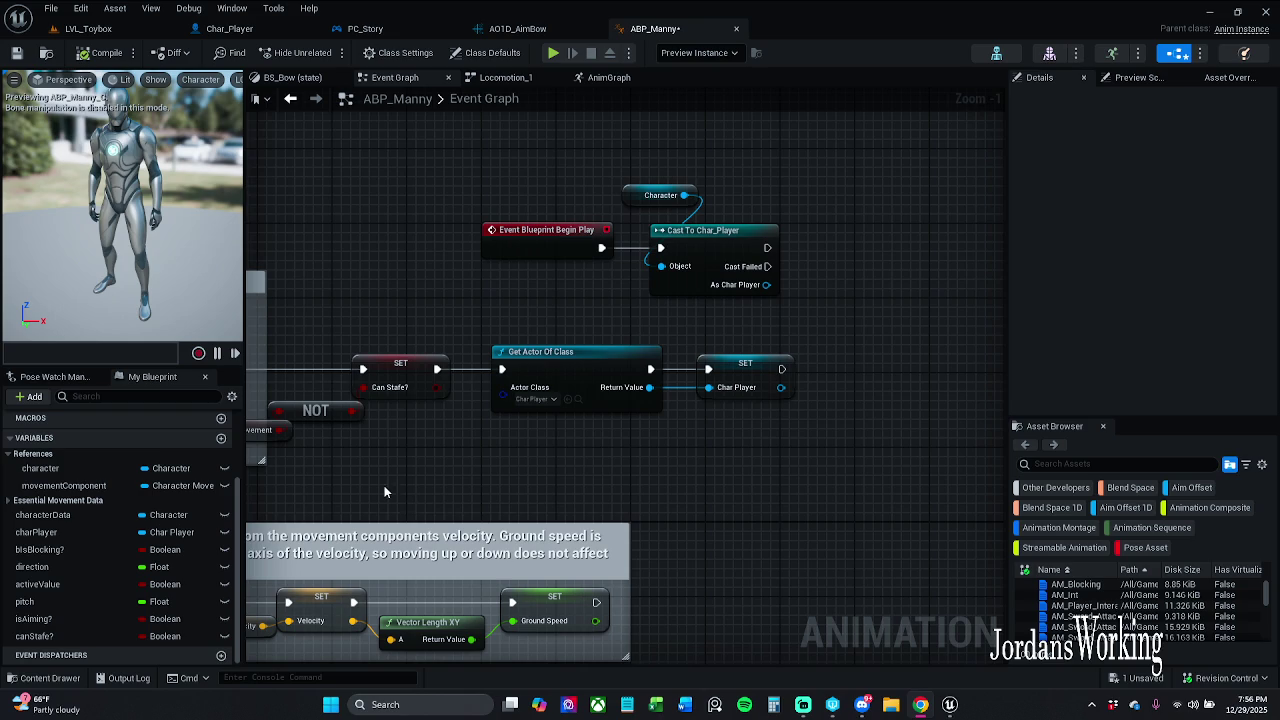
Look over the Player Aiming In? and isAiming sections of the graph, then return to LVL_Toybox.
{"action": "scroll", "coordinate": [590, 342], "scroll_direction": "down", "scroll_amount": 4}
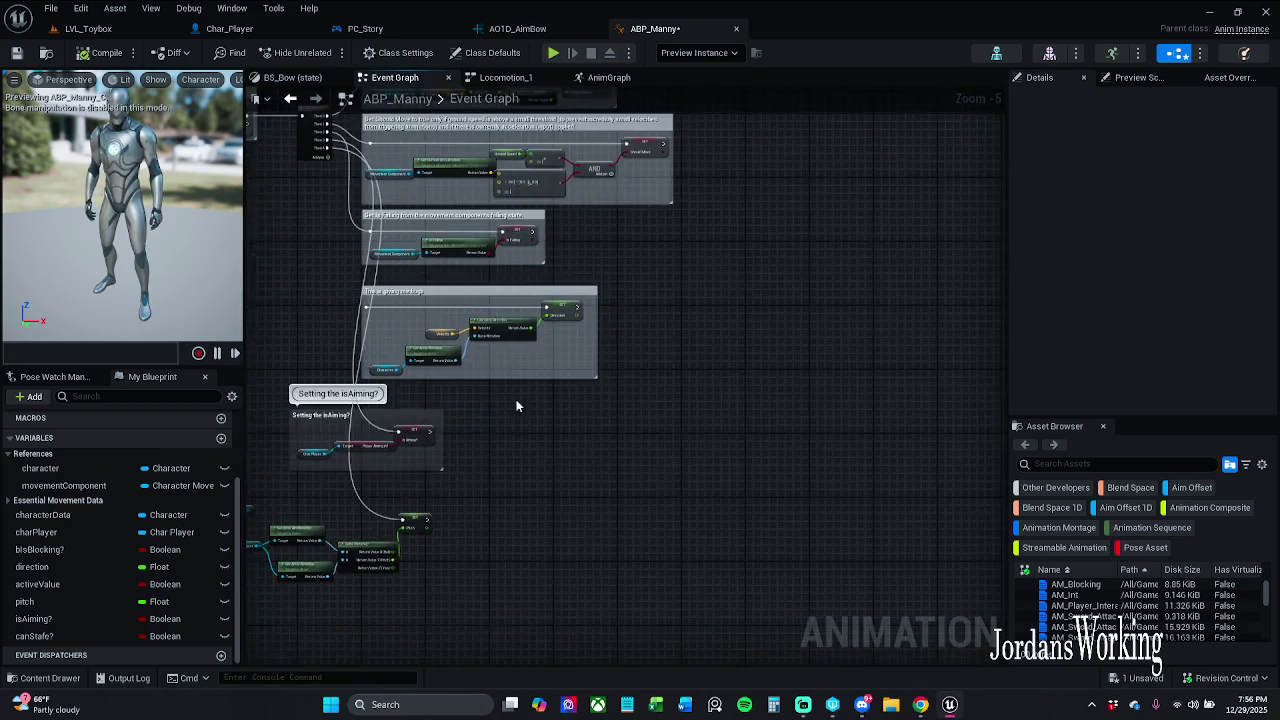
{"action": "scroll", "coordinate": [576, 300], "scroll_direction": "up", "scroll_amount": 4}
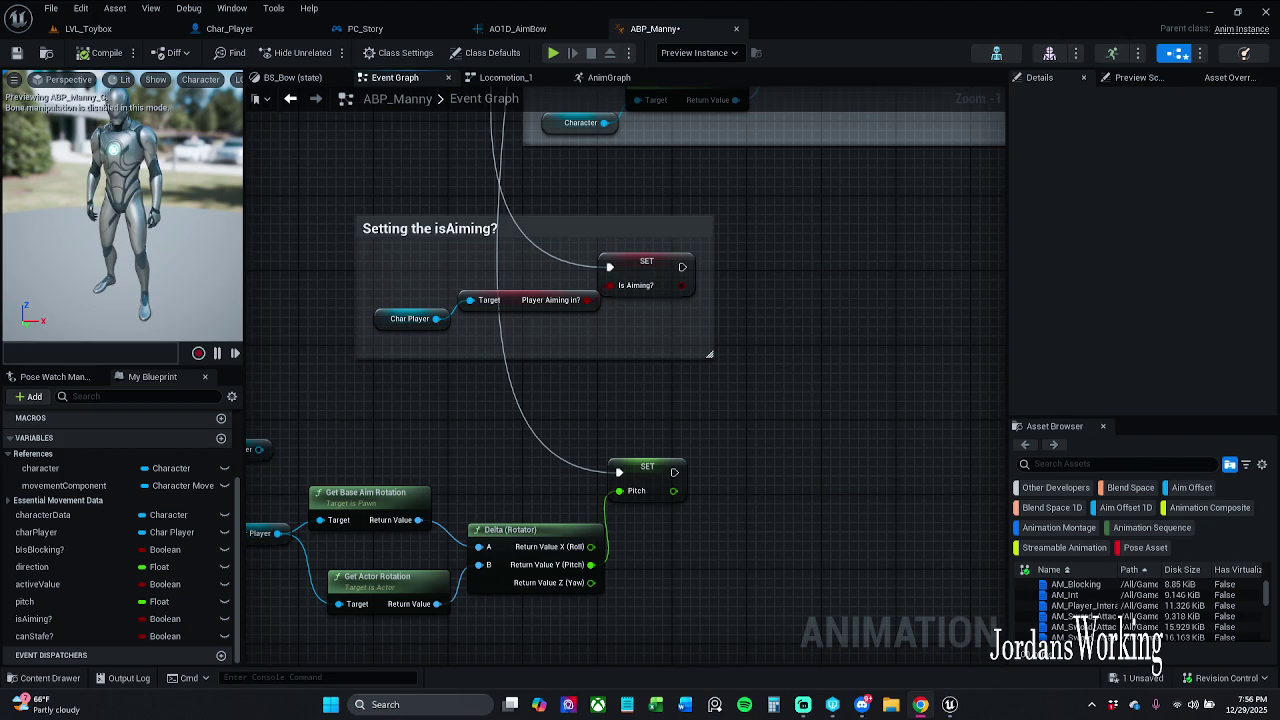
{"action": "left_click", "coordinate": [522, 302]}
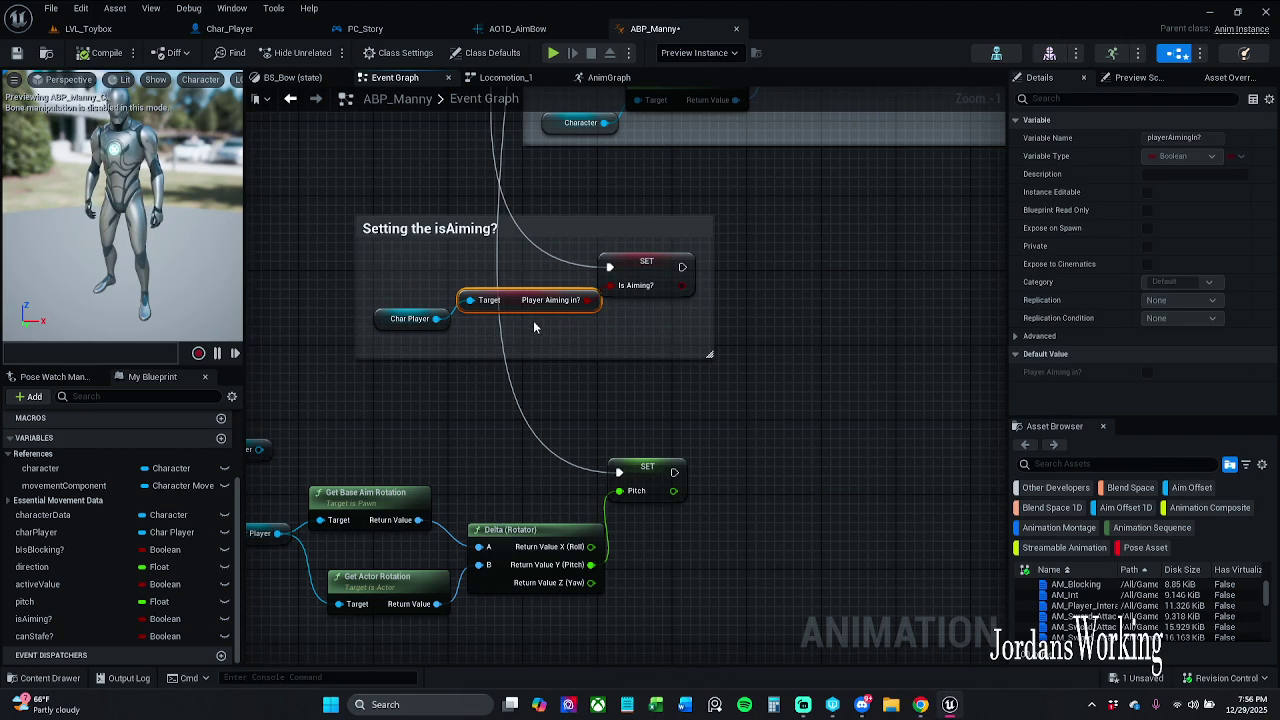
{"action": "mouse_move", "coordinate": [346, 200]}
{"action": "left_mouse_down"}
{"action": "mouse_move", "coordinate": [384, 312]}
{"action": "mouse_move", "coordinate": [360, 375]}
{"action": "mouse_move", "coordinate": [394, 444]}
{"action": "left_mouse_up"}
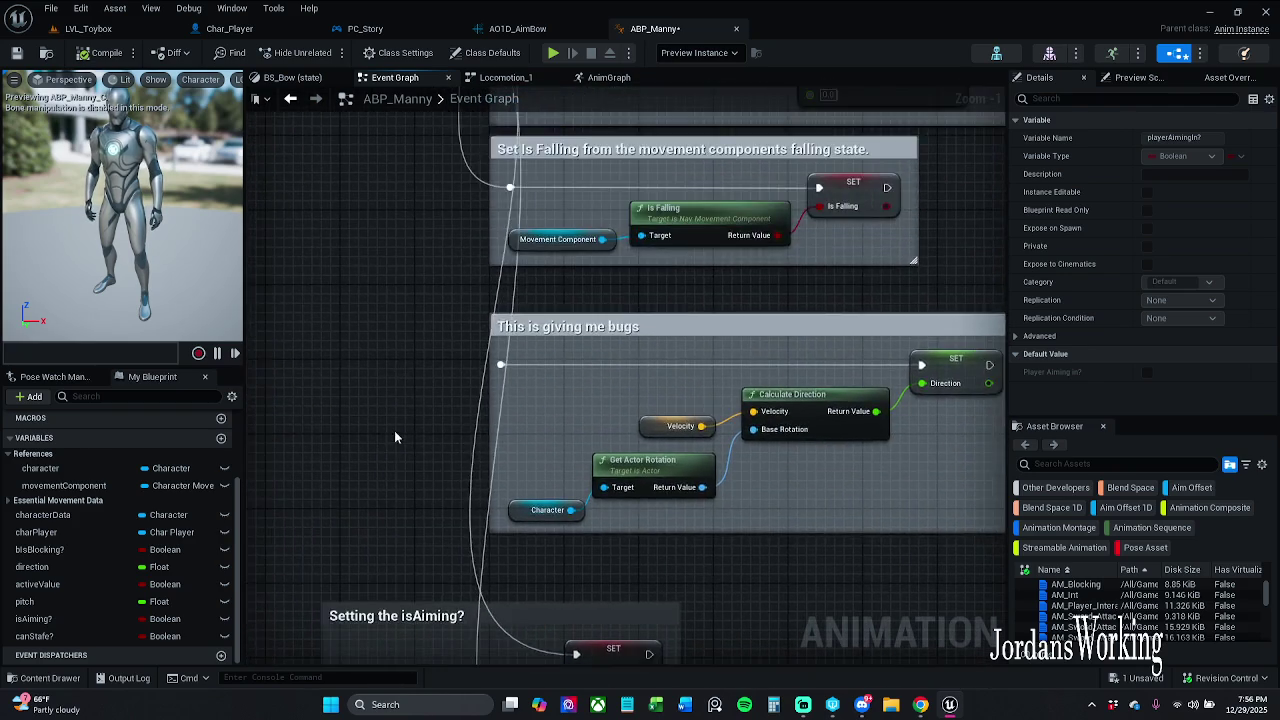
{"action": "scroll", "coordinate": [394, 444], "scroll_direction": "down", "scroll_amount": 2}
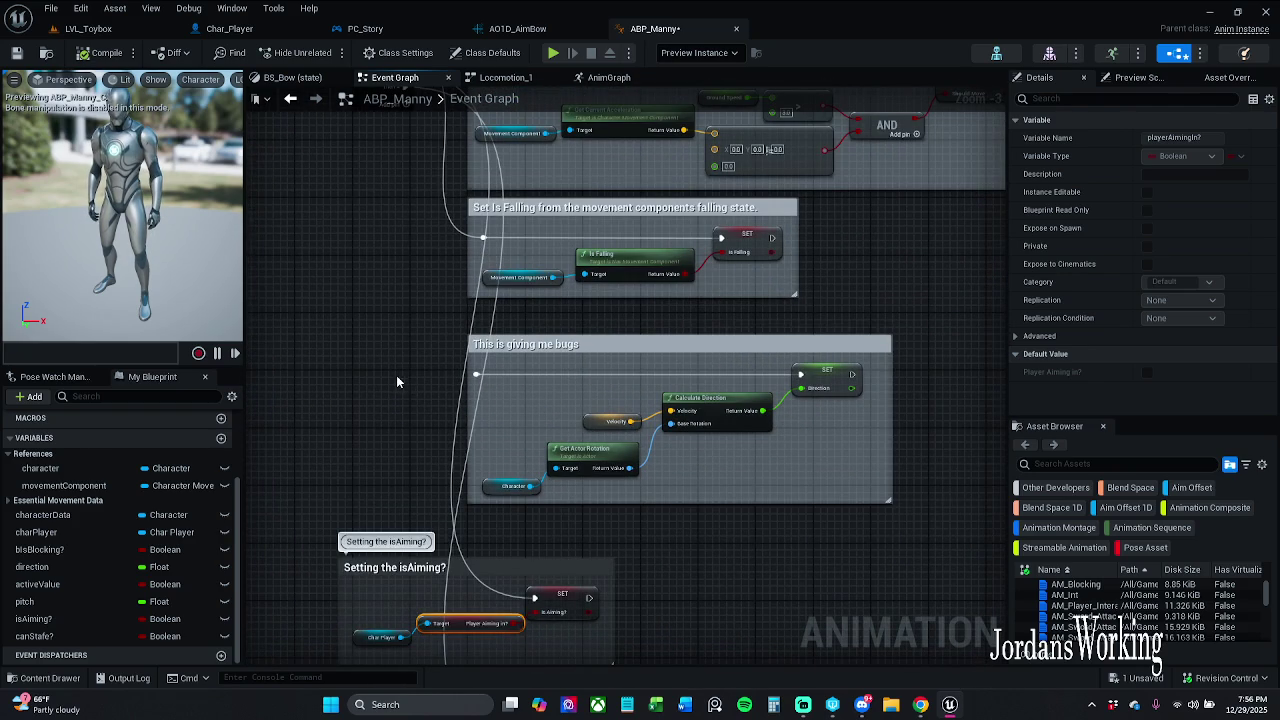
{"action": "left_click_drag", "start_coordinate": [424, 433], "coordinate": [414, 306]}
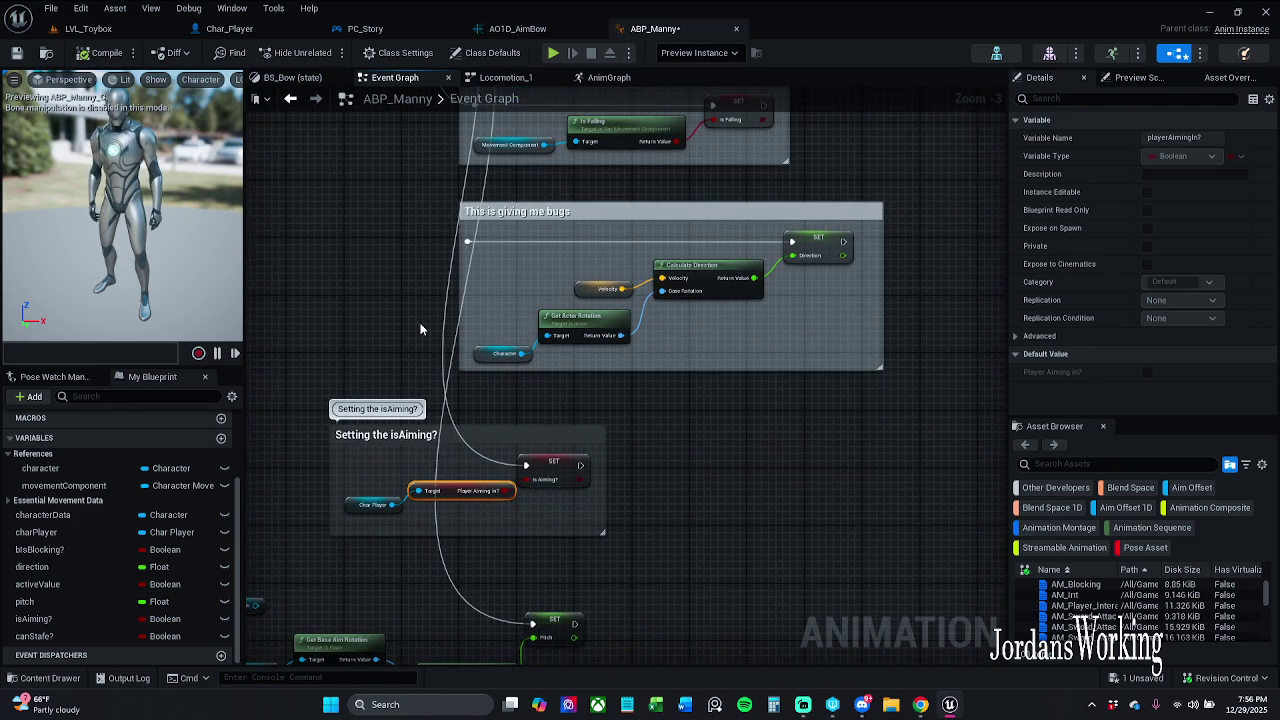
{"action": "left_click_drag", "start_coordinate": [420, 329], "coordinate": [526, 175]}
{"action": "scroll", "coordinate": [506, 350], "scroll_direction": "up", "scroll_amount": 1}
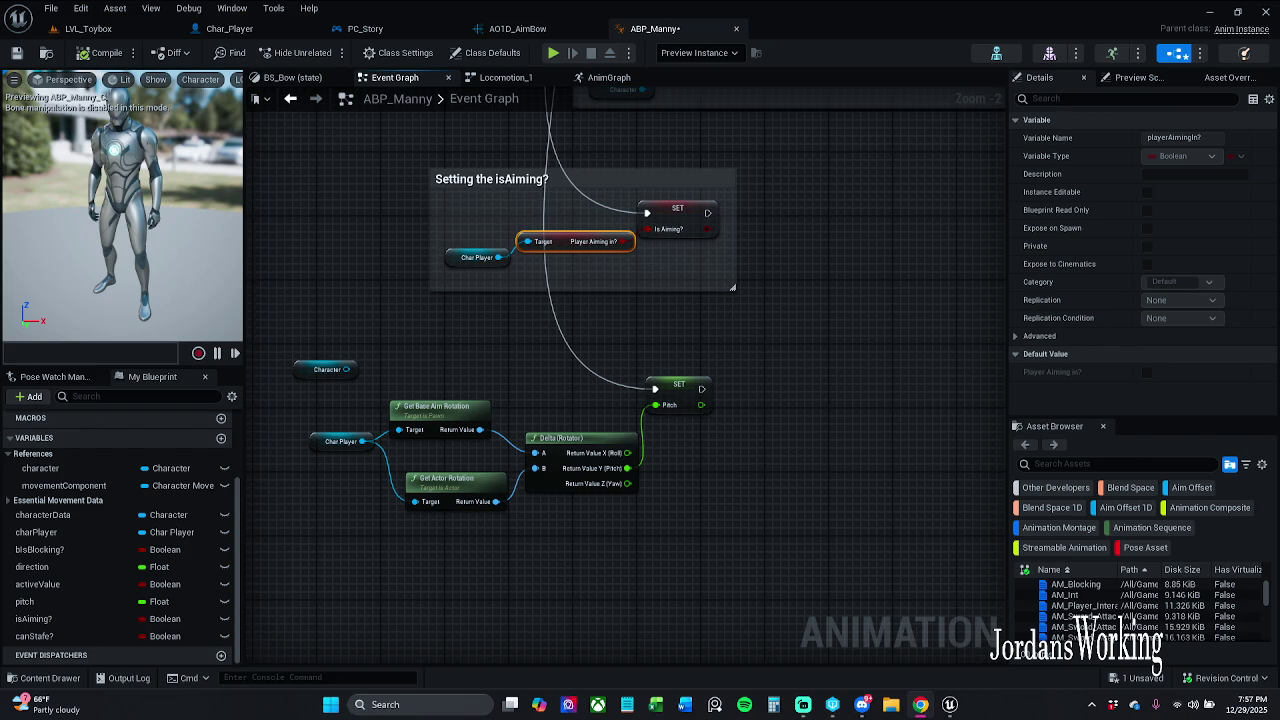
{"action": "mouse_move", "coordinate": [275, 309]}
{"action": "left_mouse_down"}
{"action": "mouse_move", "coordinate": [347, 307]}
{"action": "mouse_move", "coordinate": [286, 349]}
{"action": "mouse_move", "coordinate": [372, 257]}
{"action": "left_mouse_up"}
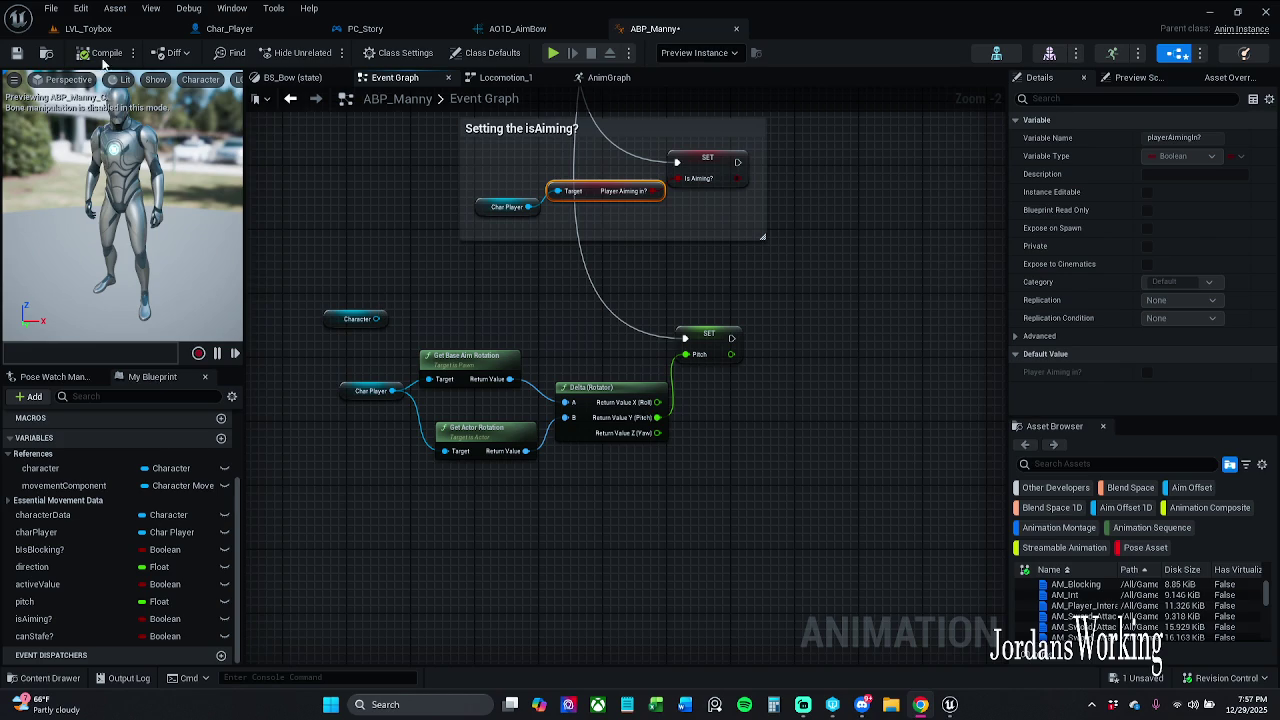
{"action": "left_click", "coordinate": [88, 28]}
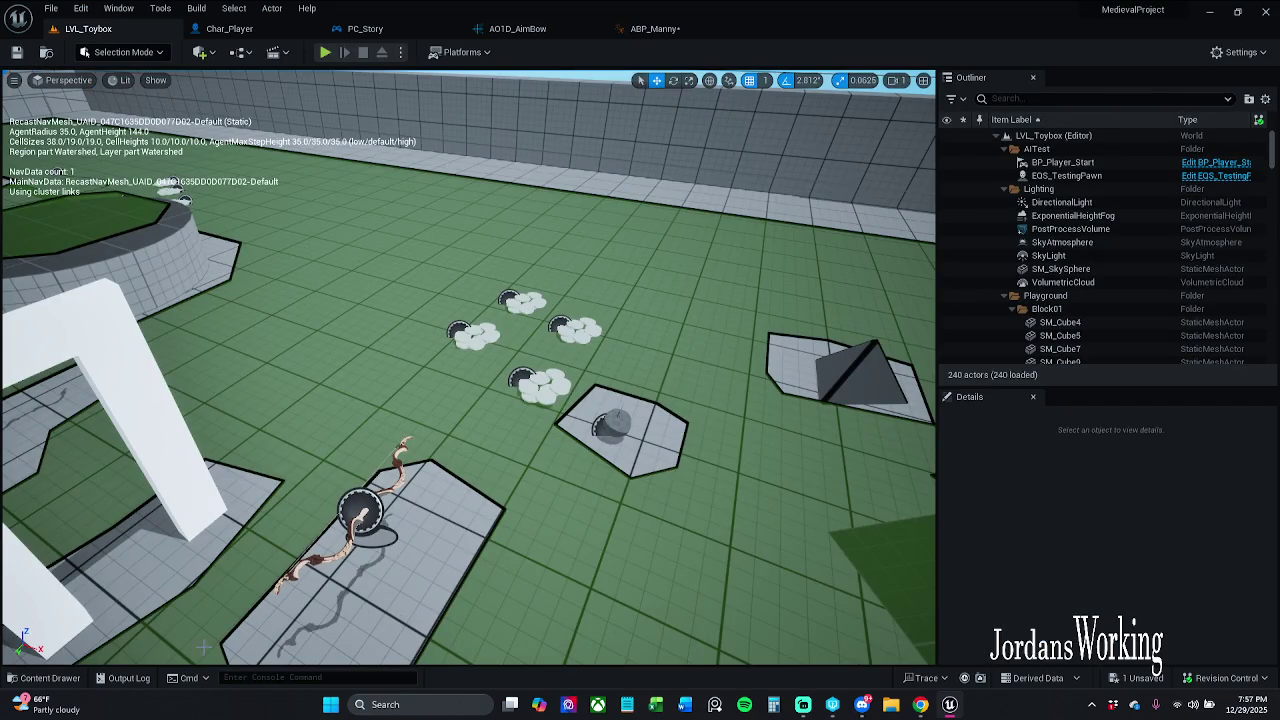
Check in Char_Player's Class Defaults which animation blueprint it uses as Anim Class.
{"action": "left_click", "coordinate": [55, 679]}
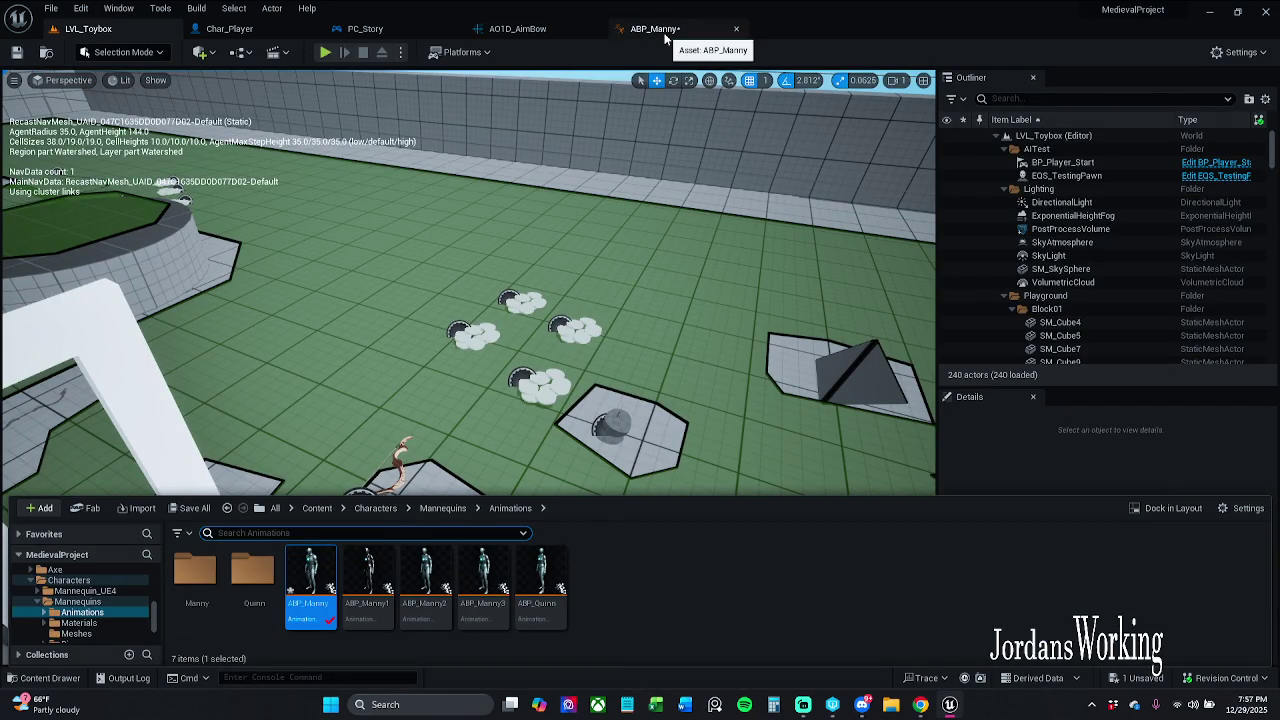
{"action": "left_click", "coordinate": [290, 30]}
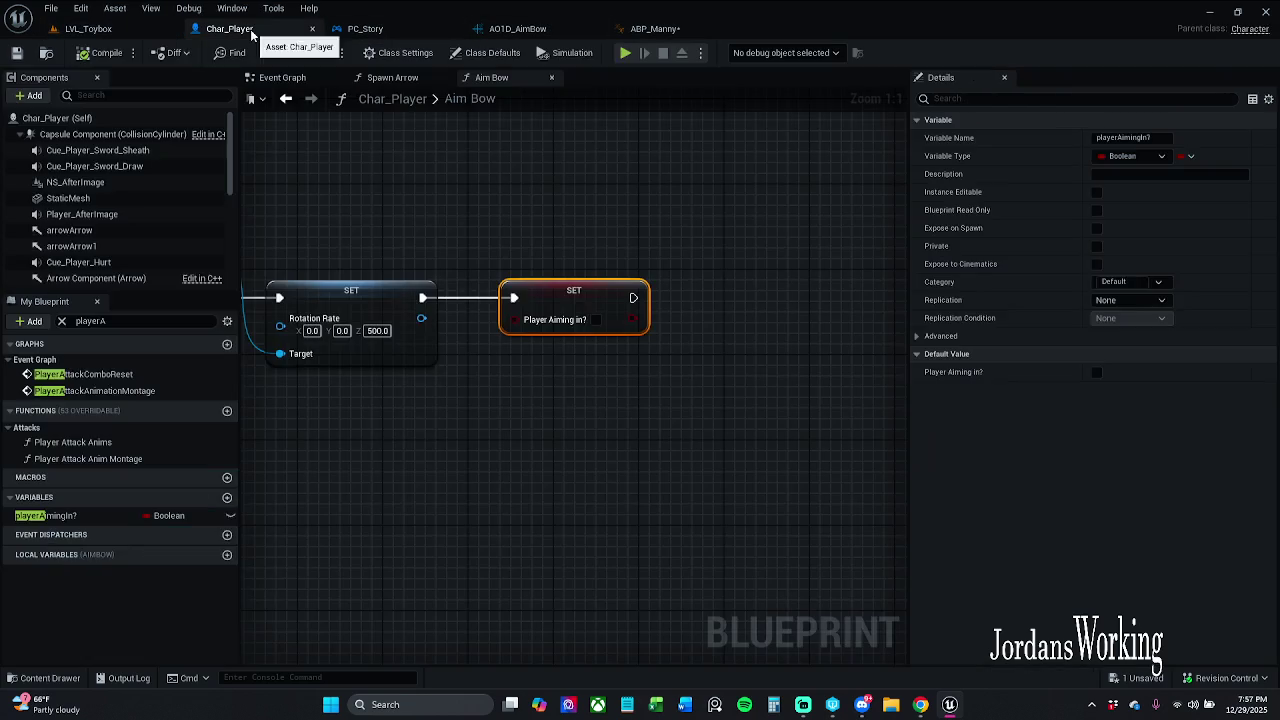
{"action": "left_click", "coordinate": [57, 118]}
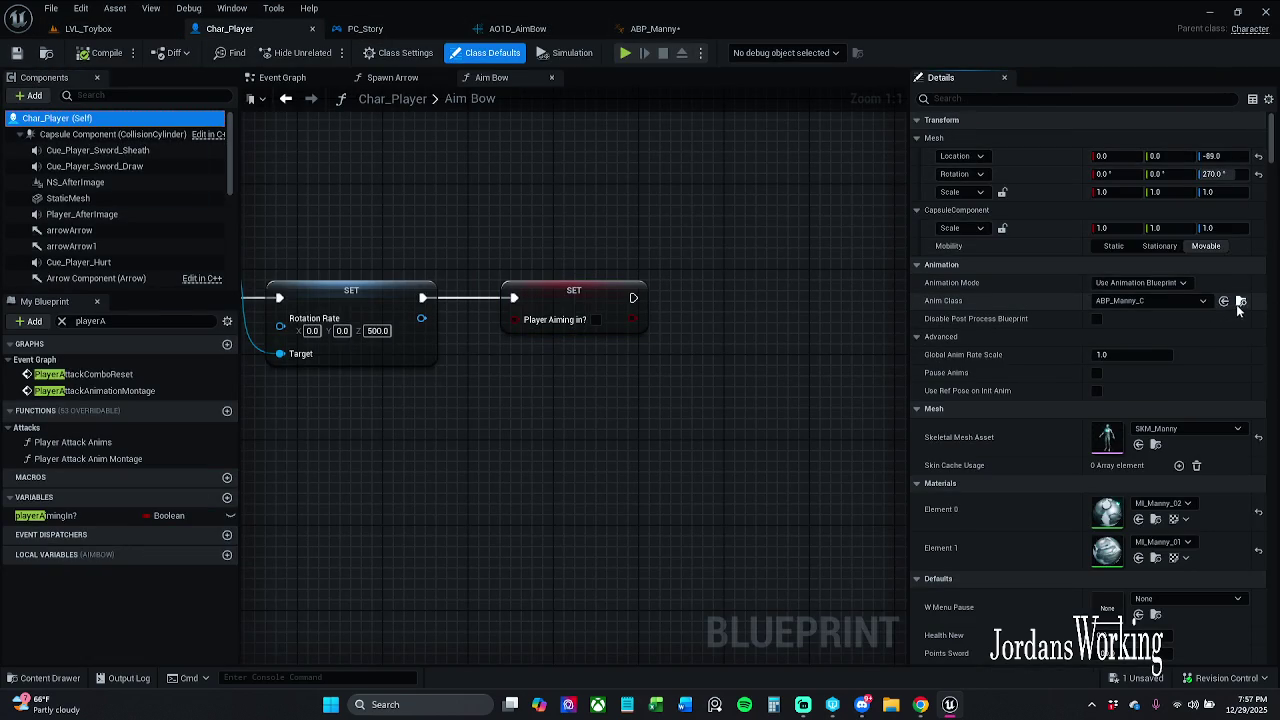
{"action": "left_click", "coordinate": [1241, 302]}
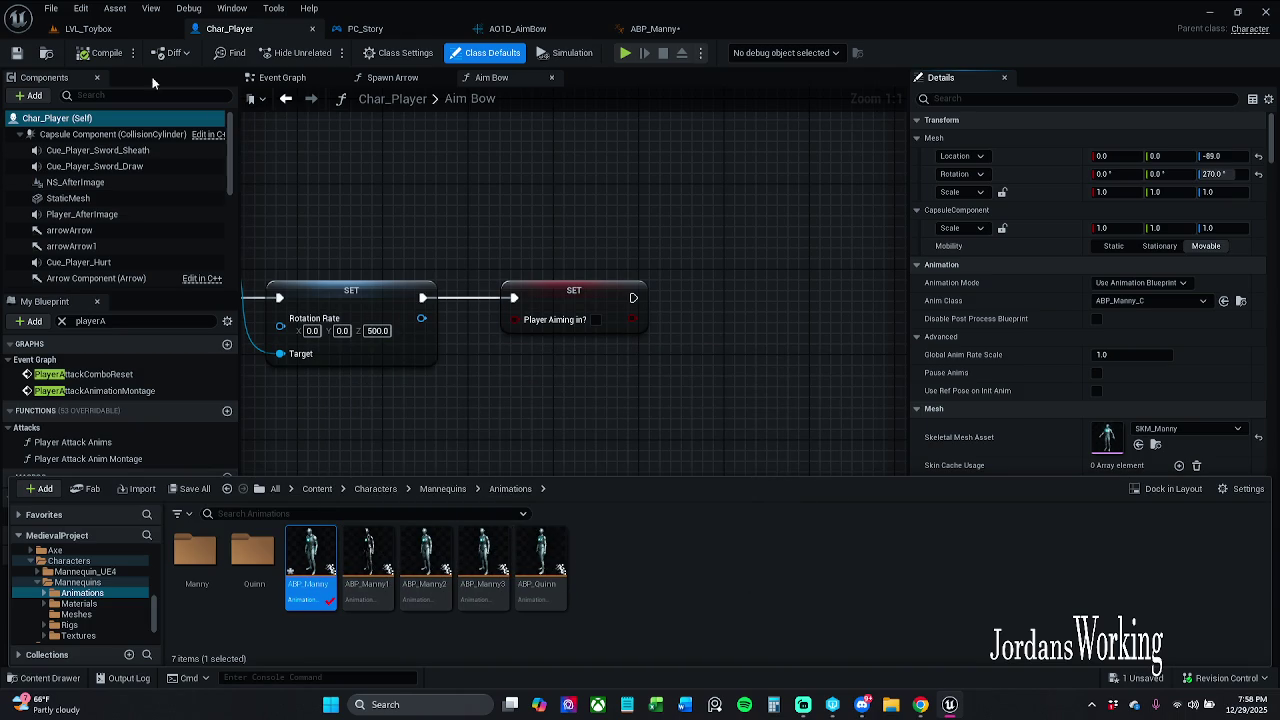
Save ABP_Manny with Save All > Save Selected and return to its editor.
{"action": "left_click", "coordinate": [194, 488]}
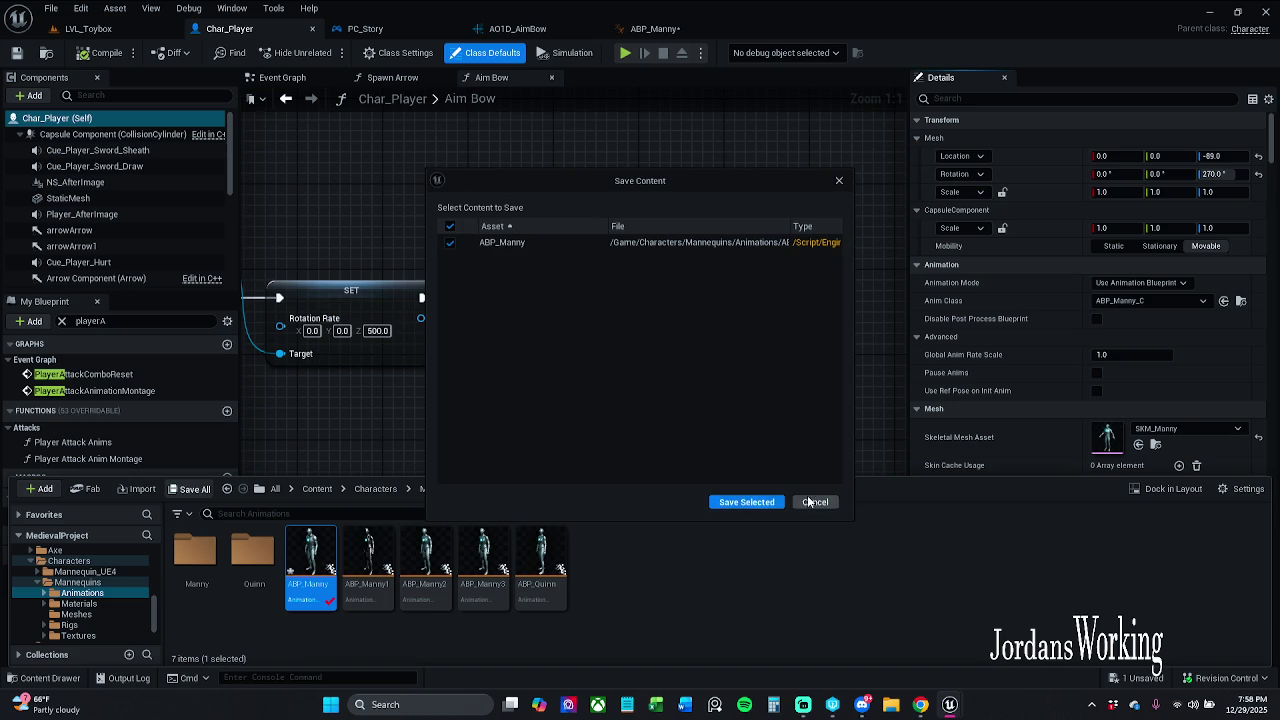
{"action": "left_click", "coordinate": [758, 500]}
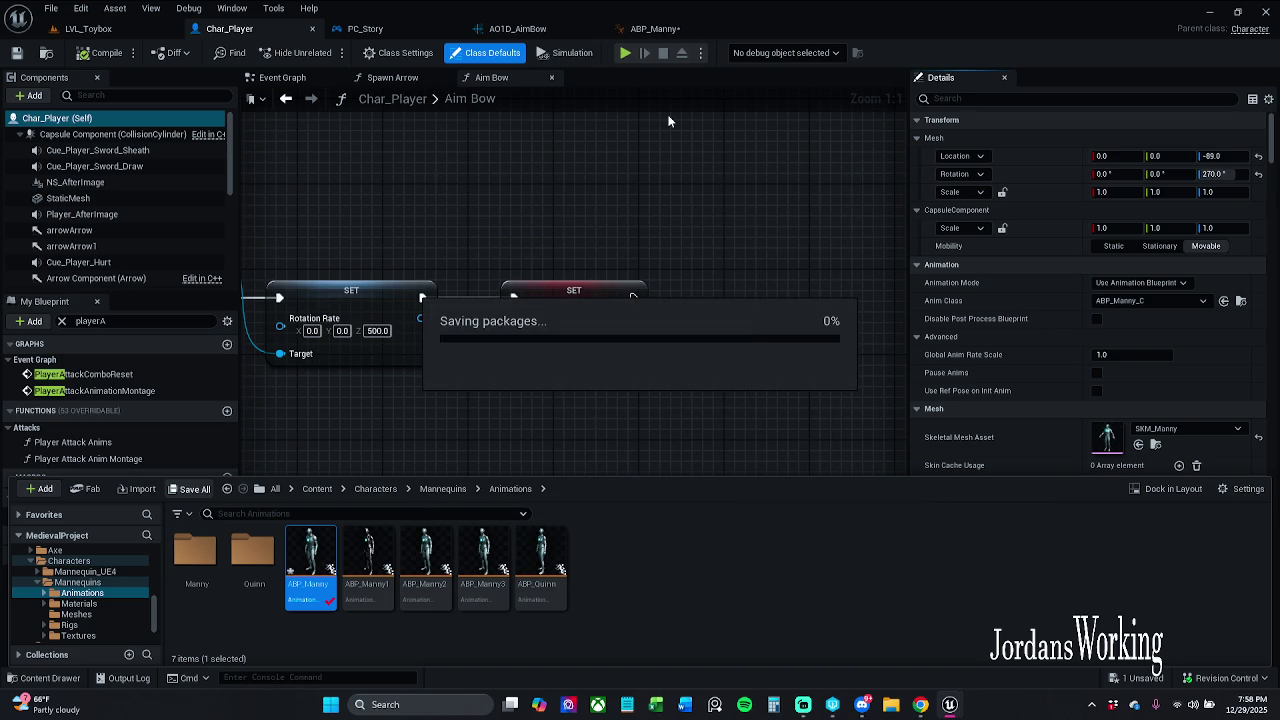
{"action": "left_click", "coordinate": [672, 33]}
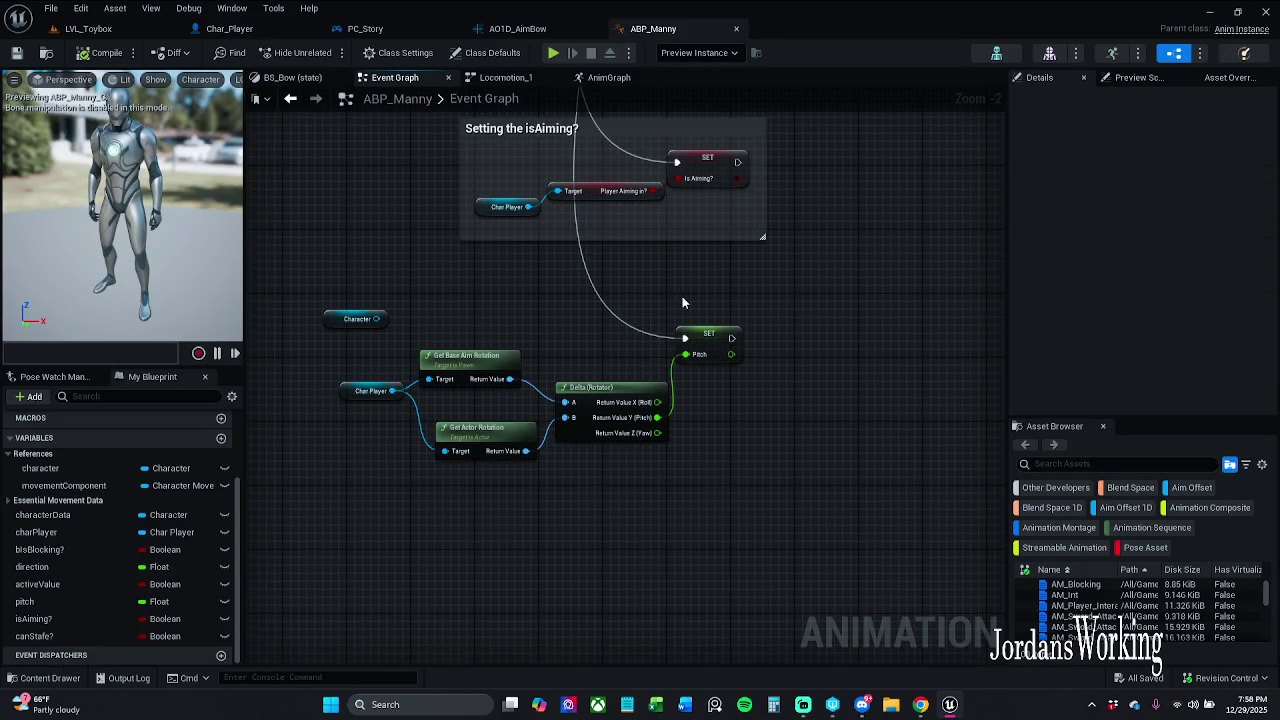
Play-test LVL_Toybox, running forward and firing arrows until the last one is shot.
{"action": "left_click", "coordinate": [90, 28]}
{"action": "left_click", "coordinate": [323, 53]}
{"action": "key", "text": "w"}
{"action": "key", "text": "w"}
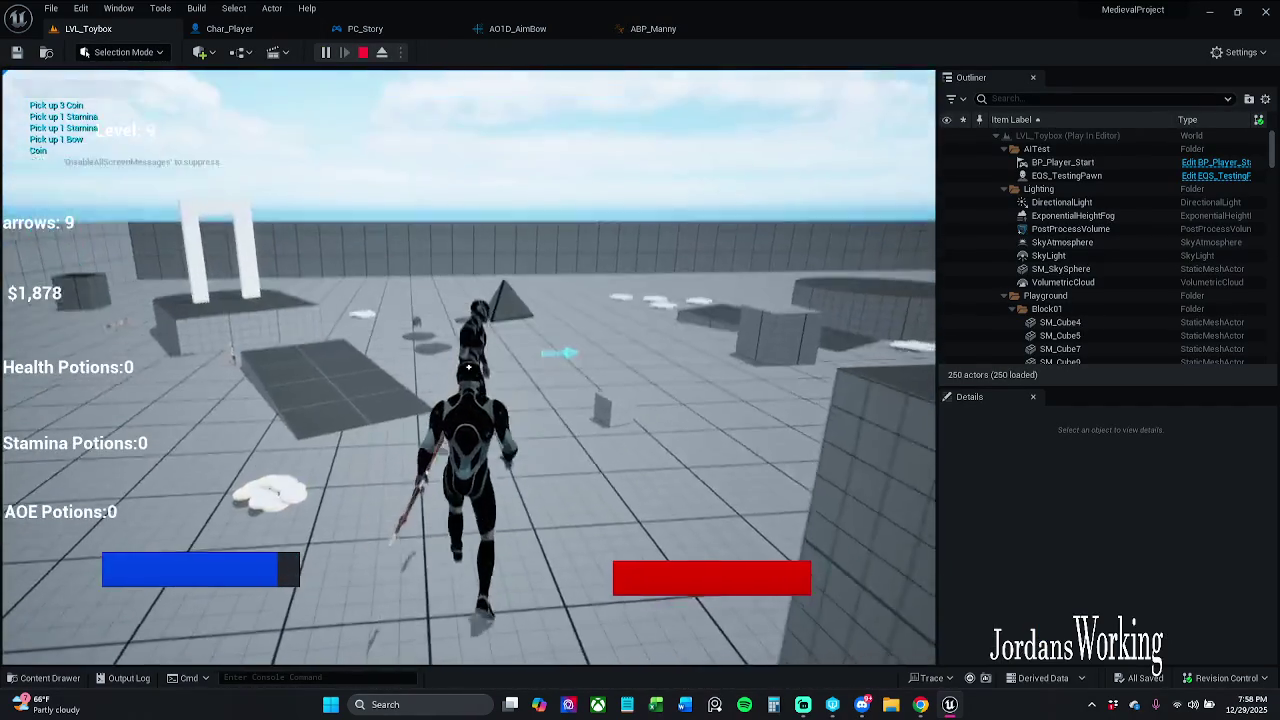
{"action": "left_click", "coordinate": [468, 368]}
{"action": "key", "text": "w"}
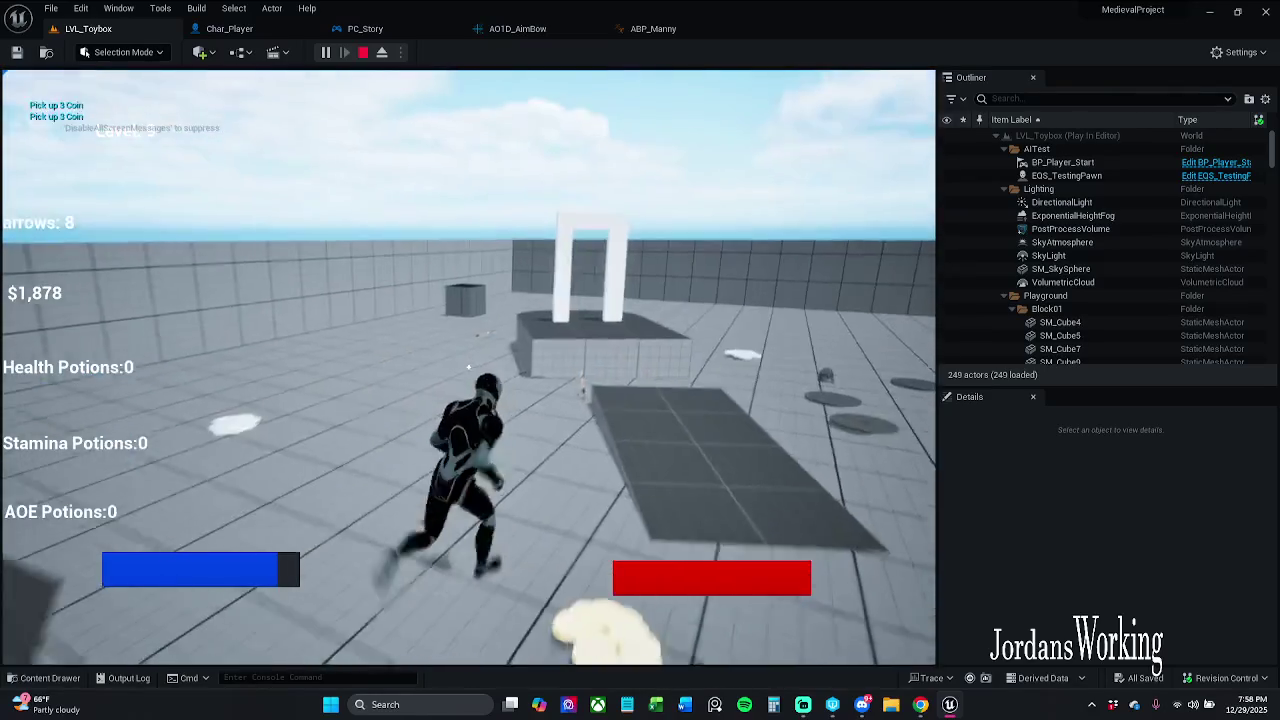
{"action": "key", "text": "w"}
{"action": "left_click", "coordinate": [468, 368]}
{"action": "left_click", "coordinate": [468, 368]}
{"action": "left_click", "coordinate": [468, 368]}
{"action": "left_click", "coordinate": [468, 368]}
{"action": "left_click", "coordinate": [468, 368]}
{"action": "left_click", "coordinate": [468, 368]}
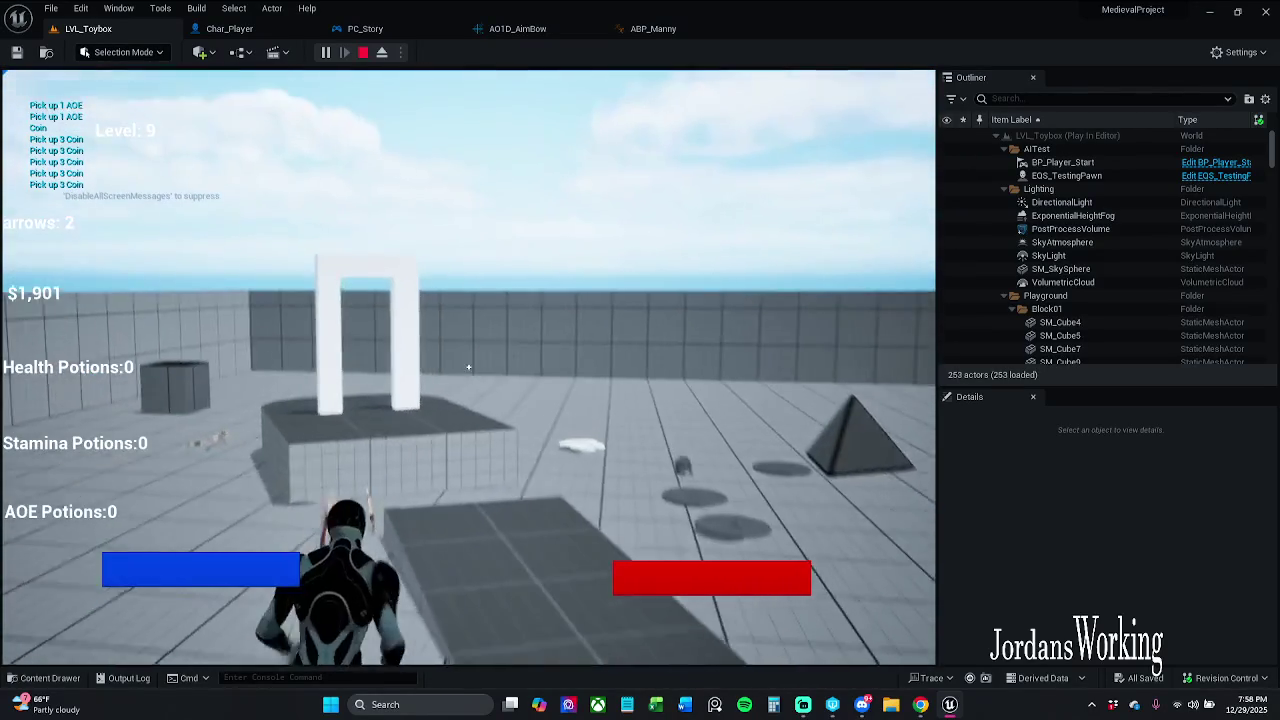
{"action": "left_click", "coordinate": [468, 368]}
{"action": "key", "text": "w"}
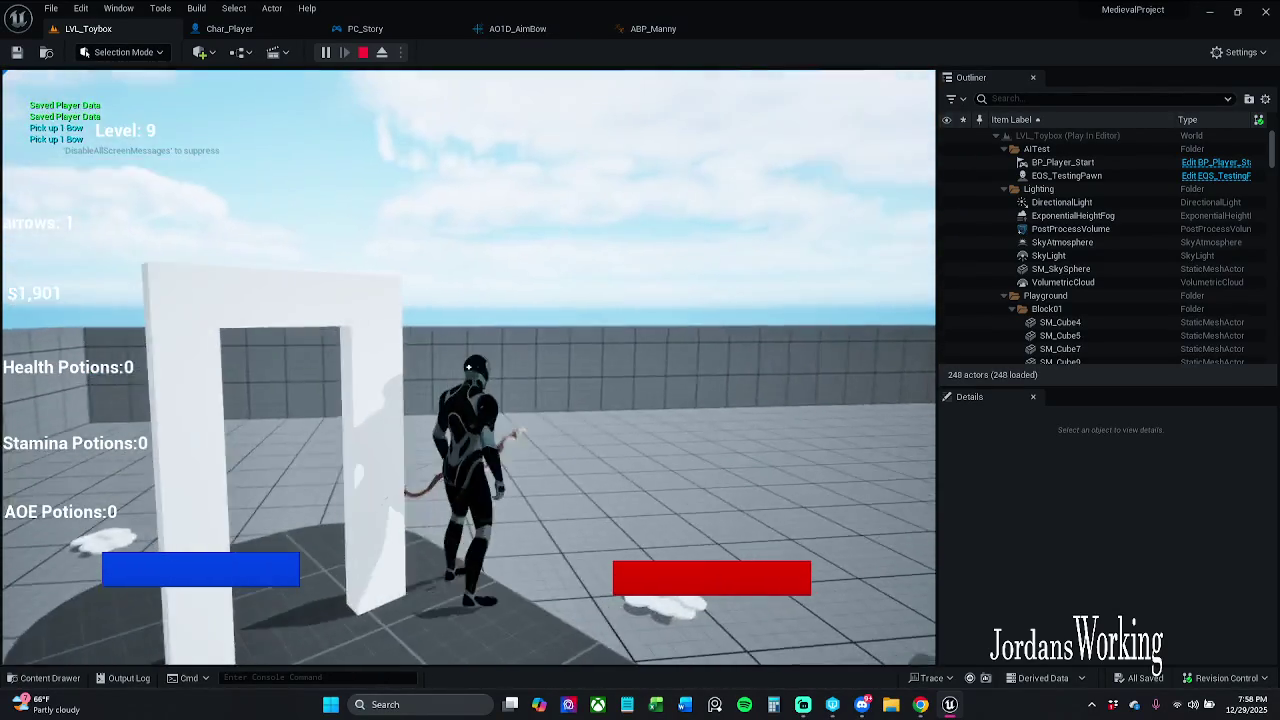
{"action": "key", "text": "w"}
{"action": "left_click", "coordinate": [468, 367]}
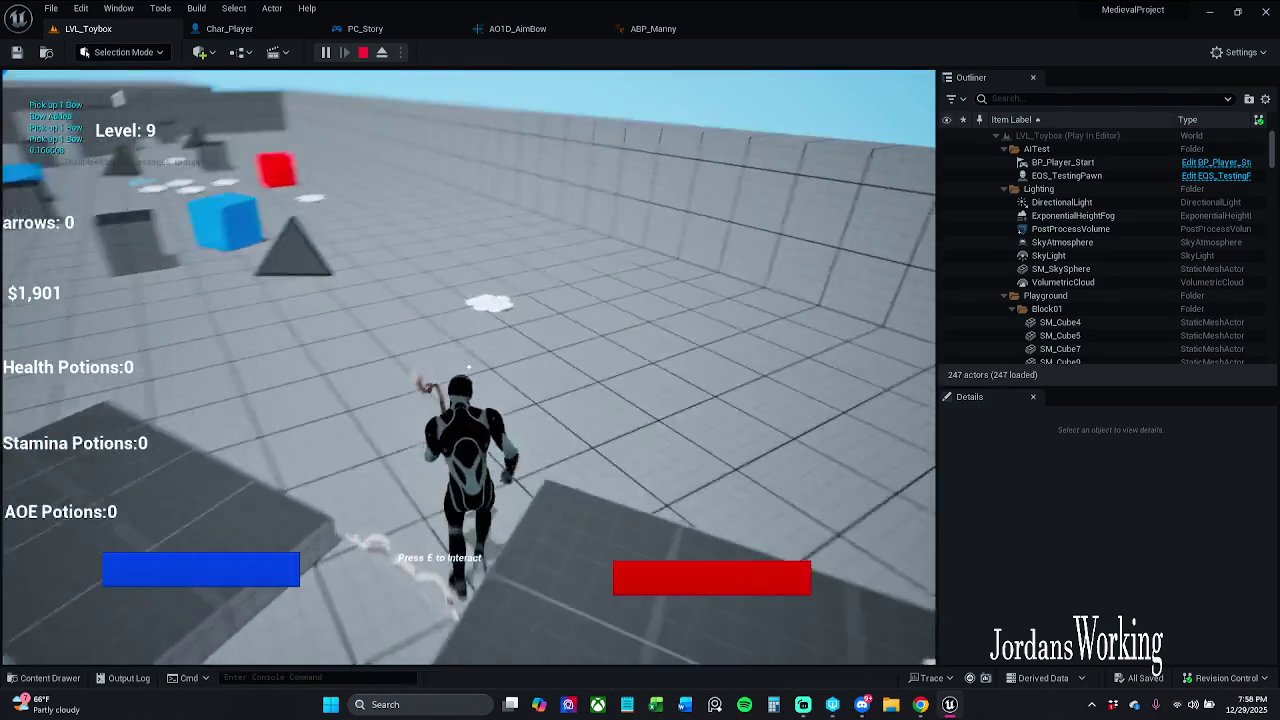
Stop the session, dismiss the error log, and go back to ABP_Manny's Event Graph.
{"action": "key", "text": "Escape"}
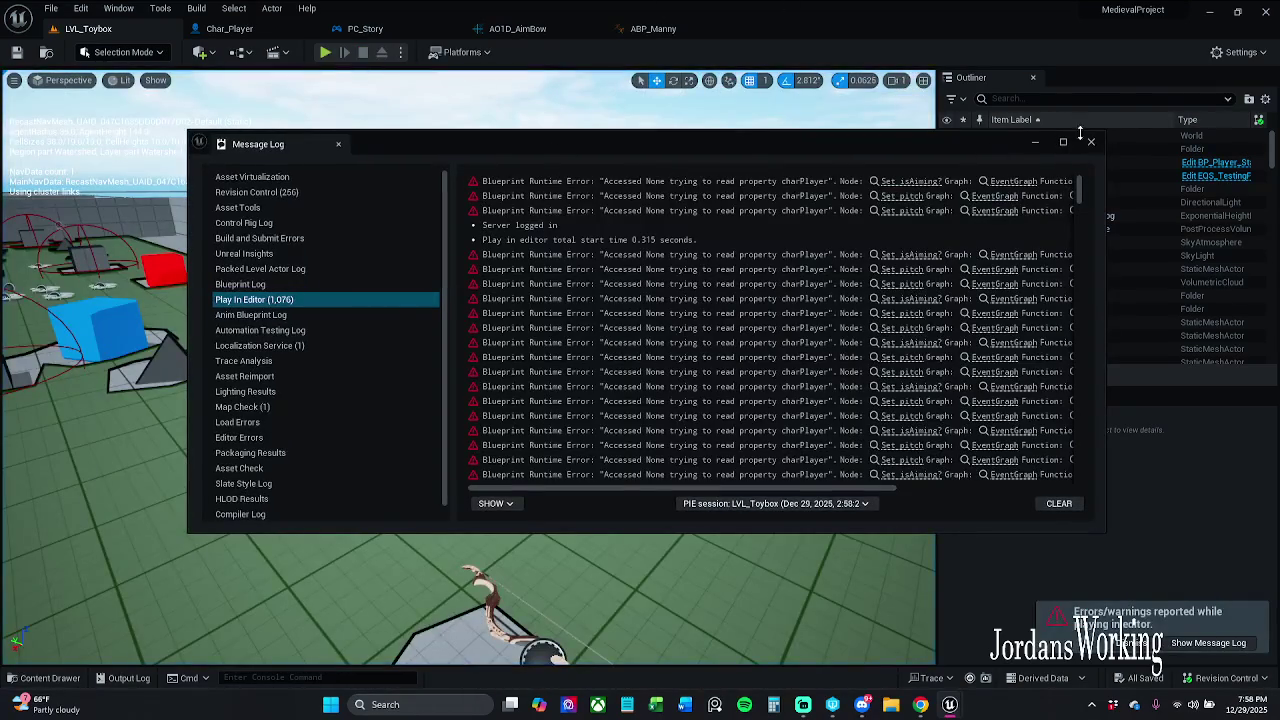
{"action": "left_click", "coordinate": [1092, 146]}
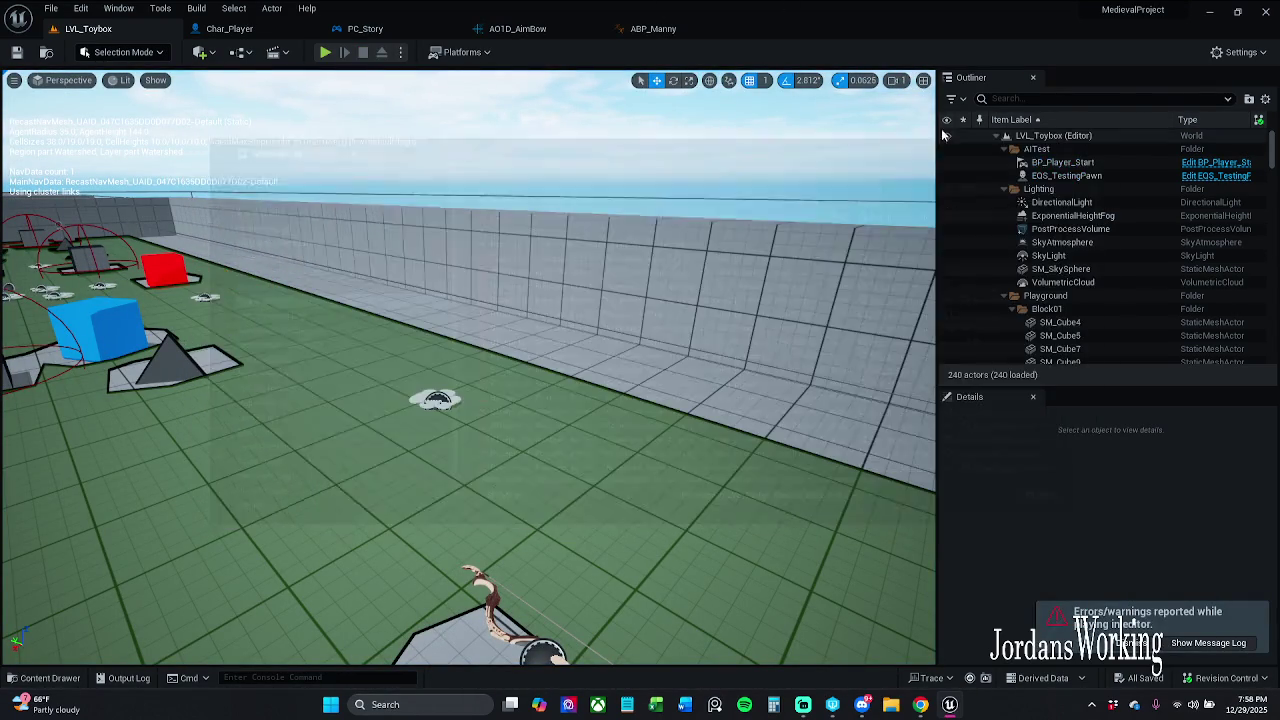
{"action": "left_click", "coordinate": [648, 28]}
{"action": "left_click_drag", "start_coordinate": [616, 295], "coordinate": [628, 375]}
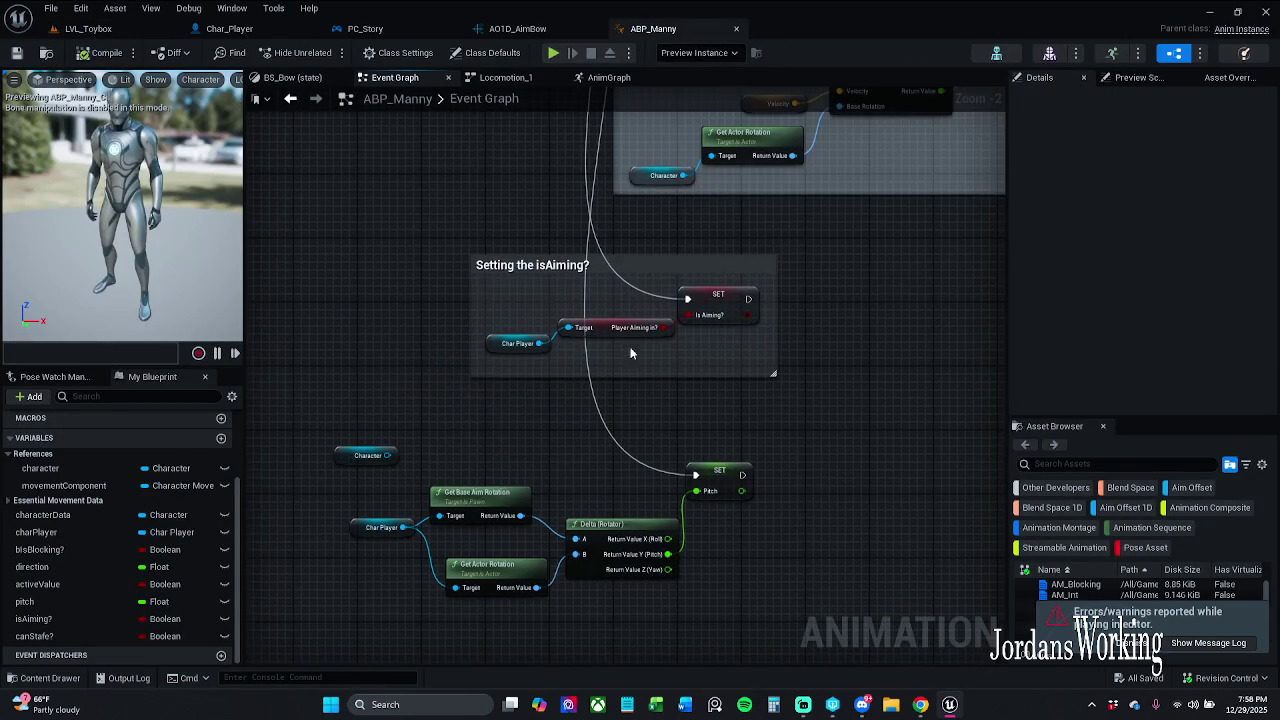
Disconnect the SET Pitch execution input and move the existing comment box next to the pitch nodes.
{"action": "left_click_drag", "start_coordinate": [688, 298], "coordinate": [696, 475]}
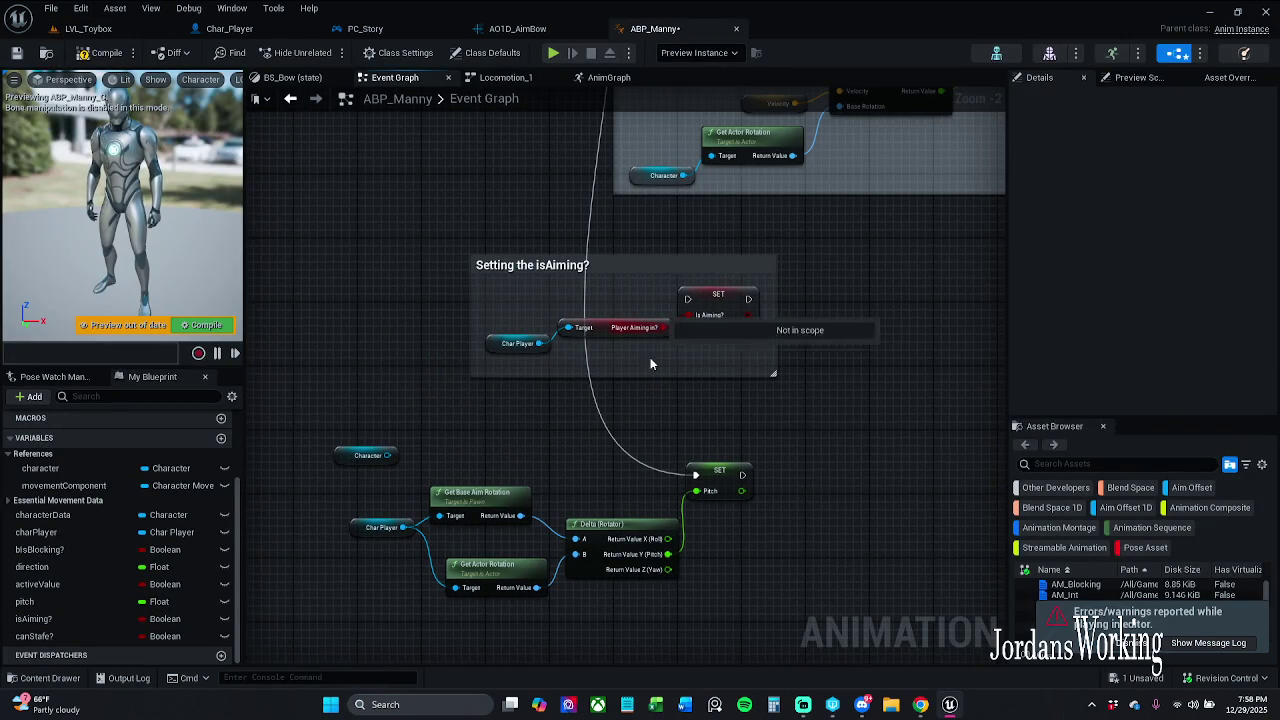
{"action": "left_click", "coordinate": [696, 476], "text": "alt"}
{"action": "mouse_move", "coordinate": [548, 346]}
{"action": "left_mouse_down"}
{"action": "mouse_move", "coordinate": [507, 540]}
{"action": "mouse_move", "coordinate": [508, 397]}
{"action": "left_mouse_up"}
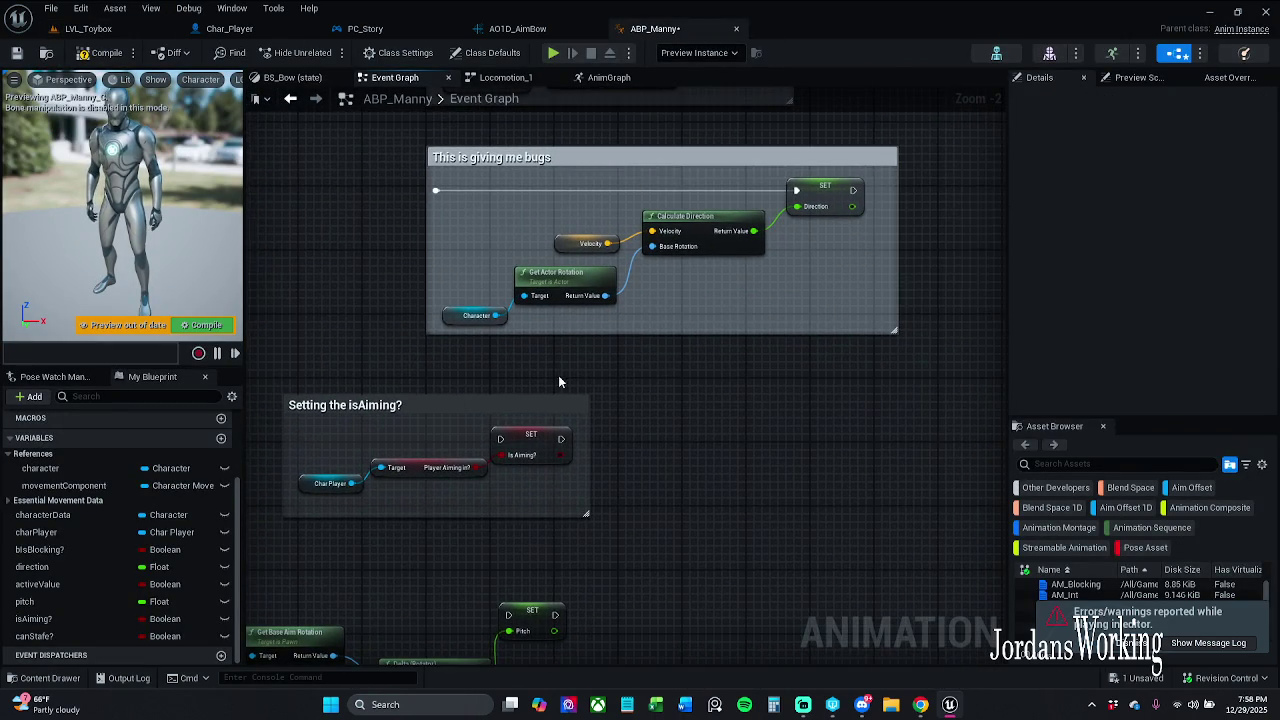
{"action": "left_click", "coordinate": [601, 206]}
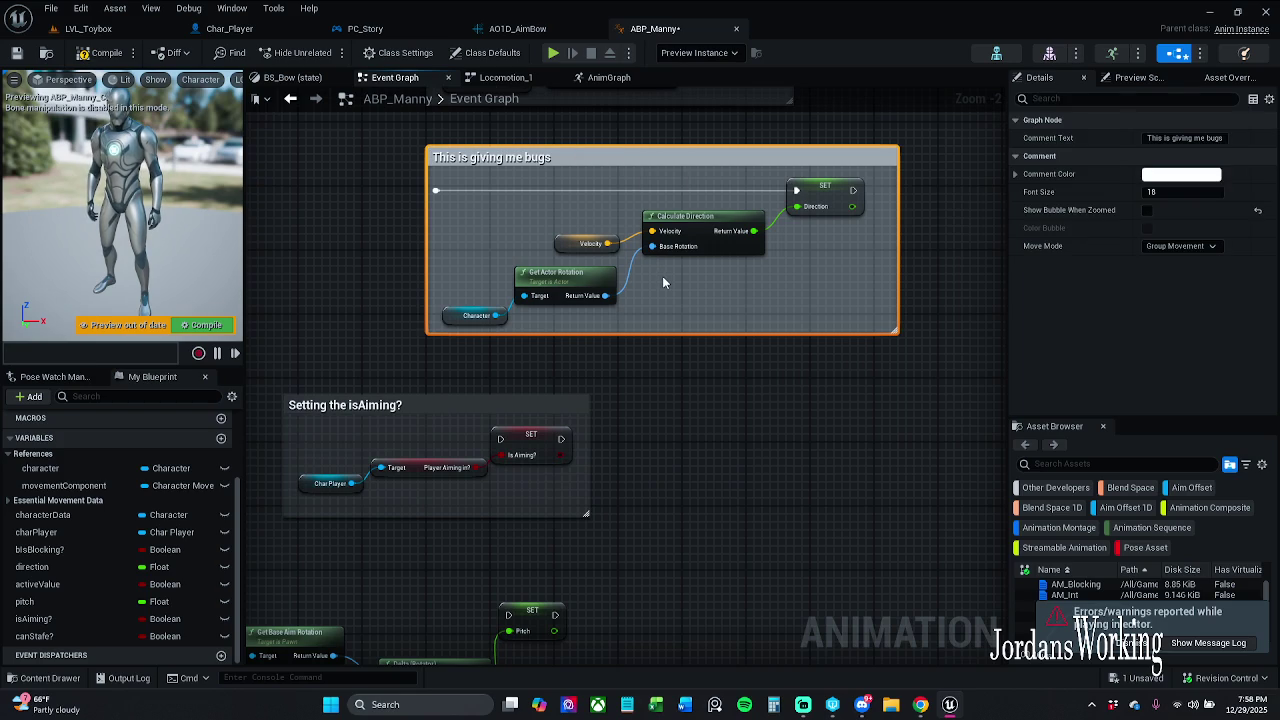
{"action": "left_click_drag", "start_coordinate": [750, 459], "coordinate": [738, 221]}
{"action": "key", "text": "ctrl+x"}
{"action": "key", "text": "ctrl+v"}
Resize the comment to enclose the Pitch setter and Char Player nodes.
{"action": "left_click", "coordinate": [653, 398]}
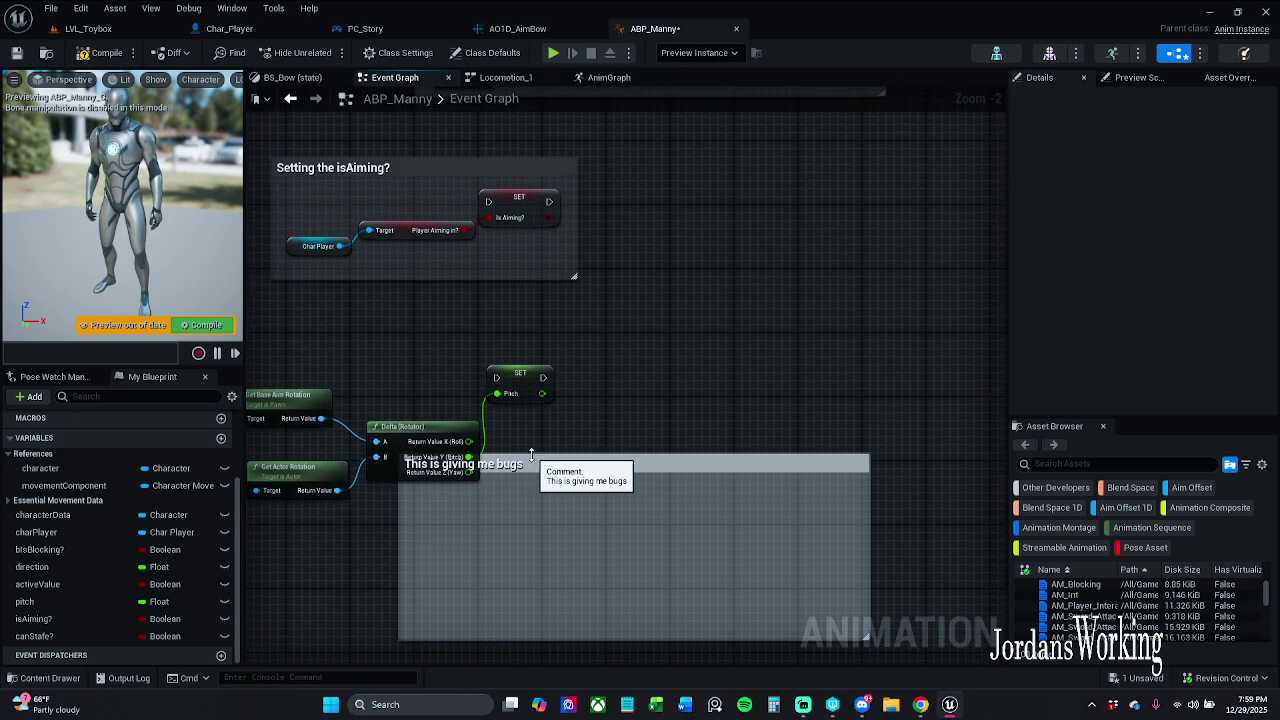
{"action": "mouse_move", "coordinate": [566, 456]}
{"action": "left_mouse_down"}
{"action": "mouse_move", "coordinate": [586, 414]}
{"action": "mouse_move", "coordinate": [586, 326]}
{"action": "left_mouse_up"}
{"action": "left_click_drag", "start_coordinate": [510, 350], "coordinate": [710, 345]}
{"action": "mouse_move", "coordinate": [604, 346]}
{"action": "left_mouse_down"}
{"action": "mouse_move", "coordinate": [394, 281]}
{"action": "mouse_move", "coordinate": [304, 290]}
{"action": "left_mouse_up"}
{"action": "mouse_move", "coordinate": [488, 333]}
{"action": "left_mouse_down"}
{"action": "mouse_move", "coordinate": [430, 333]}
{"action": "mouse_move", "coordinate": [506, 320]}
{"action": "left_mouse_up"}
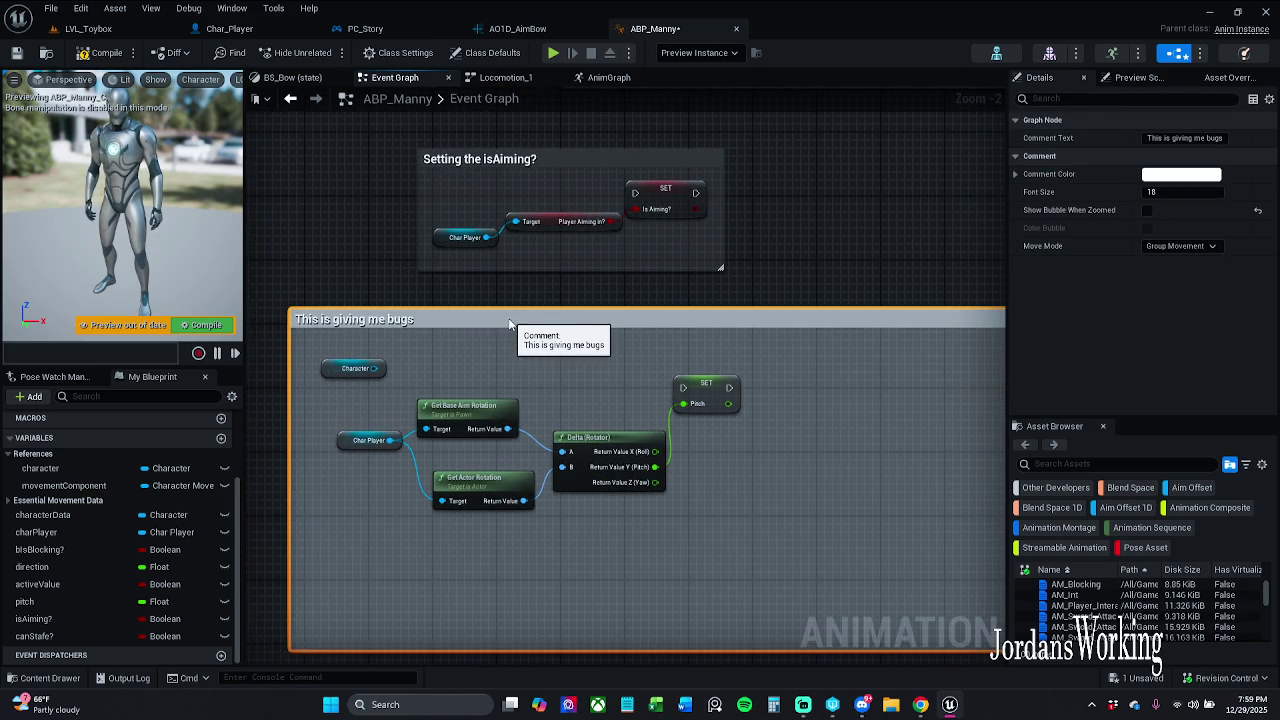
Retitle the comment 'The player character var is giving me errors' and shift it down-right.
{"action": "double_click", "coordinate": [530, 322]}
{"action": "key", "text": "Return"}
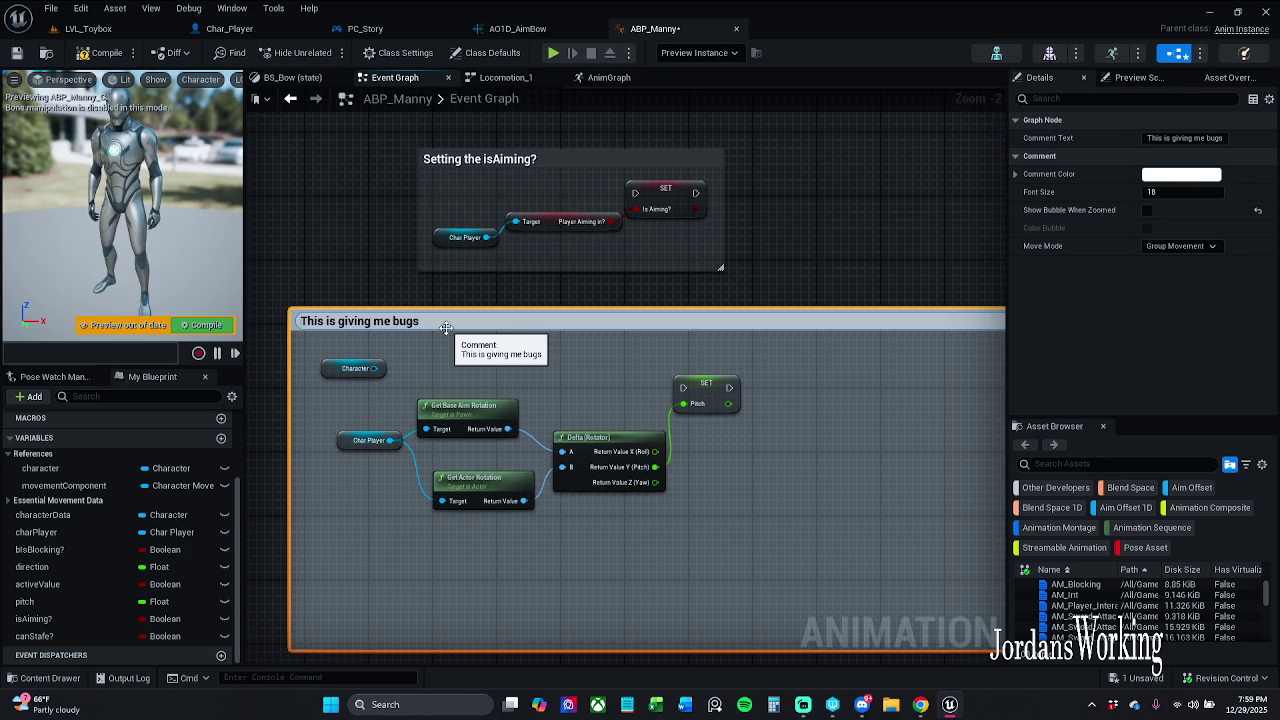
{"action": "type", "text": "The "}
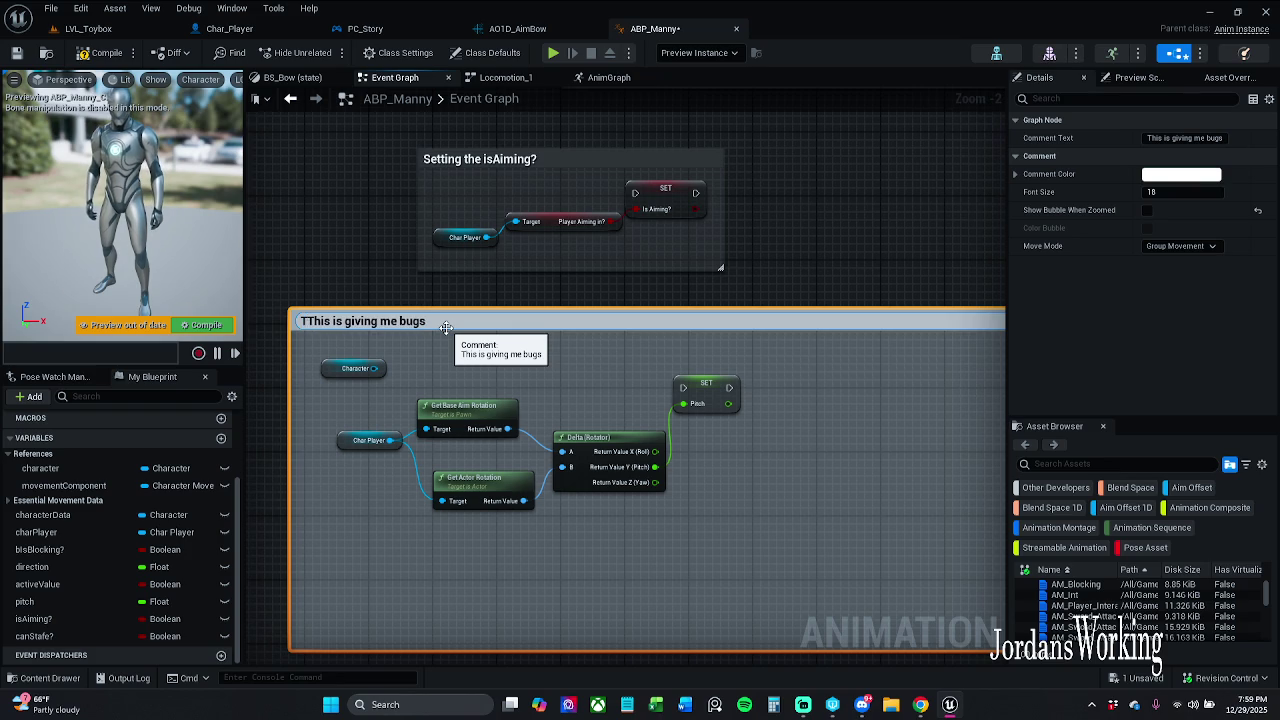
{"action": "type", "text": "player cha"}
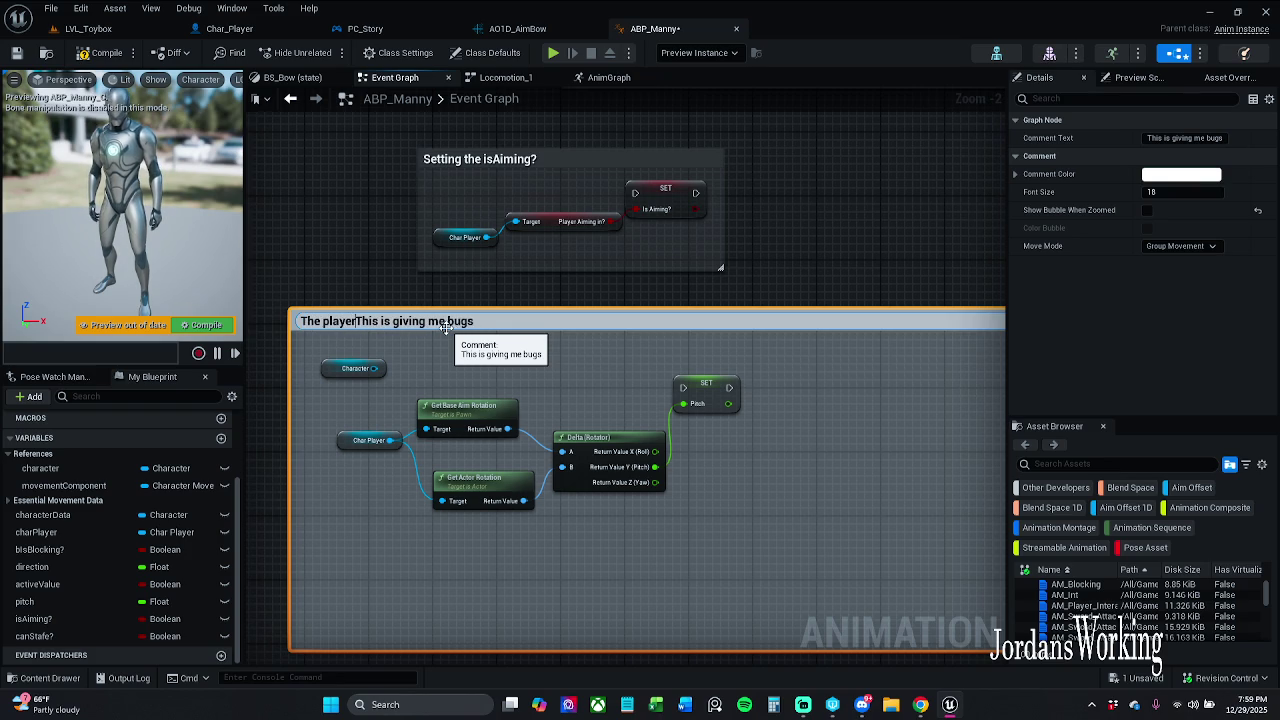
{"action": "type", "text": "racter v"}
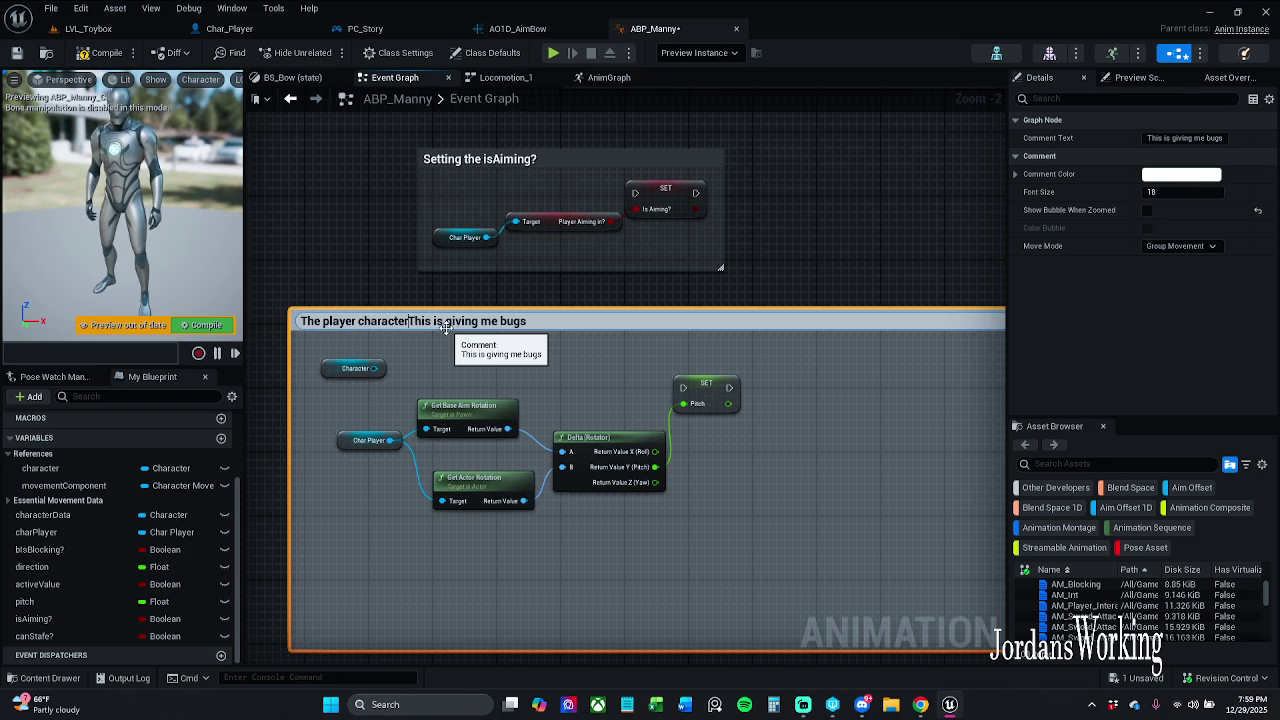
{"action": "type", "text": "ar"}
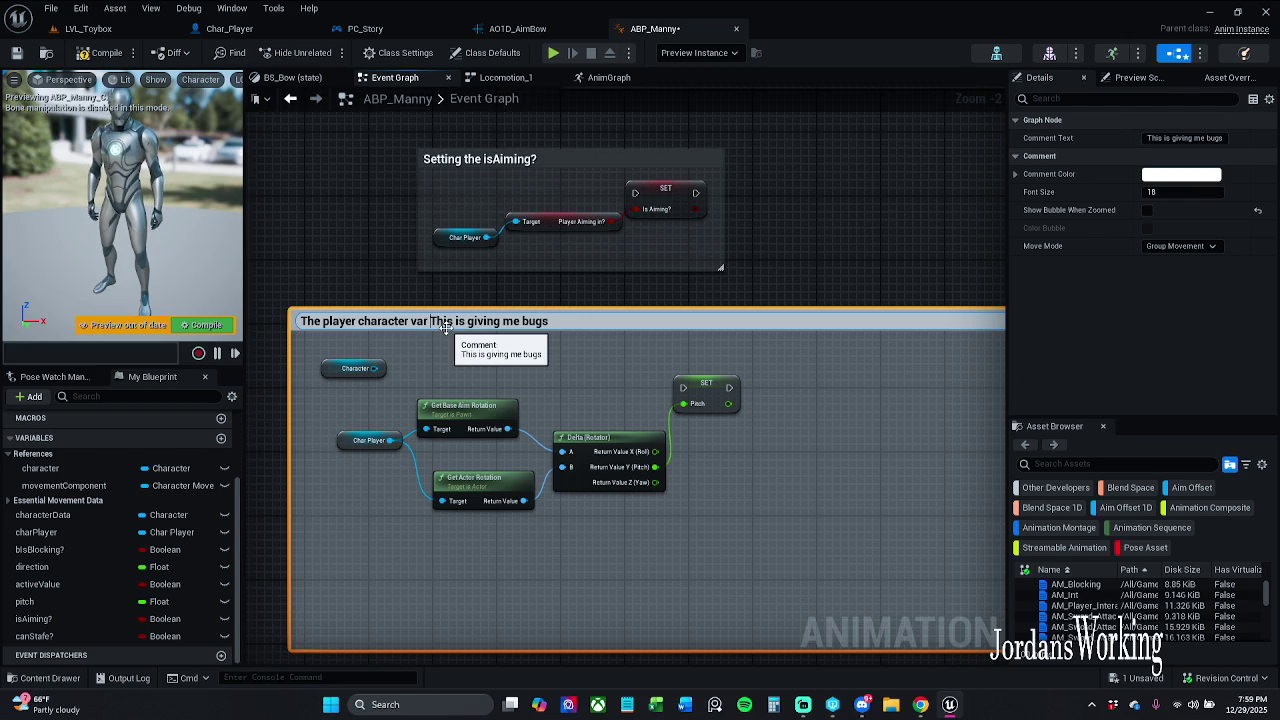
{"action": "key", "text": "Delete"}
{"action": "key", "text": "Delete"}
{"action": "key", "text": "Delete"}
{"action": "double_click", "coordinate": [508, 321]}
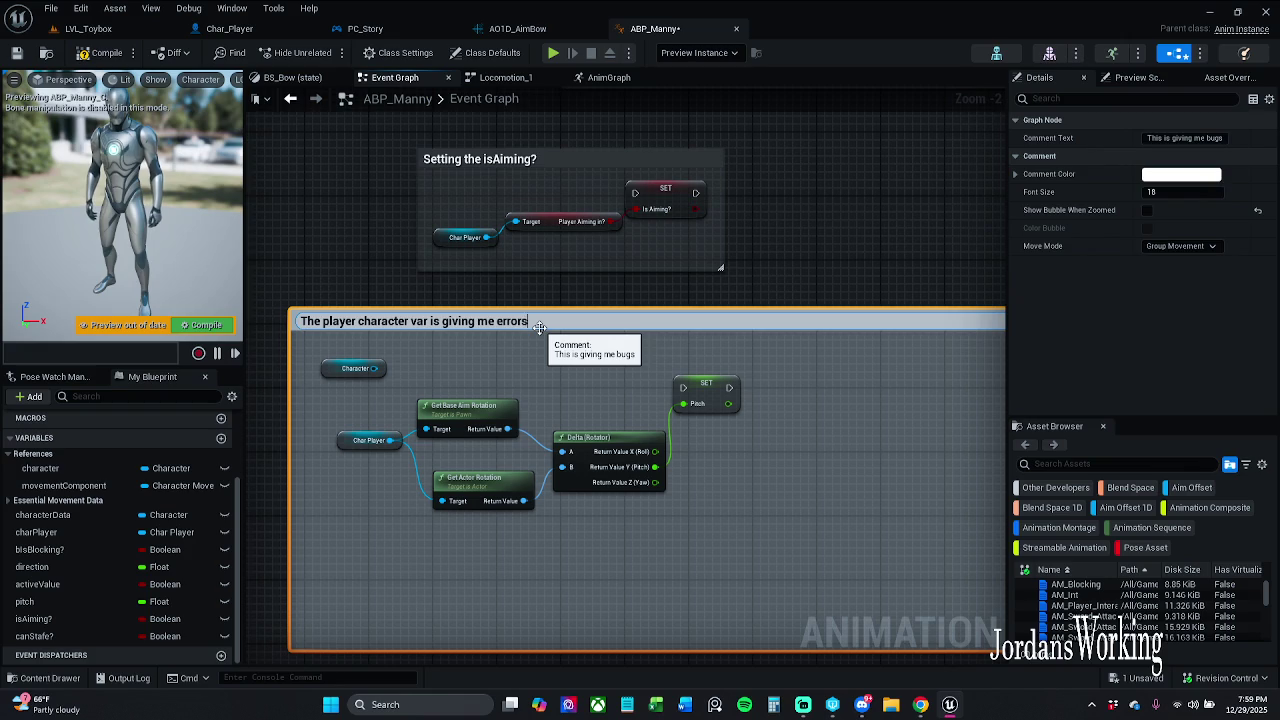
{"action": "key", "text": "Return"}
{"action": "left_click", "coordinate": [395, 295]}
{"action": "mouse_move", "coordinate": [418, 318]}
{"action": "left_mouse_down"}
{"action": "mouse_move", "coordinate": [542, 362]}
{"action": "mouse_move", "coordinate": [542, 374]}
{"action": "mouse_move", "coordinate": [499, 385]}
{"action": "mouse_move", "coordinate": [491, 407]}
{"action": "left_mouse_up"}
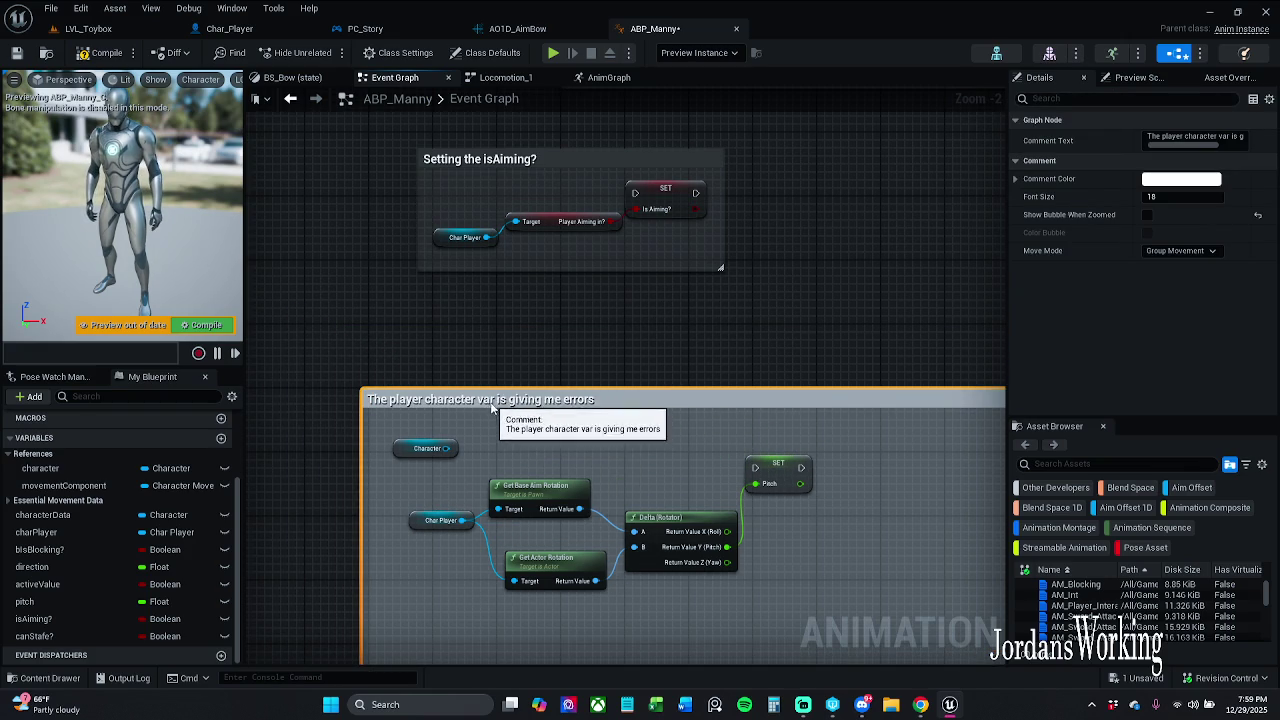
{"action": "left_click", "coordinate": [545, 269]}
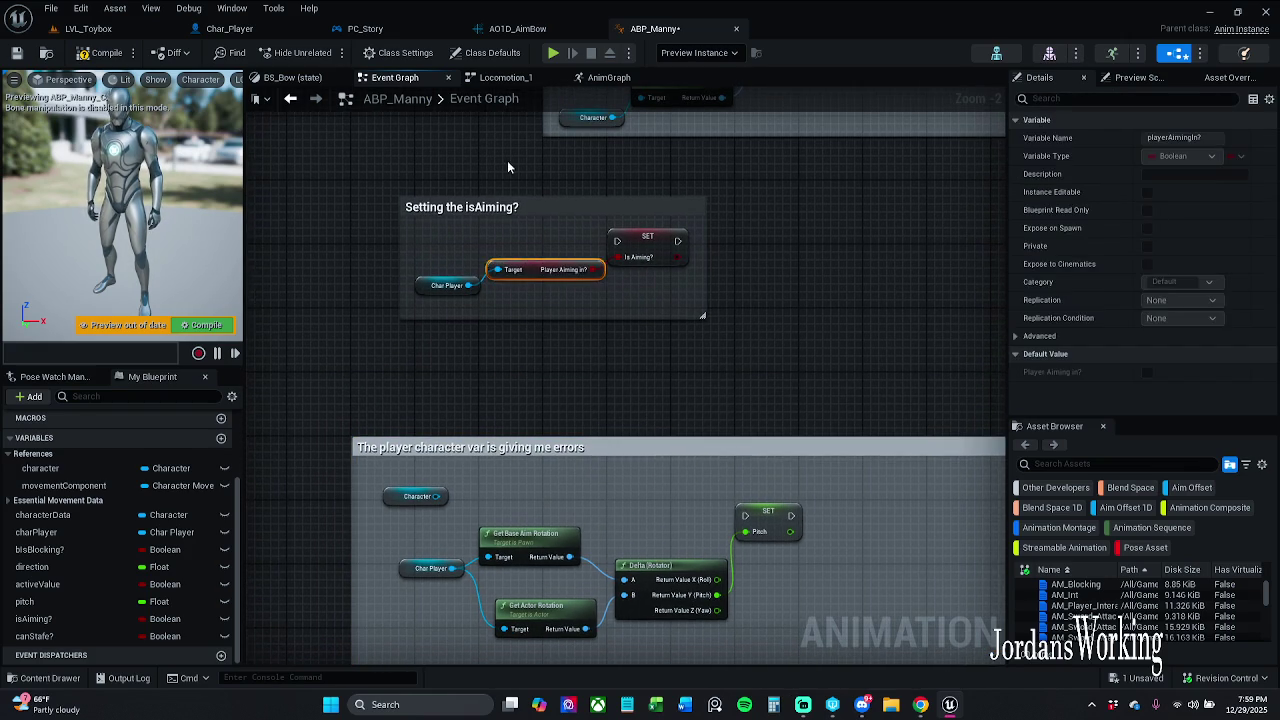
Move the Setting the isAiming? comment down-left and survey the velocity and Is Falling sections.
{"action": "mouse_move", "coordinate": [521, 217]}
{"action": "left_mouse_down"}
{"action": "mouse_move", "coordinate": [473, 297]}
{"action": "mouse_move", "coordinate": [446, 449]}
{"action": "left_mouse_up"}
{"action": "left_click_drag", "start_coordinate": [577, 321], "coordinate": [523, 451]}
{"action": "scroll", "coordinate": [526, 338], "scroll_direction": "down", "scroll_amount": 1}
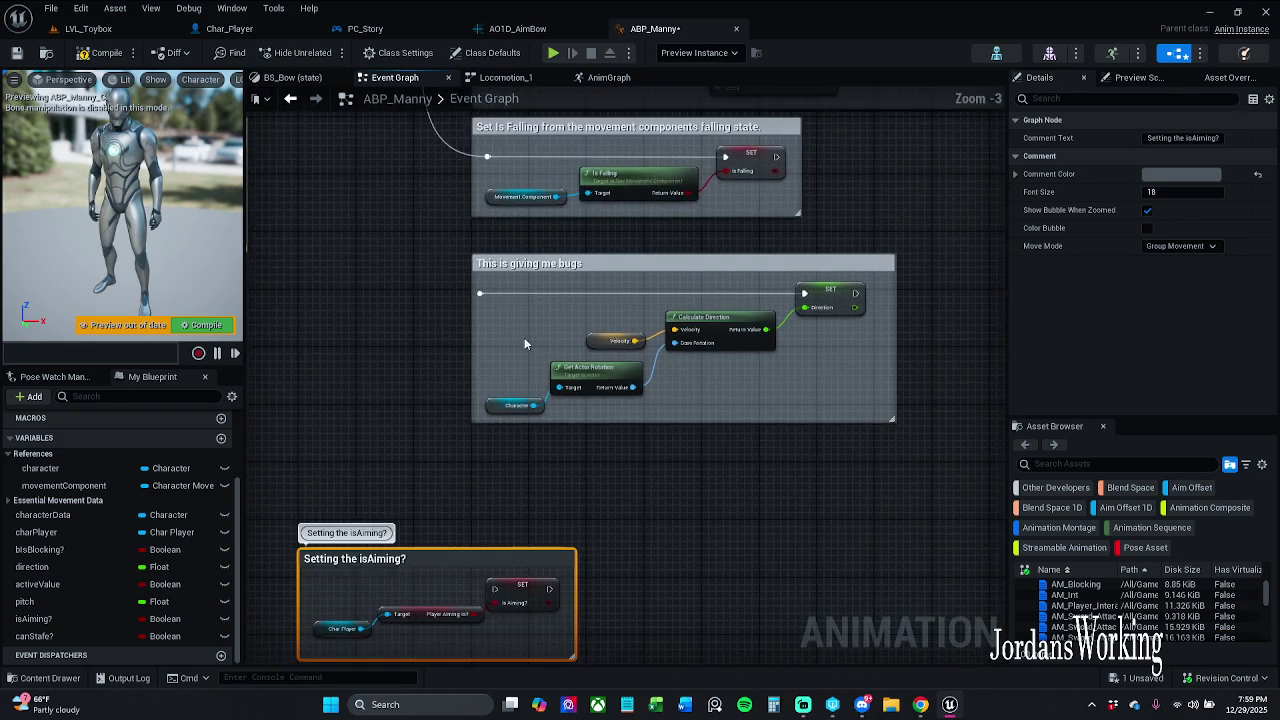
{"action": "left_click_drag", "start_coordinate": [478, 262], "coordinate": [404, 506]}
{"action": "mouse_move", "coordinate": [403, 438]}
{"action": "left_mouse_down"}
{"action": "mouse_move", "coordinate": [452, 607]}
{"action": "mouse_move", "coordinate": [896, 490]}
{"action": "mouse_move", "coordinate": [892, 477]}
{"action": "left_mouse_up"}
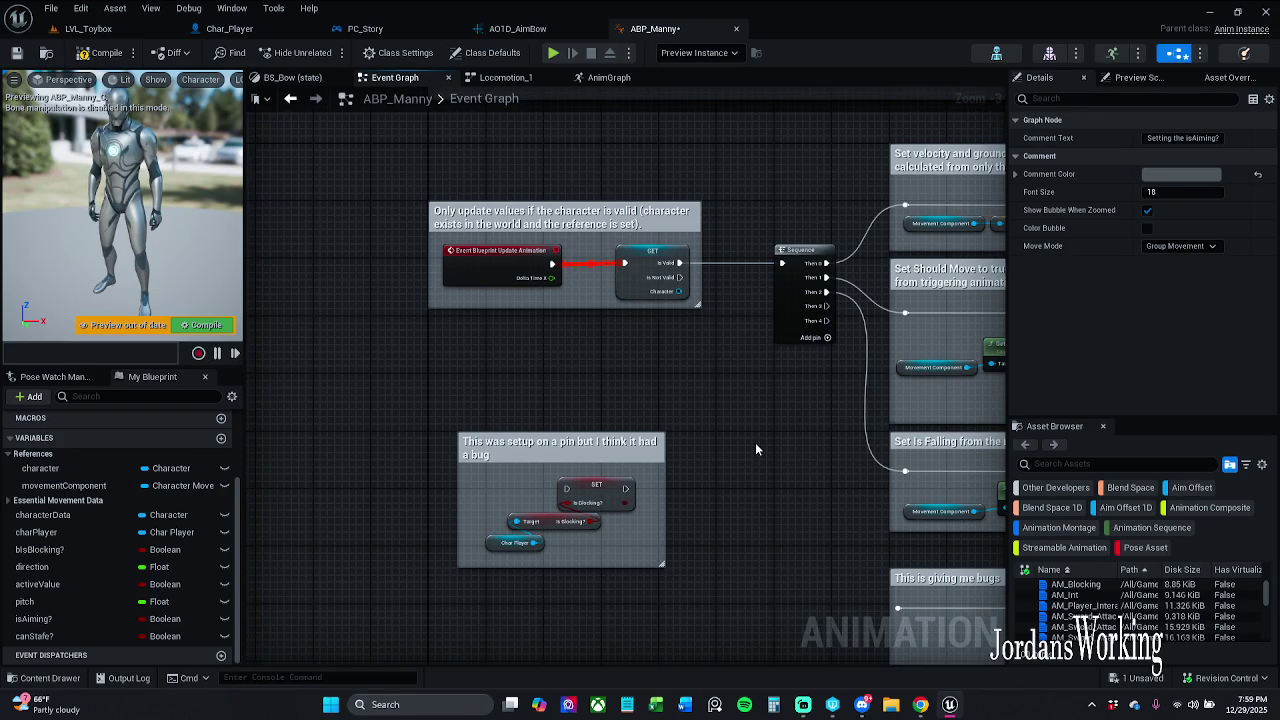
{"action": "mouse_move", "coordinate": [755, 442]}
{"action": "left_mouse_down"}
{"action": "mouse_move", "coordinate": [618, 376]}
{"action": "mouse_move", "coordinate": [512, 399]}
{"action": "mouse_move", "coordinate": [475, 266]}
{"action": "left_mouse_up"}
{"action": "scroll", "coordinate": [618, 376], "scroll_direction": "down", "scroll_amount": 1}
{"action": "mouse_move", "coordinate": [452, 354]}
{"action": "left_mouse_down"}
{"action": "mouse_move", "coordinate": [491, 306]}
{"action": "mouse_move", "coordinate": [587, 281]}
{"action": "left_mouse_up"}
Enable Show Bubble When Zoomed on the player character errors comment.
{"action": "left_click", "coordinate": [587, 281]}
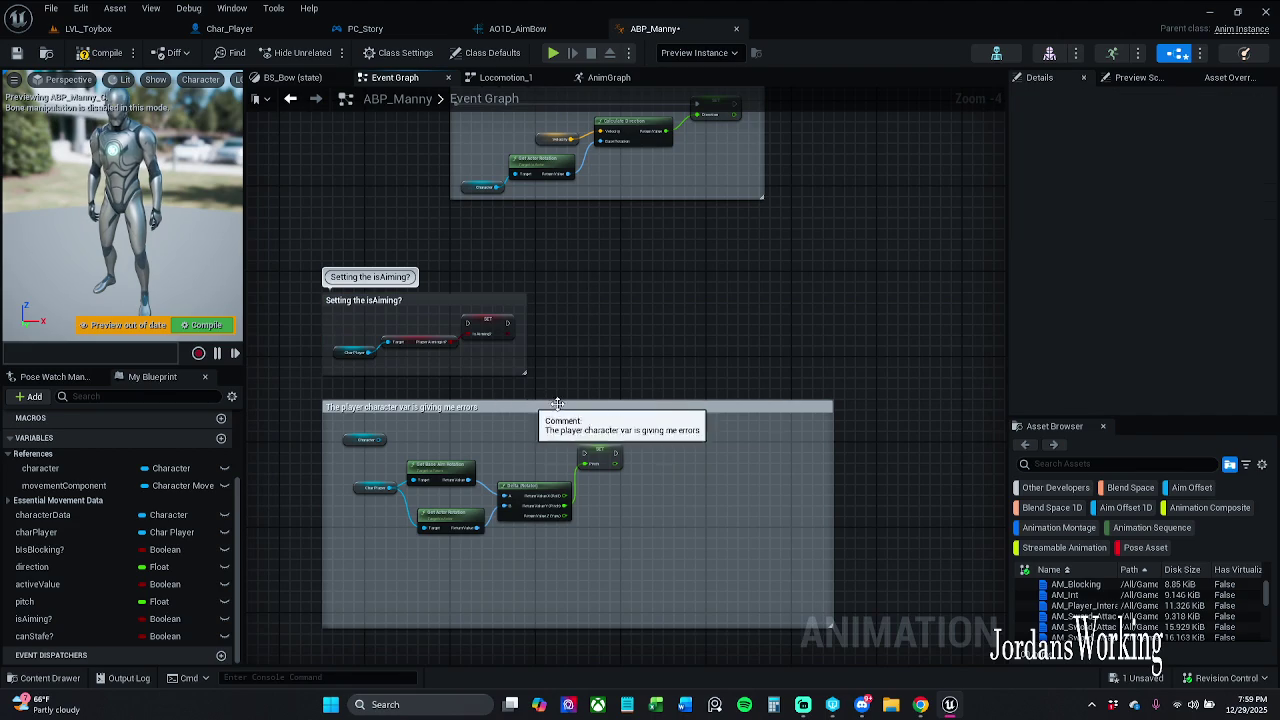
{"action": "left_click", "coordinate": [652, 406]}
{"action": "left_click", "coordinate": [1152, 218]}
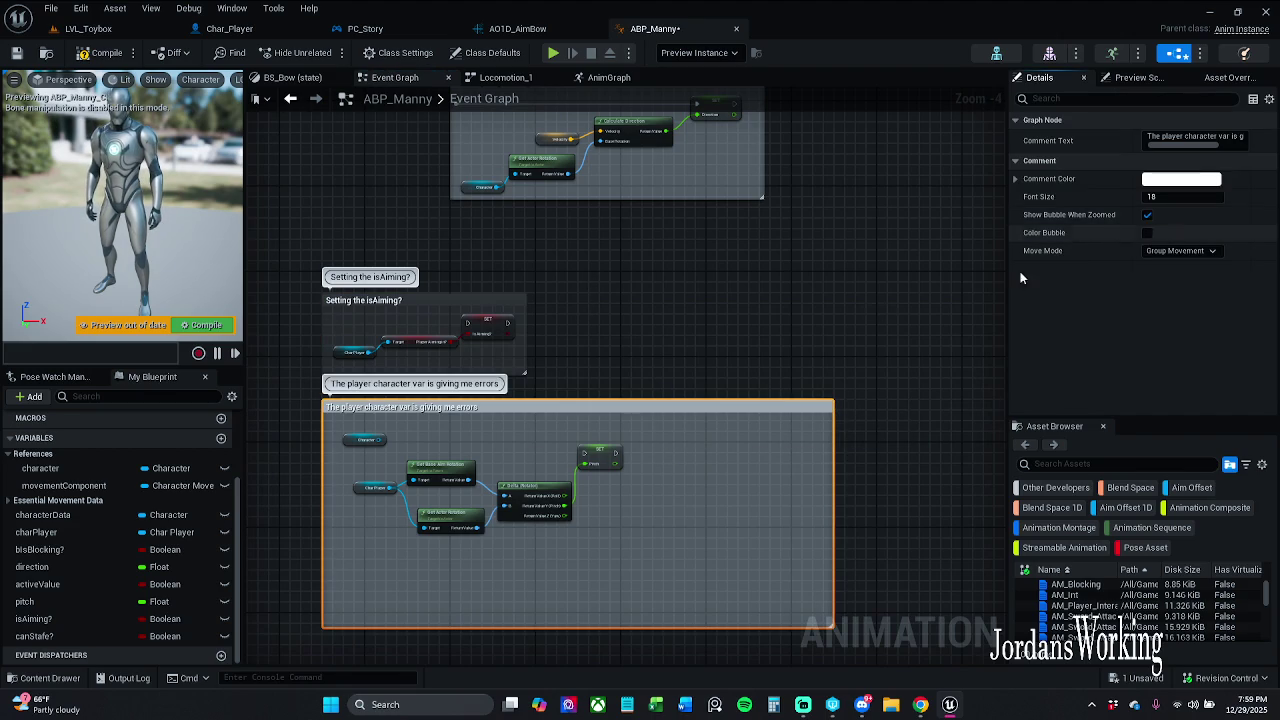
{"action": "left_click", "coordinate": [534, 279]}
Tuck the Setting the isAiming? comment under the errors comment, then save and close ABP_Manny.
{"action": "left_click_drag", "start_coordinate": [470, 298], "coordinate": [828, 261]}
{"action": "scroll", "coordinate": [593, 325], "scroll_direction": "down", "scroll_amount": 8}
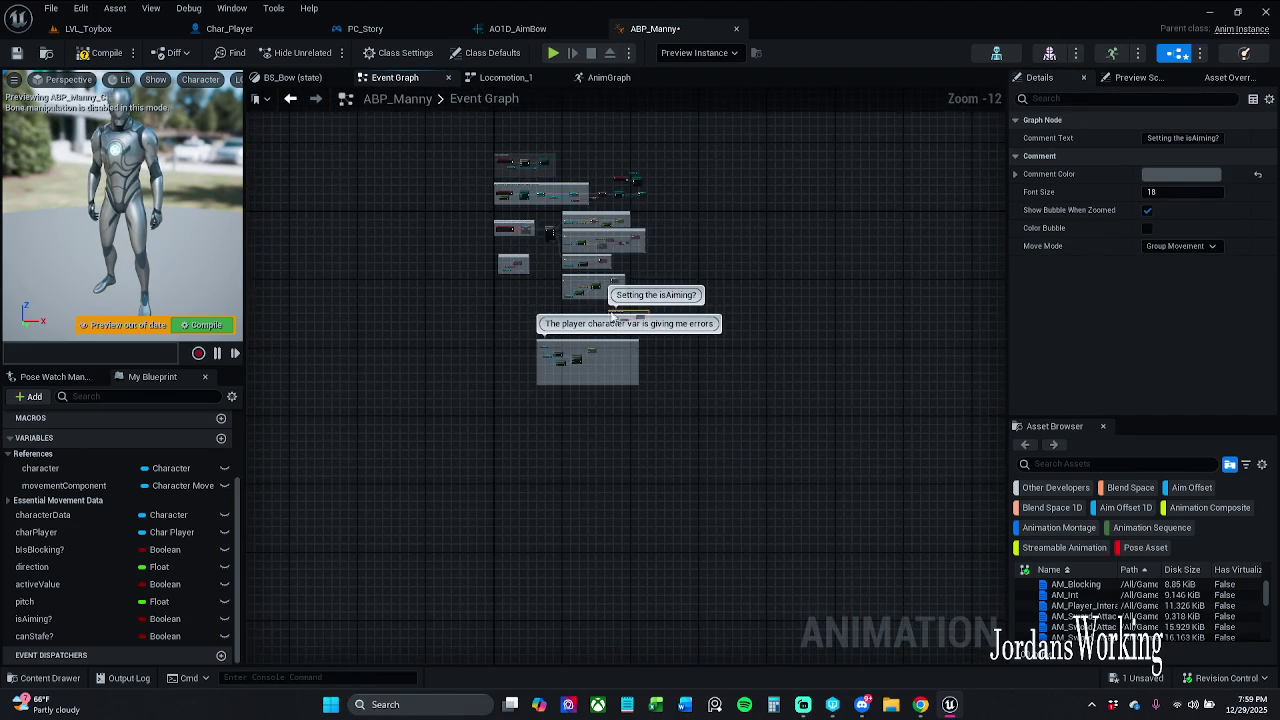
{"action": "scroll", "coordinate": [600, 315], "scroll_direction": "up", "scroll_amount": 7}
{"action": "mouse_move", "coordinate": [643, 336]}
{"action": "left_mouse_down"}
{"action": "mouse_move", "coordinate": [393, 476]}
{"action": "mouse_move", "coordinate": [376, 640]}
{"action": "left_mouse_up"}
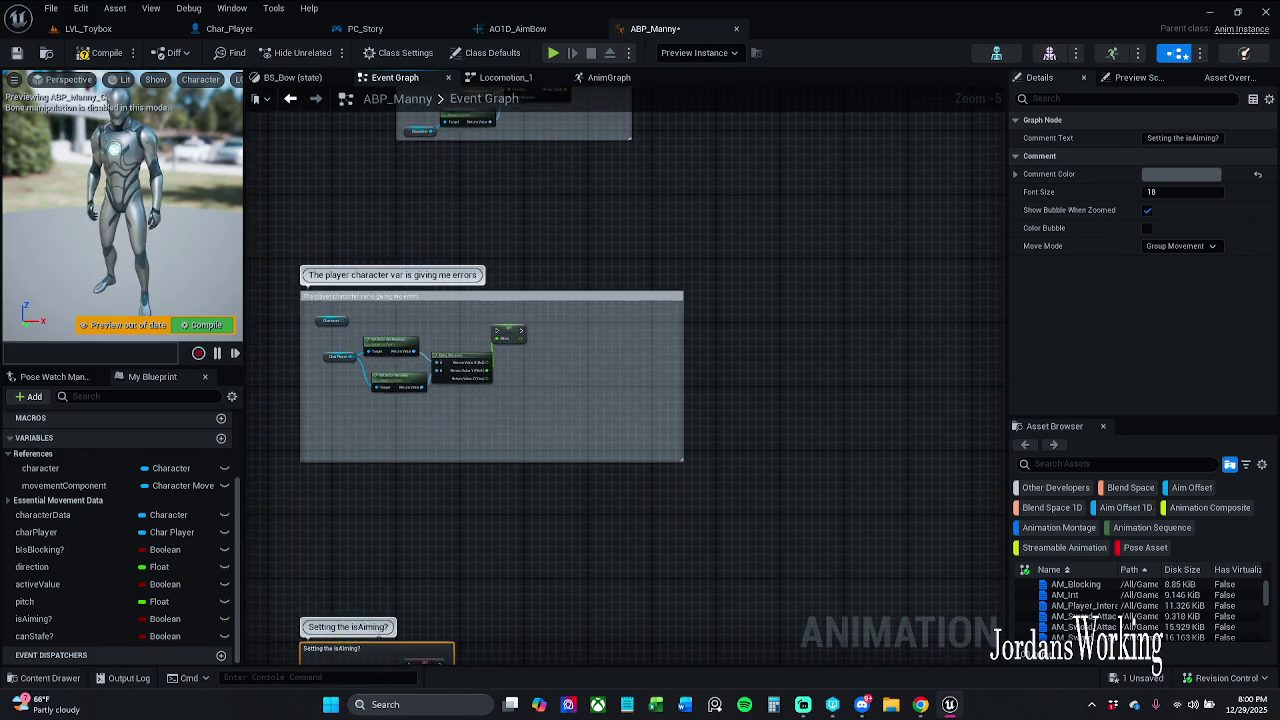
{"action": "scroll", "coordinate": [484, 426], "scroll_direction": "down", "scroll_amount": 7}
{"action": "scroll", "coordinate": [468, 473], "scroll_direction": "up", "scroll_amount": 6}
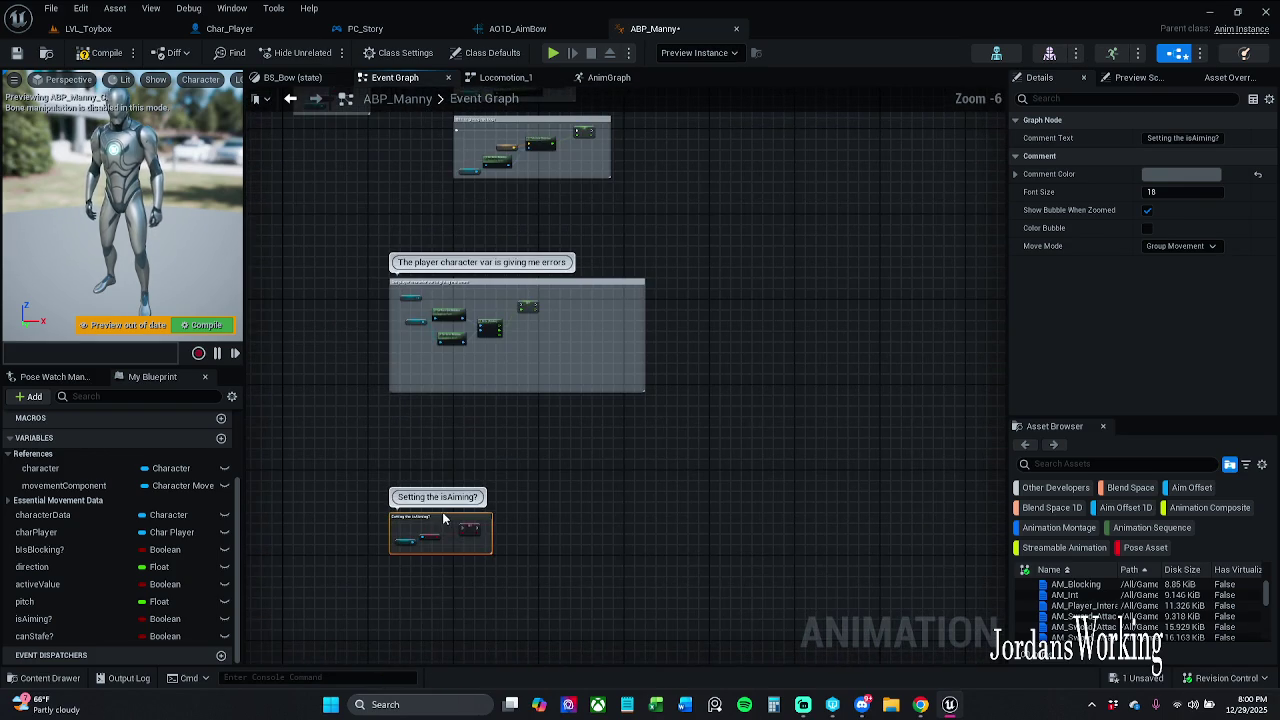
{"action": "left_click_drag", "start_coordinate": [444, 515], "coordinate": [444, 443]}
{"action": "scroll", "coordinate": [609, 302], "scroll_direction": "down", "scroll_amount": 6}
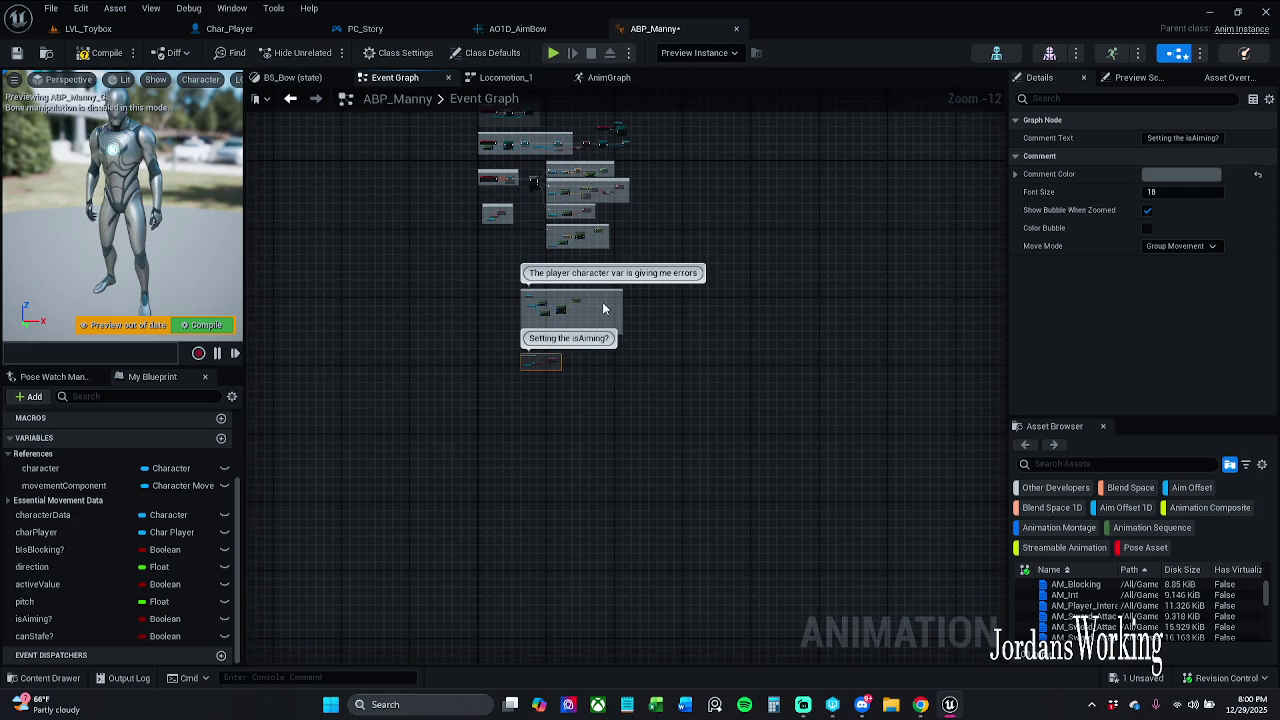
{"action": "scroll", "coordinate": [603, 308], "scroll_direction": "up", "scroll_amount": 6}
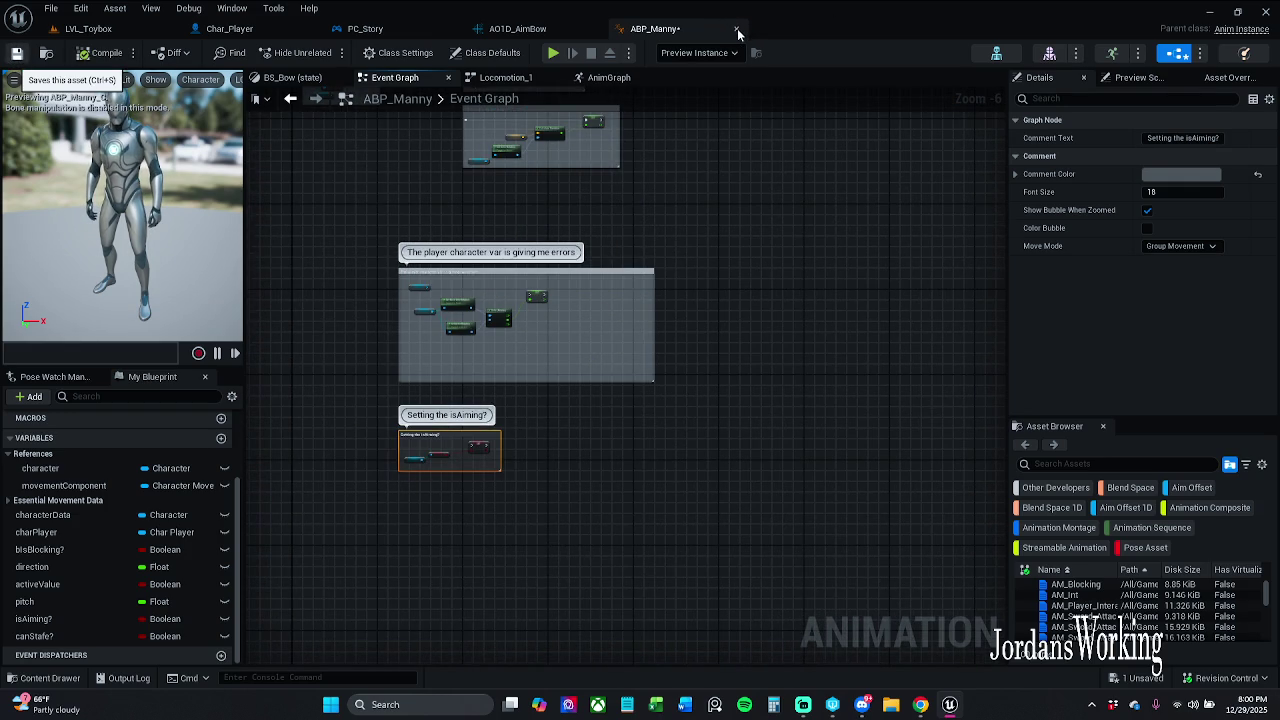
{"action": "key", "text": "ctrl+s"}
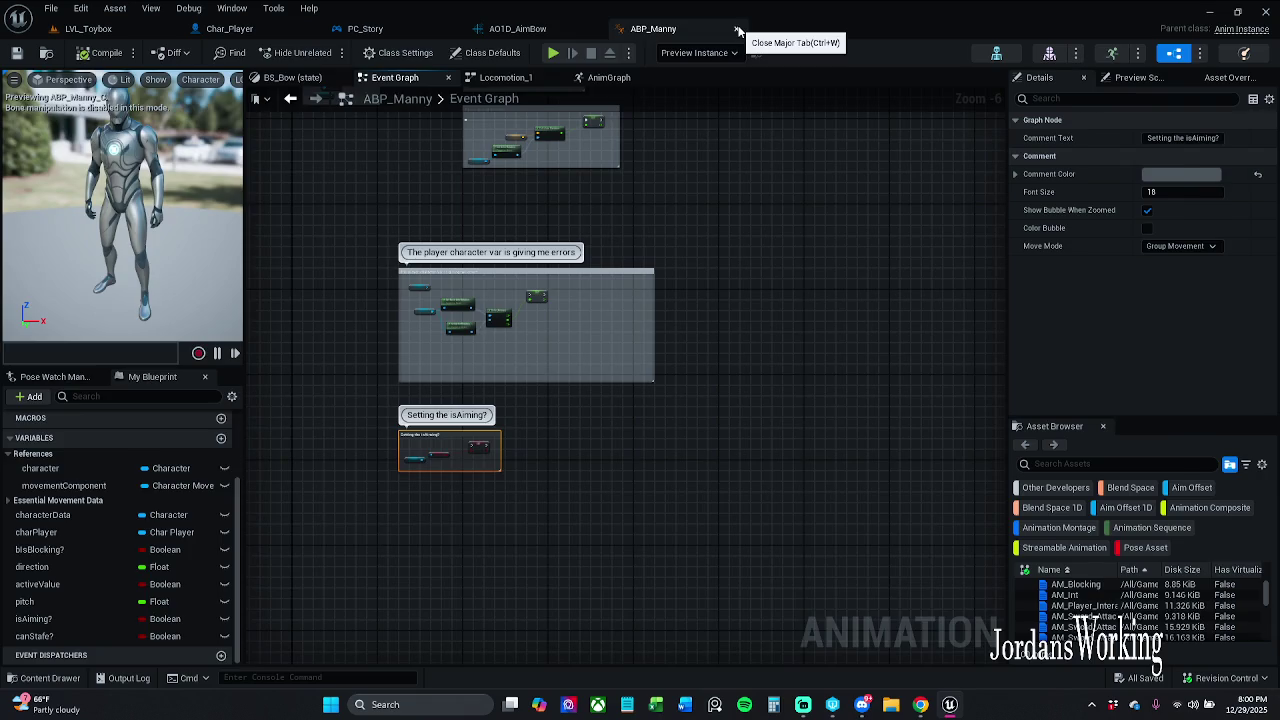
{"action": "left_click", "coordinate": [737, 29]}
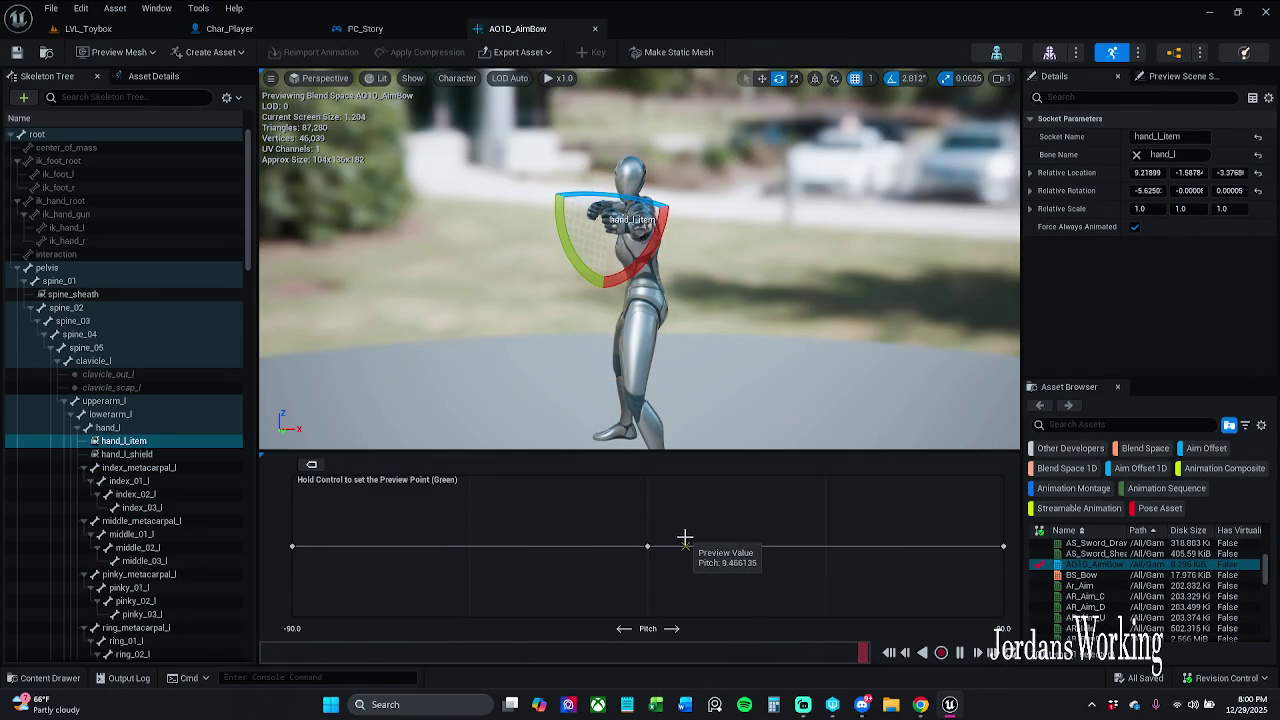
Review the AO1D_AimBow preview and PC_Story's arrow-spawning nodes, then reopen ABP_Manny from Animations.
{"action": "left_click_drag", "start_coordinate": [700, 420], "coordinate": [490, 420]}
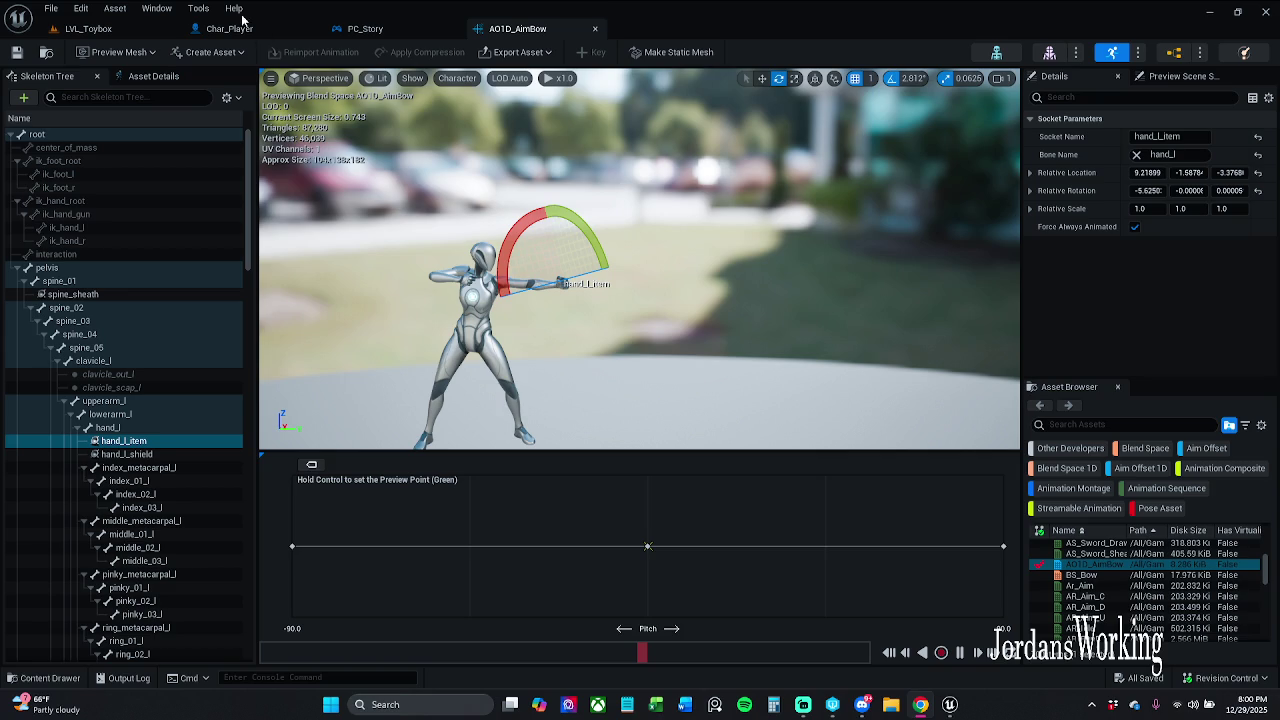
{"action": "left_click", "coordinate": [365, 28]}
{"action": "mouse_move", "coordinate": [508, 317]}
{"action": "left_mouse_down"}
{"action": "mouse_move", "coordinate": [645, 268]}
{"action": "mouse_move", "coordinate": [312, 275]}
{"action": "left_mouse_up"}
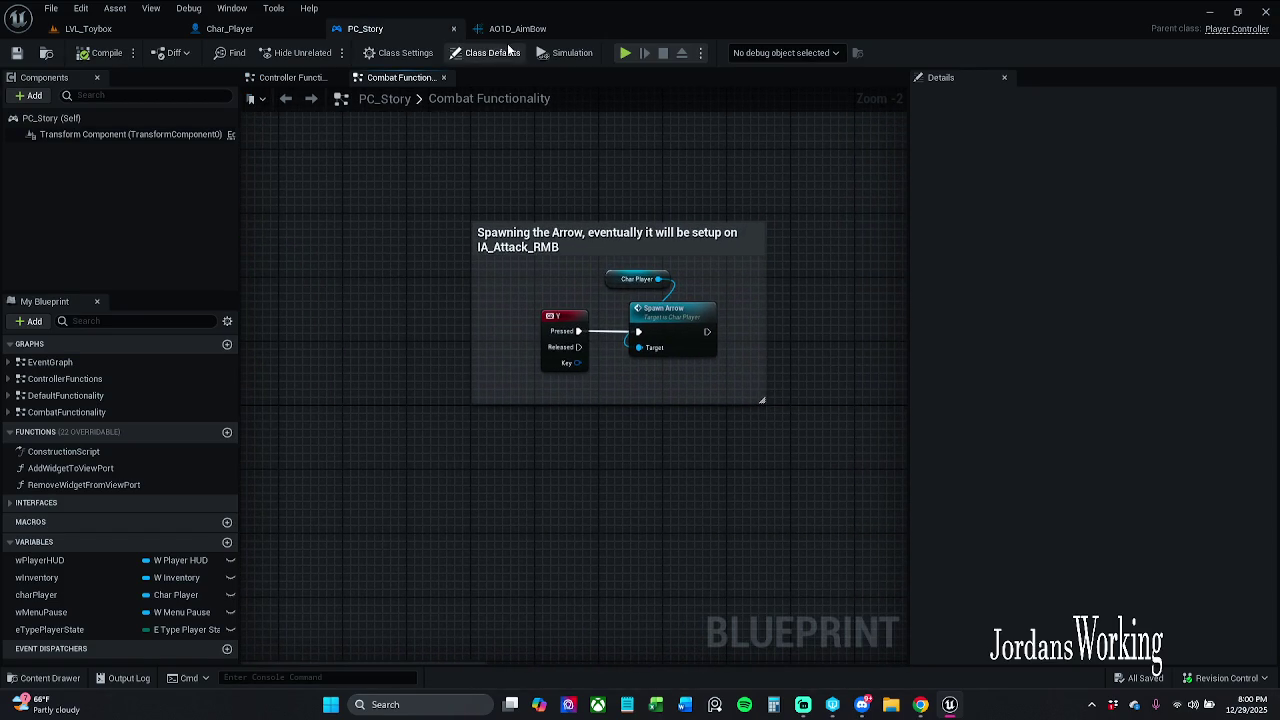
{"action": "left_click", "coordinate": [517, 28]}
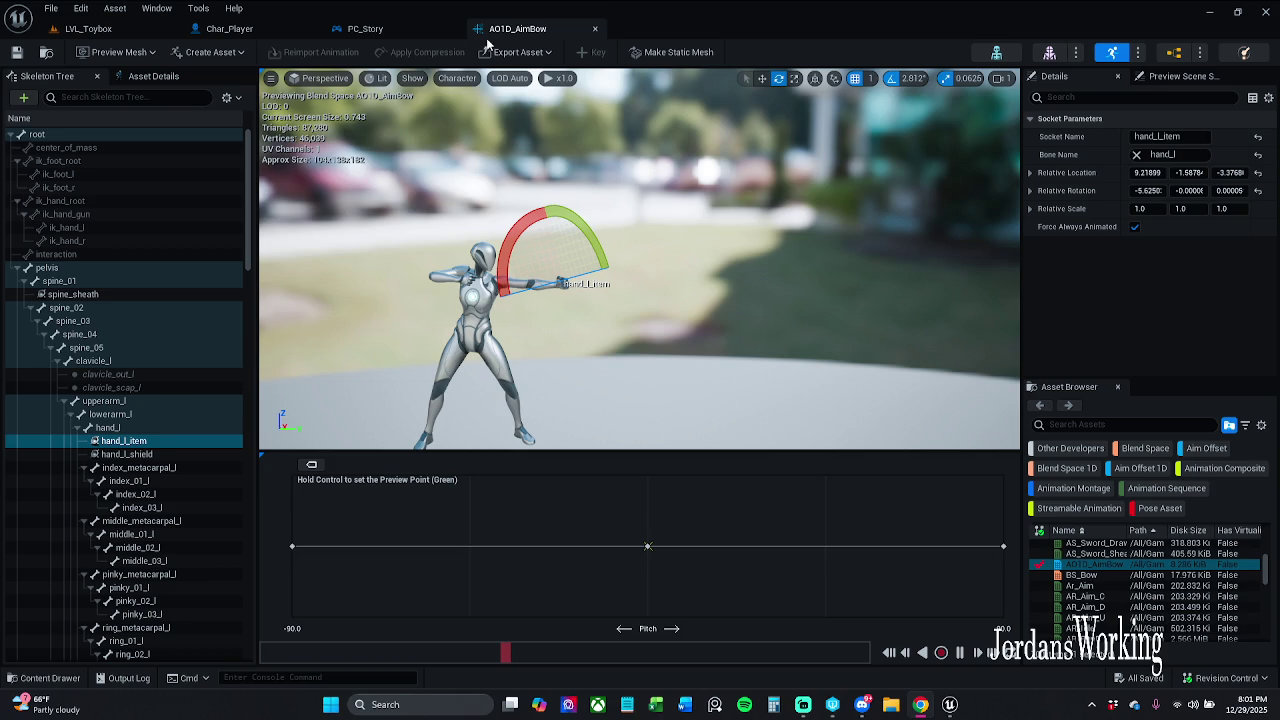
{"action": "left_click", "coordinate": [49, 678]}
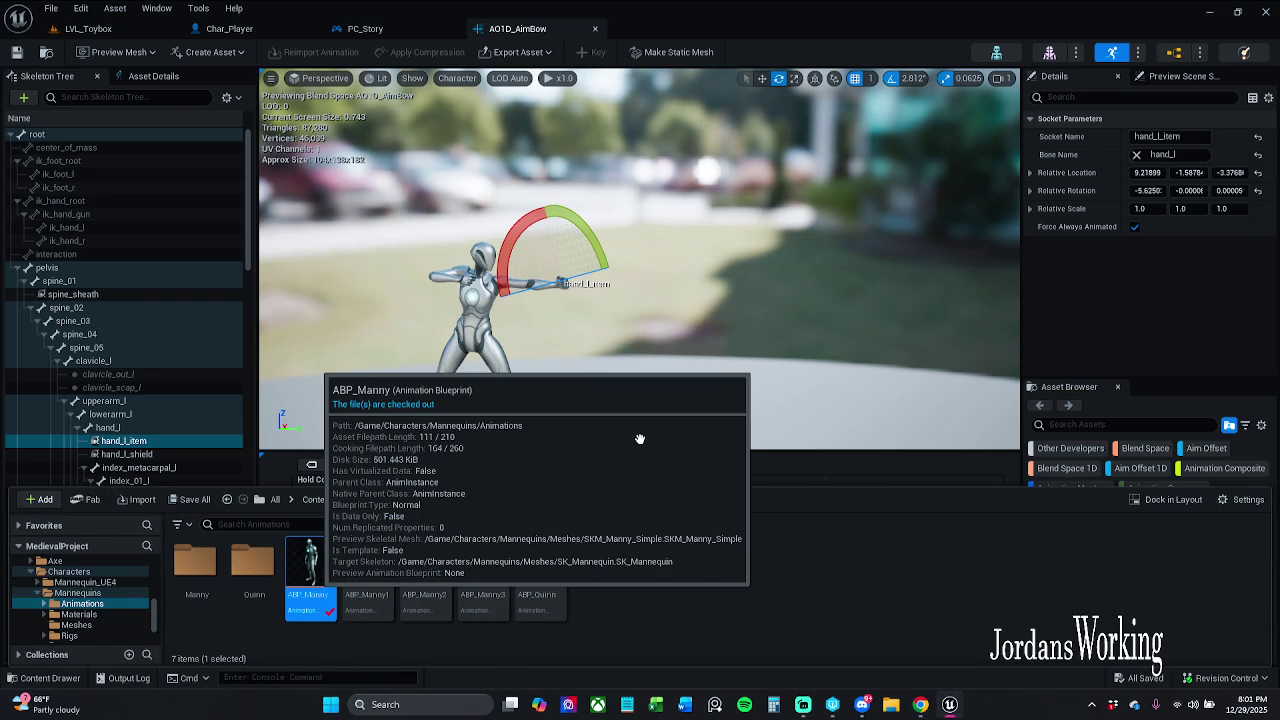
{"action": "key", "text": "Return"}
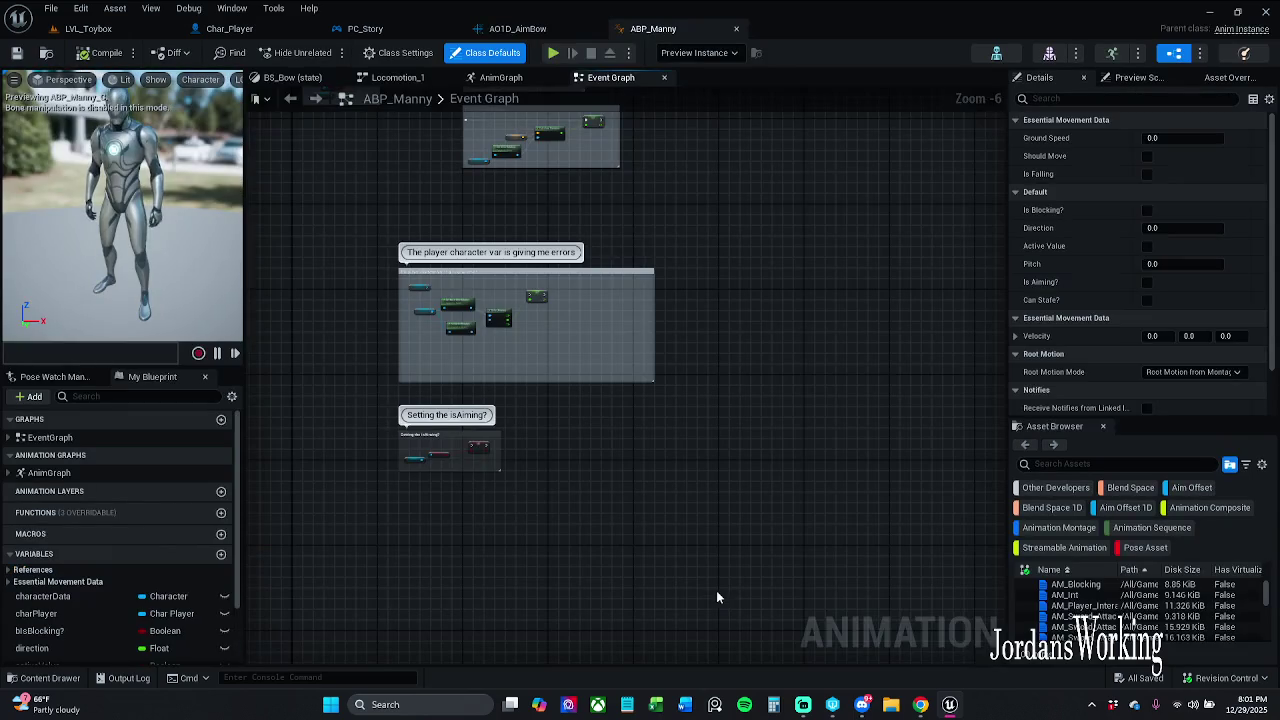
Close the asset browser and bring the errors comment's nodes into view in the Event Graph.
{"action": "left_click", "coordinate": [70, 678]}
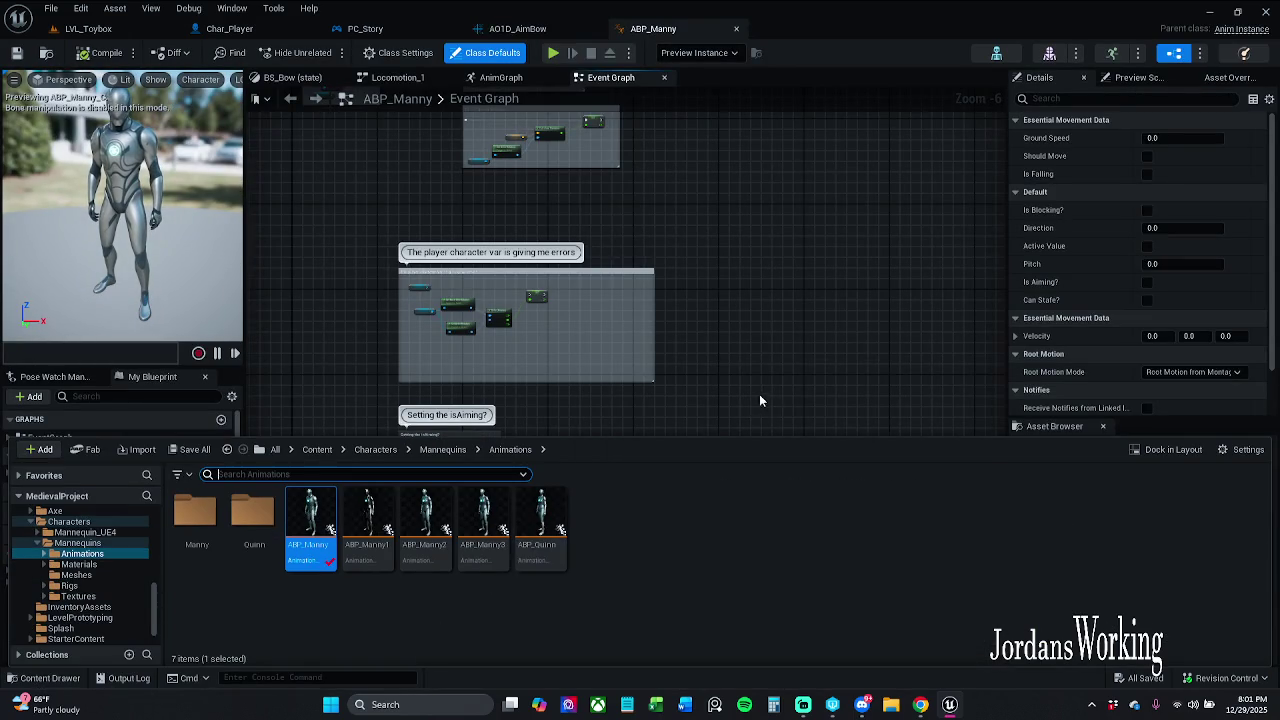
{"action": "left_click_drag", "start_coordinate": [763, 397], "coordinate": [733, 412]}
{"action": "mouse_move", "coordinate": [494, 430]}
{"action": "left_mouse_down"}
{"action": "mouse_move", "coordinate": [551, 480]}
{"action": "mouse_move", "coordinate": [563, 520]}
{"action": "left_mouse_up"}
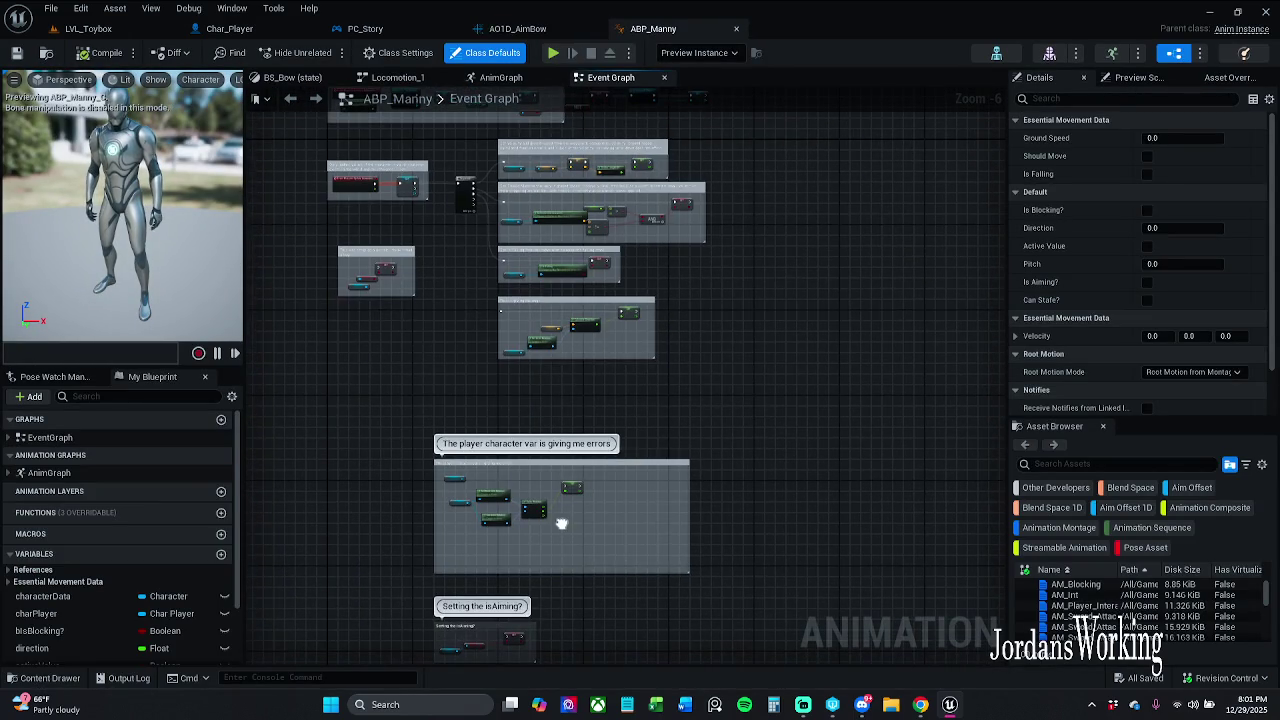
{"action": "mouse_move", "coordinate": [550, 312]}
{"action": "left_mouse_down"}
{"action": "mouse_move", "coordinate": [542, 424]}
{"action": "mouse_move", "coordinate": [513, 436]}
{"action": "left_mouse_up"}
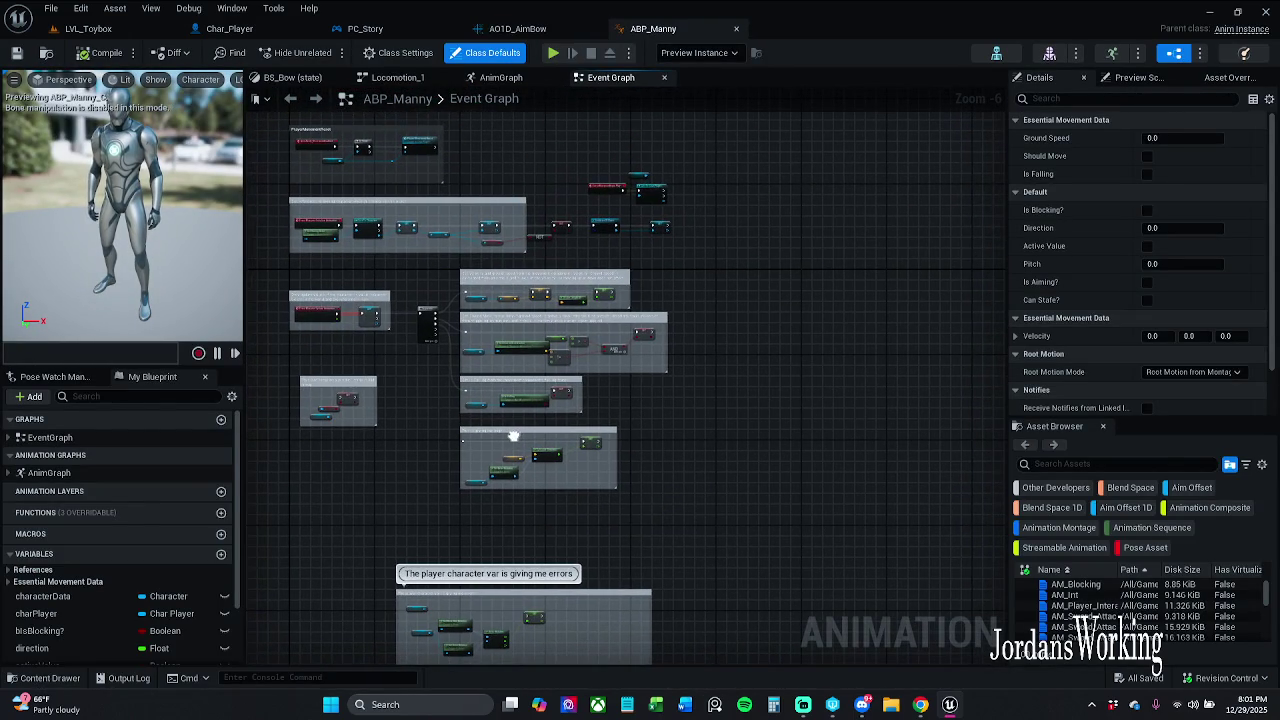
{"action": "scroll", "coordinate": [600, 406], "scroll_direction": "up", "scroll_amount": 6}
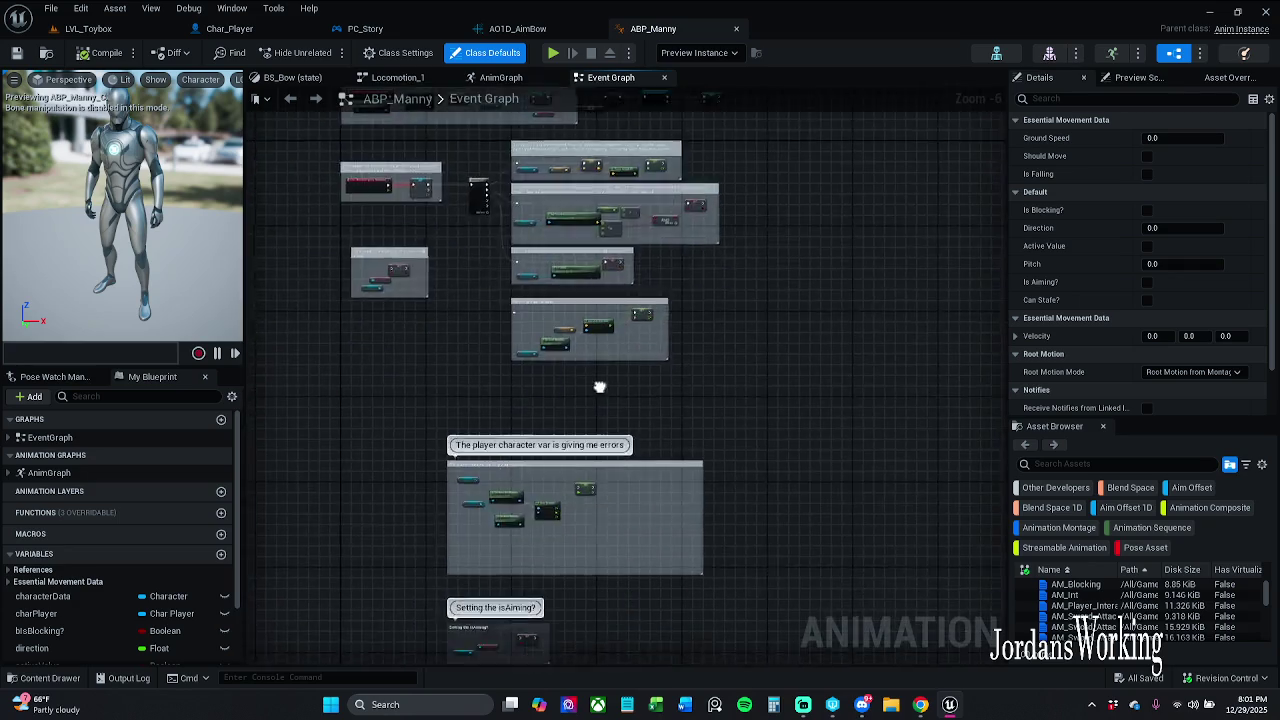
{"action": "mouse_move", "coordinate": [500, 269]}
{"action": "left_mouse_down"}
{"action": "mouse_move", "coordinate": [518, 481]}
{"action": "mouse_move", "coordinate": [611, 346]}
{"action": "mouse_move", "coordinate": [707, 355]}
{"action": "left_mouse_up"}
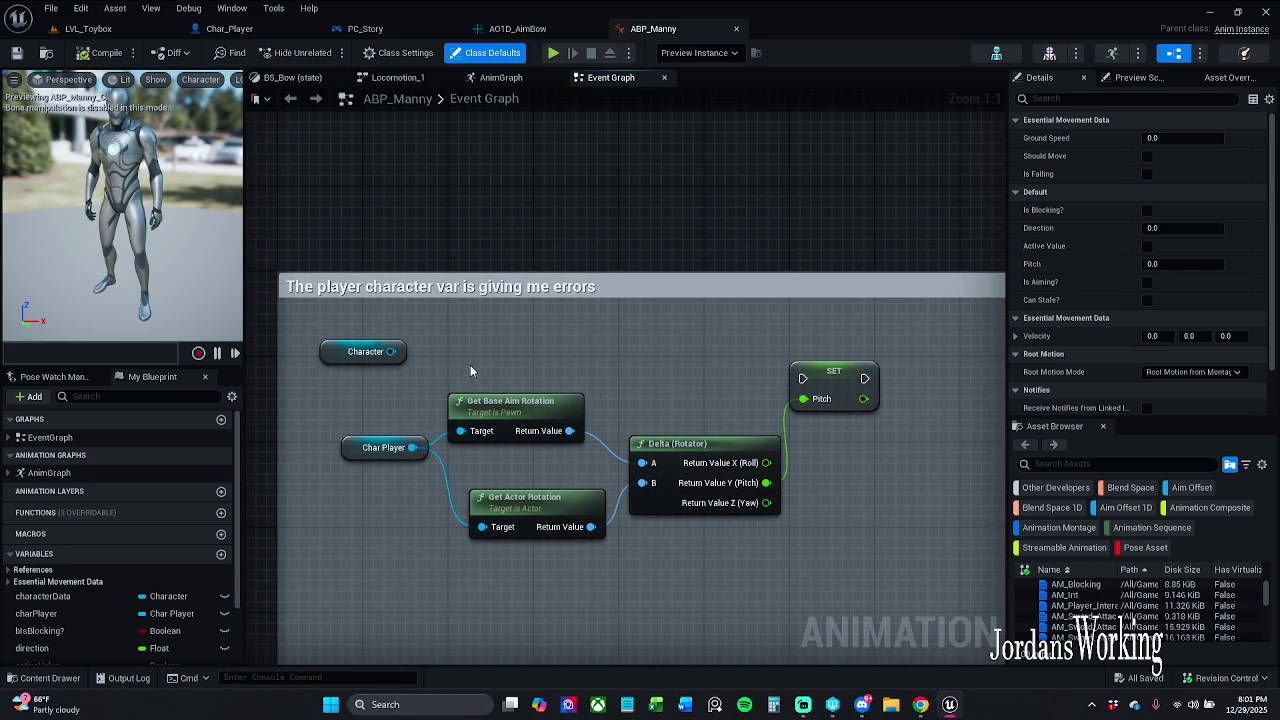
Wire Character into Get Actor Rotation's Target and rearrange the Char Player and Character nodes.
{"action": "left_click_drag", "start_coordinate": [390, 351], "coordinate": [460, 431]}
{"action": "left_click_drag", "start_coordinate": [482, 527], "coordinate": [390, 351]}
{"action": "mouse_move", "coordinate": [360, 458]}
{"action": "left_mouse_down"}
{"action": "mouse_move", "coordinate": [406, 420]}
{"action": "mouse_move", "coordinate": [447, 347]}
{"action": "left_mouse_up"}
{"action": "mouse_move", "coordinate": [338, 363]}
{"action": "left_mouse_down"}
{"action": "mouse_move", "coordinate": [330, 487]}
{"action": "mouse_move", "coordinate": [352, 487]}
{"action": "left_mouse_up"}
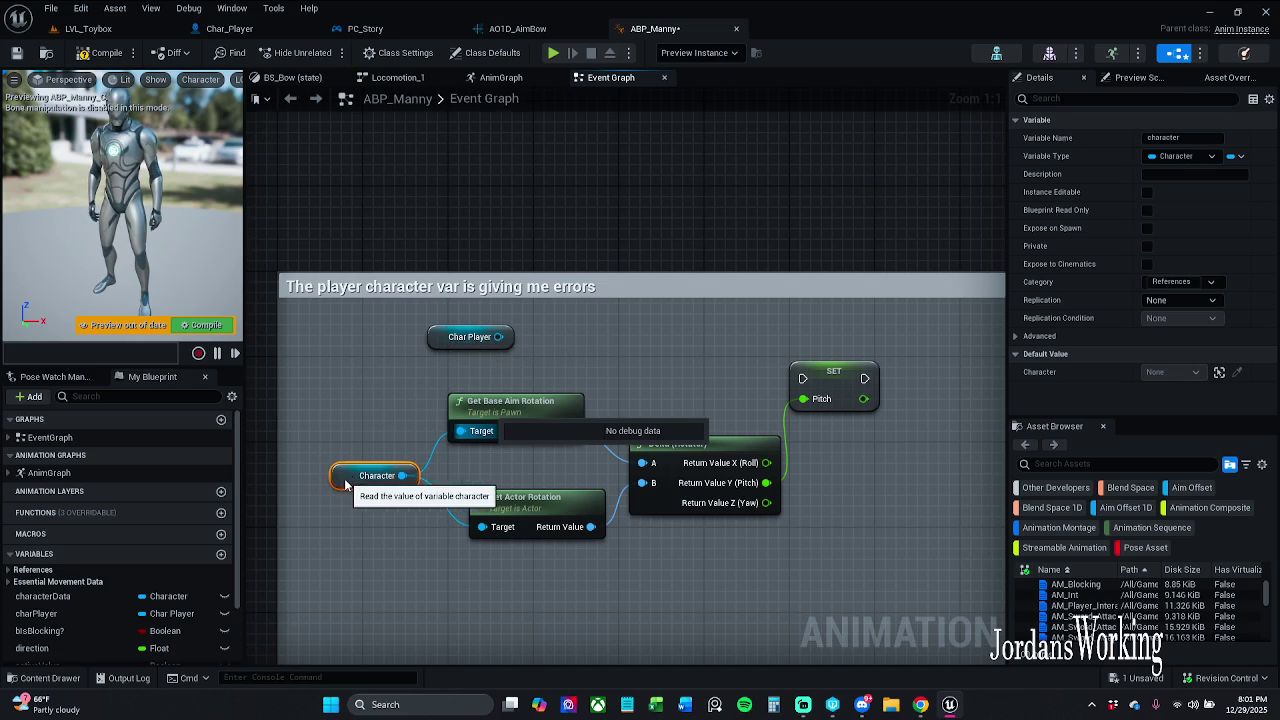
{"action": "left_click_drag", "start_coordinate": [442, 342], "coordinate": [367, 374]}
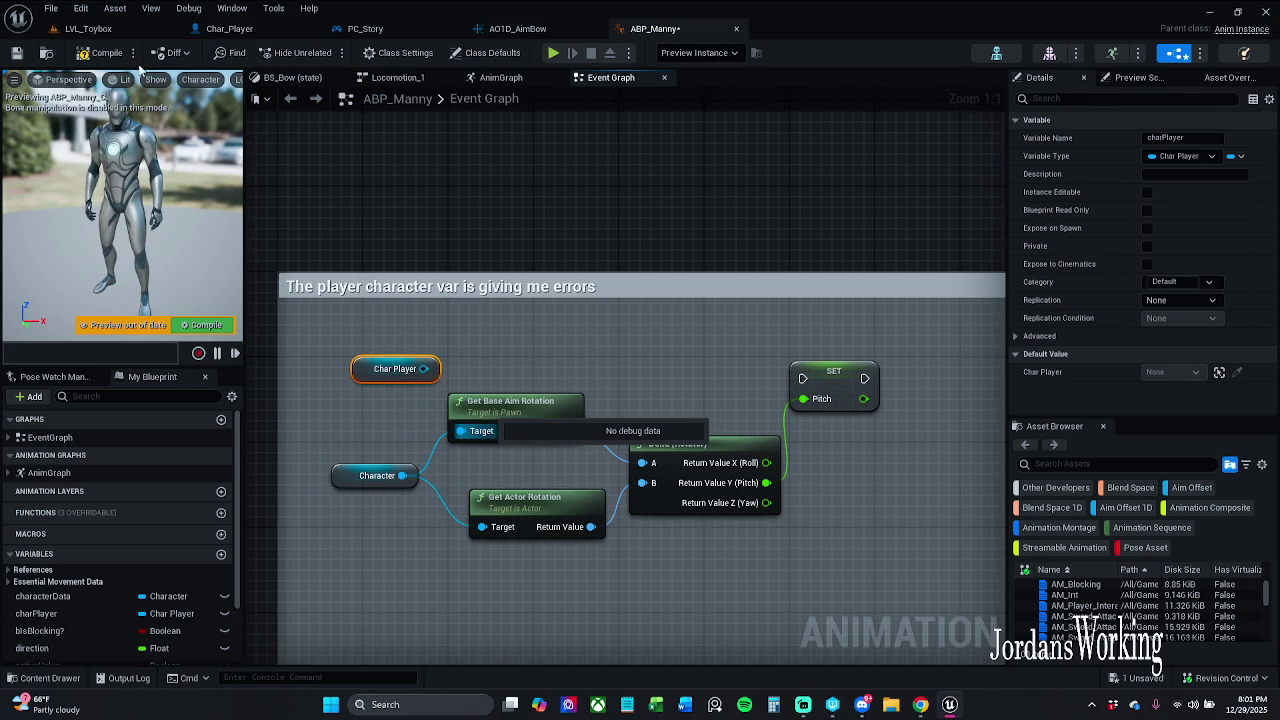
{"action": "scroll", "coordinate": [818, 357], "scroll_direction": "down", "scroll_amount": 4}
{"action": "mouse_move", "coordinate": [812, 361]}
{"action": "left_mouse_down"}
{"action": "mouse_move", "coordinate": [552, 125]}
{"action": "mouse_move", "coordinate": [612, 112]}
{"action": "mouse_move", "coordinate": [586, 211]}
{"action": "mouse_move", "coordinate": [630, 205]}
{"action": "left_mouse_up"}
Move the errors comment box up and right, just above the 'Setting the isAiming?' comment.
{"action": "left_click_drag", "start_coordinate": [640, 442], "coordinate": [580, 124]}
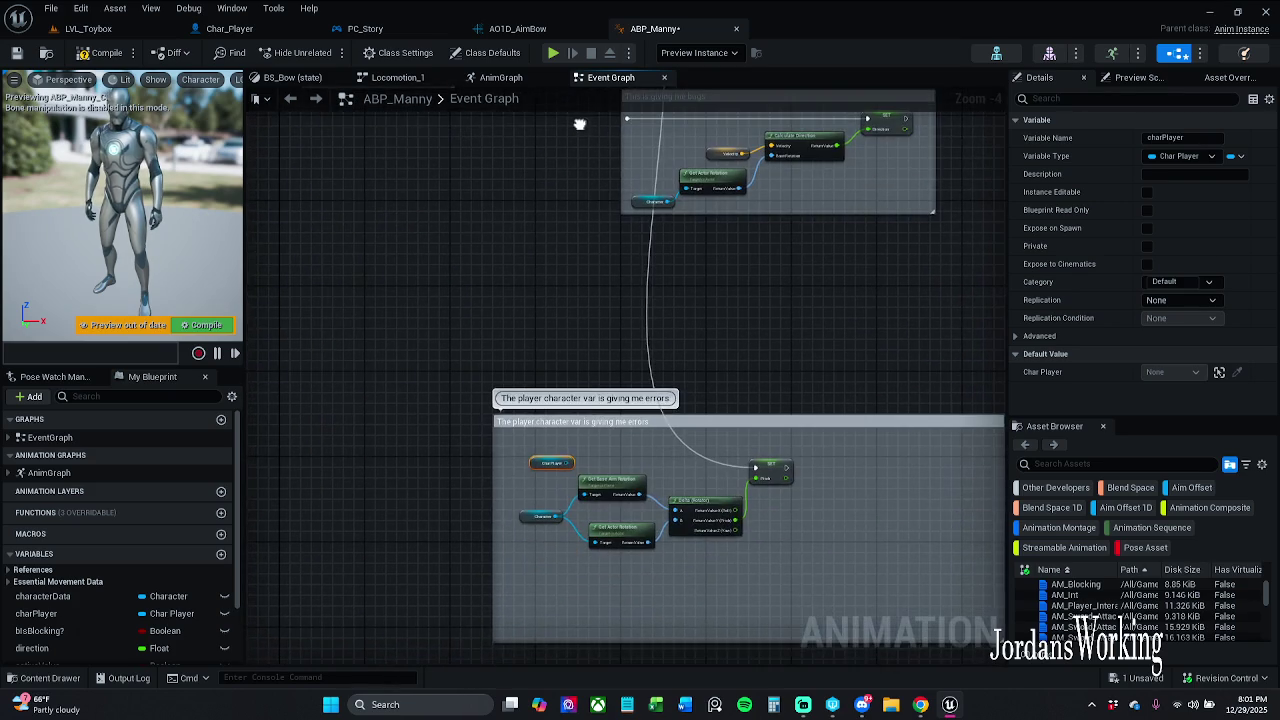
{"action": "left_click_drag", "start_coordinate": [781, 393], "coordinate": [693, 372]}
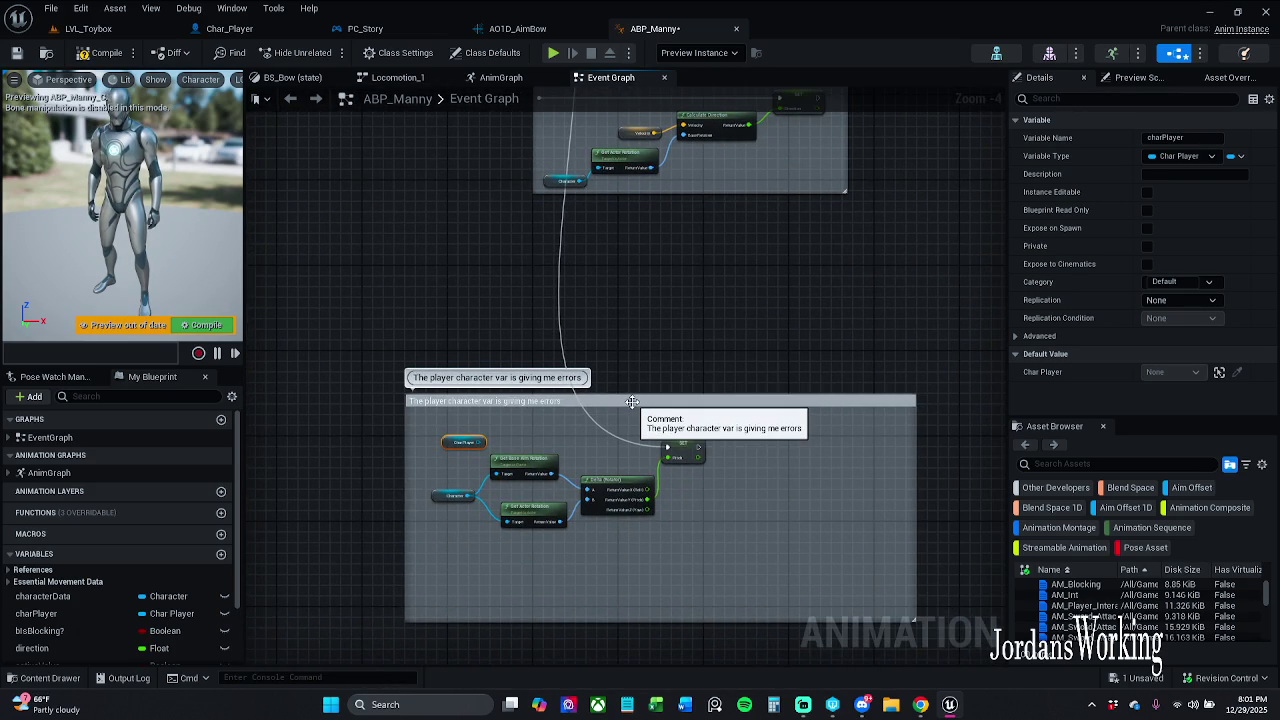
{"action": "mouse_move", "coordinate": [632, 402]}
{"action": "left_mouse_down"}
{"action": "mouse_move", "coordinate": [707, 244]}
{"action": "mouse_move", "coordinate": [761, 268]}
{"action": "mouse_move", "coordinate": [757, 285]}
{"action": "left_mouse_up"}
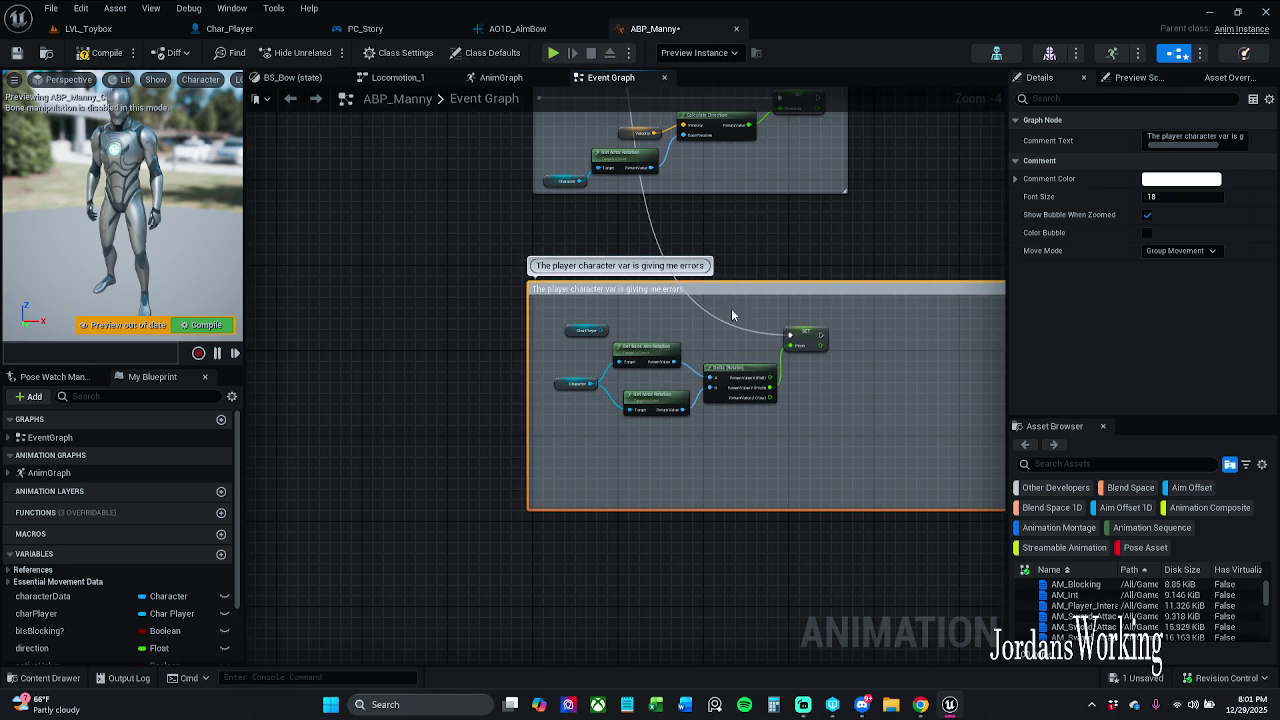
{"action": "scroll", "coordinate": [733, 351], "scroll_direction": "down", "scroll_amount": 5}
{"action": "scroll", "coordinate": [734, 348], "scroll_direction": "down", "scroll_amount": 3}
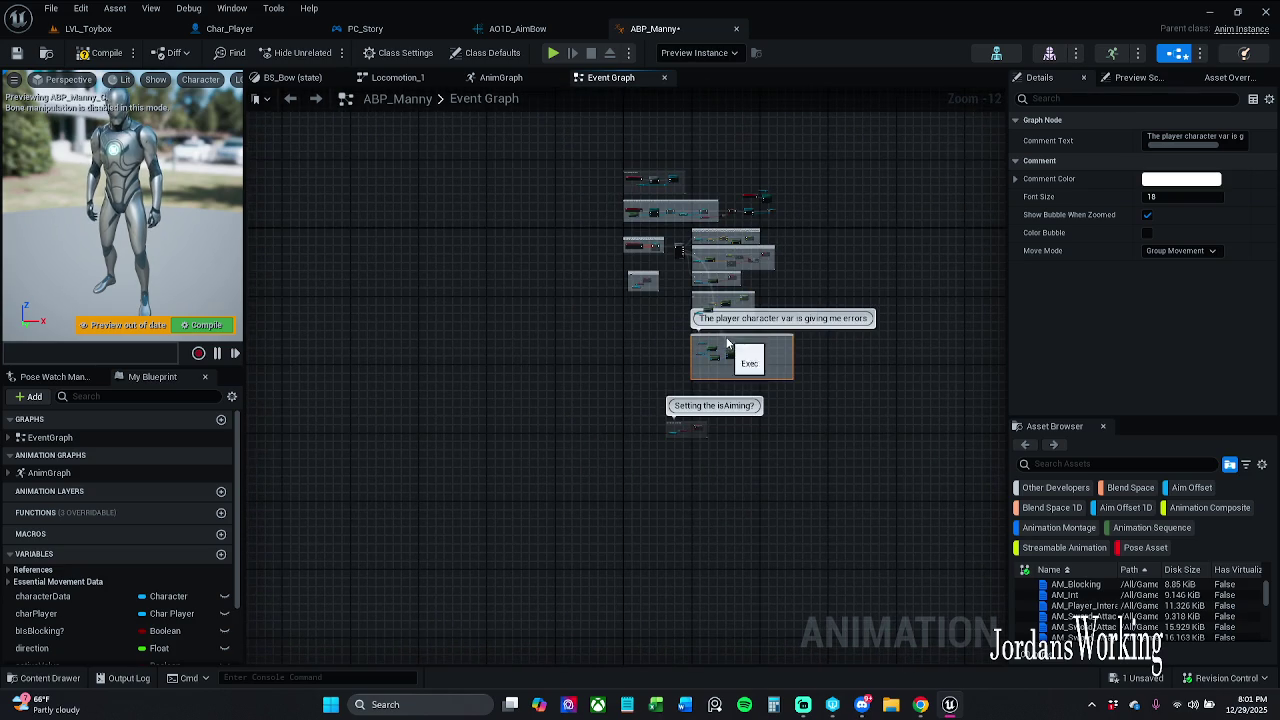
{"action": "left_click_drag", "start_coordinate": [724, 335], "coordinate": [727, 352]}
{"action": "scroll", "coordinate": [726, 352], "scroll_direction": "up", "scroll_amount": 8}
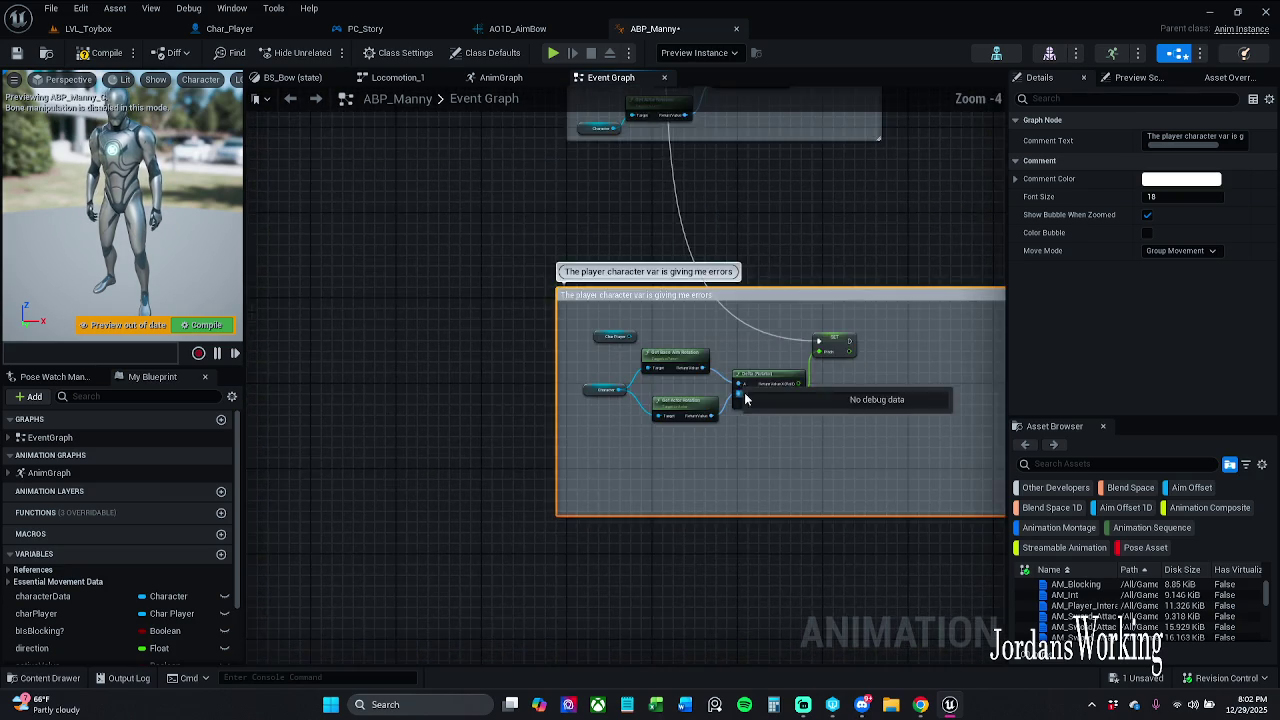
{"action": "mouse_move", "coordinate": [755, 200]}
{"action": "left_mouse_down"}
{"action": "mouse_move", "coordinate": [690, 295]}
{"action": "mouse_move", "coordinate": [690, 610]}
{"action": "left_mouse_up"}
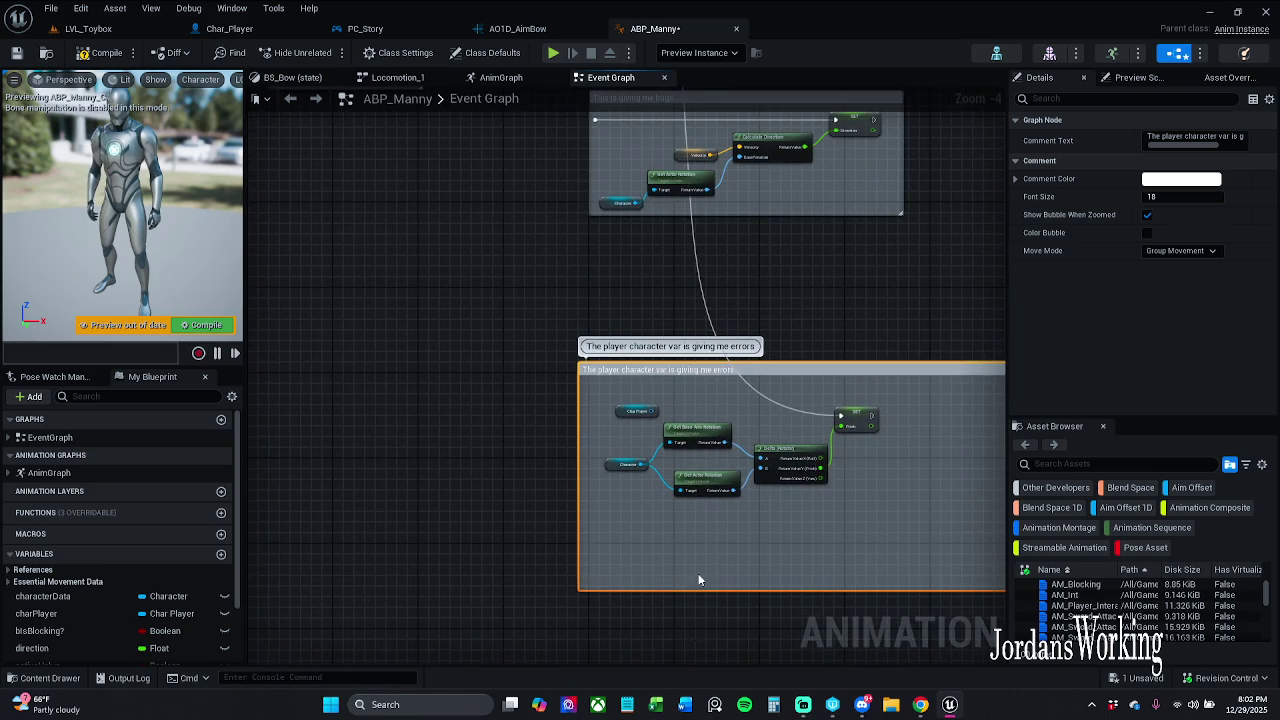
{"action": "mouse_move", "coordinate": [703, 548]}
{"action": "left_mouse_down"}
{"action": "mouse_move", "coordinate": [666, 569]}
{"action": "mouse_move", "coordinate": [675, 464]}
{"action": "mouse_move", "coordinate": [718, 417]}
{"action": "mouse_move", "coordinate": [738, 422]}
{"action": "left_mouse_up"}
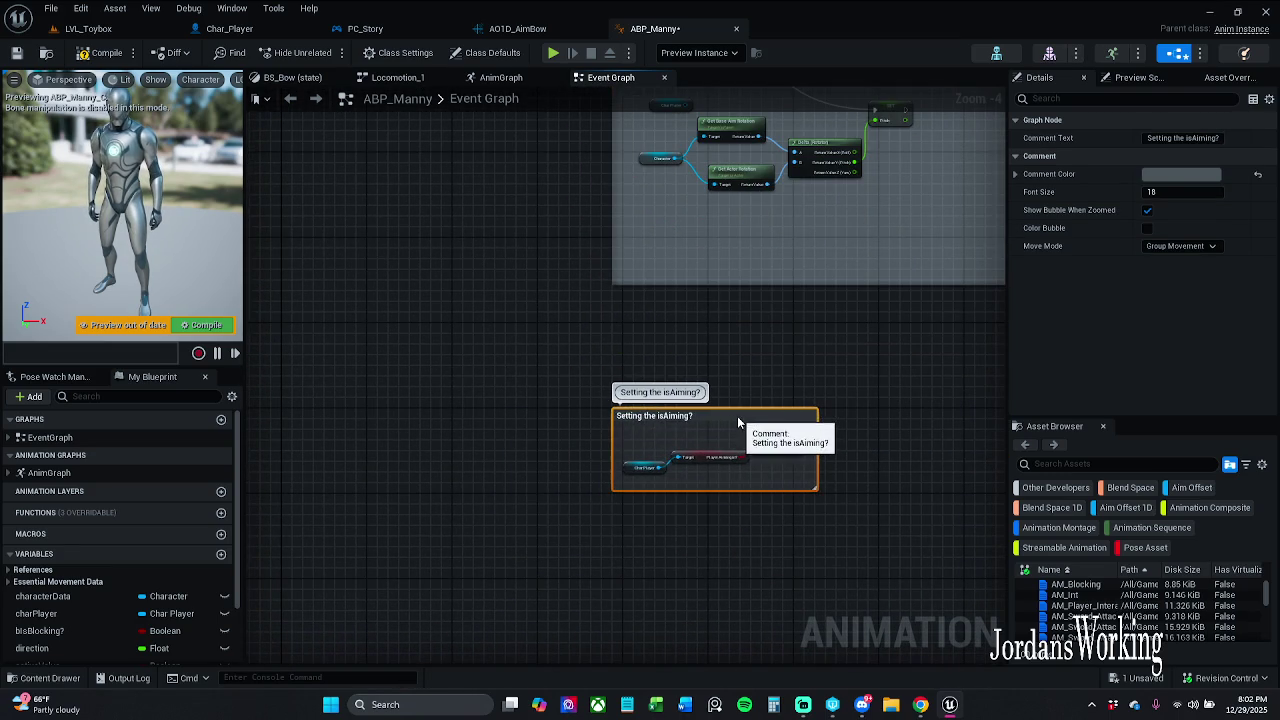
{"action": "left_click_drag", "start_coordinate": [737, 356], "coordinate": [616, 516]}
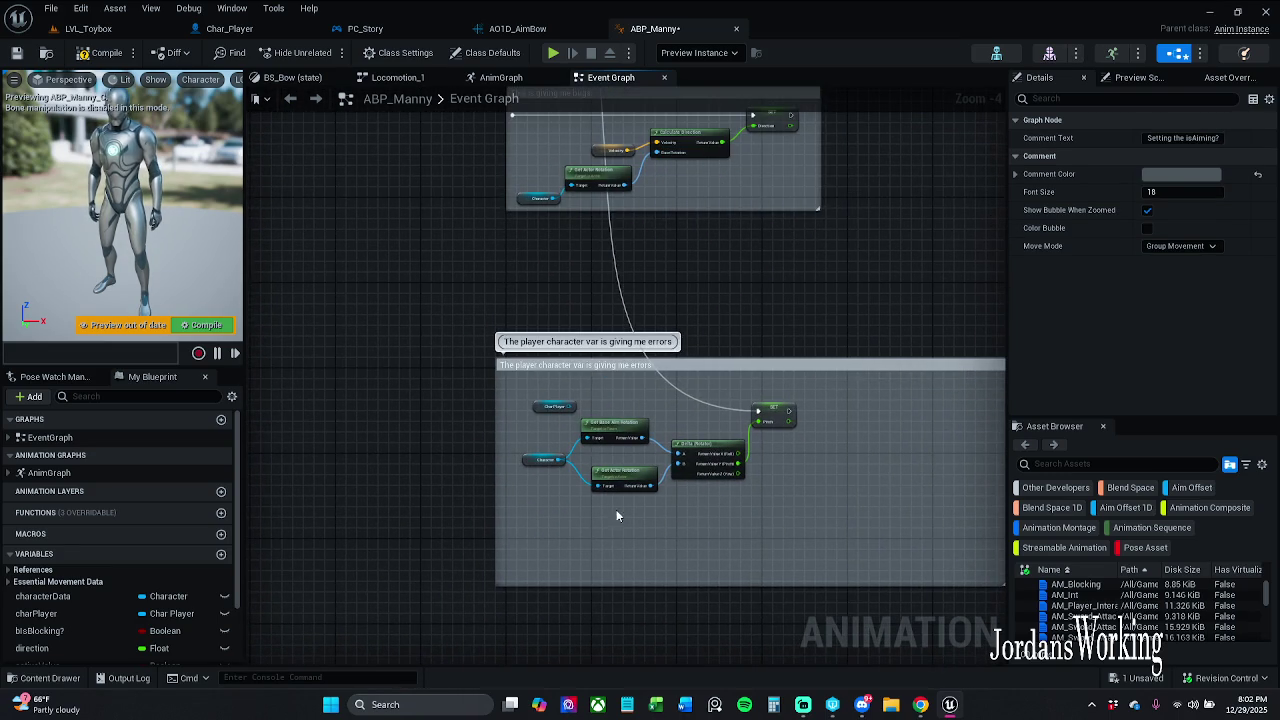
Select the errors comment box and open the Color Picker for its Comment Color.
{"action": "left_click", "coordinate": [585, 341]}
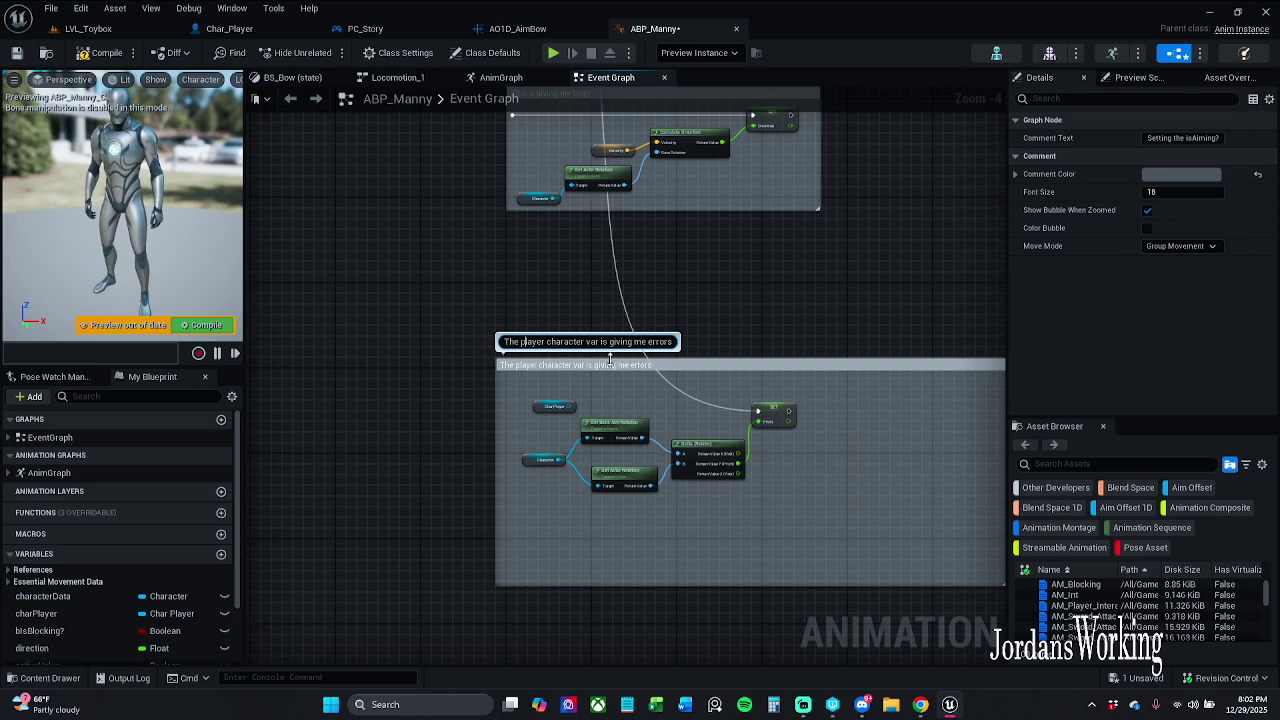
{"action": "left_click", "coordinate": [586, 320]}
{"action": "scroll", "coordinate": [600, 370], "scroll_direction": "down", "scroll_amount": 5}
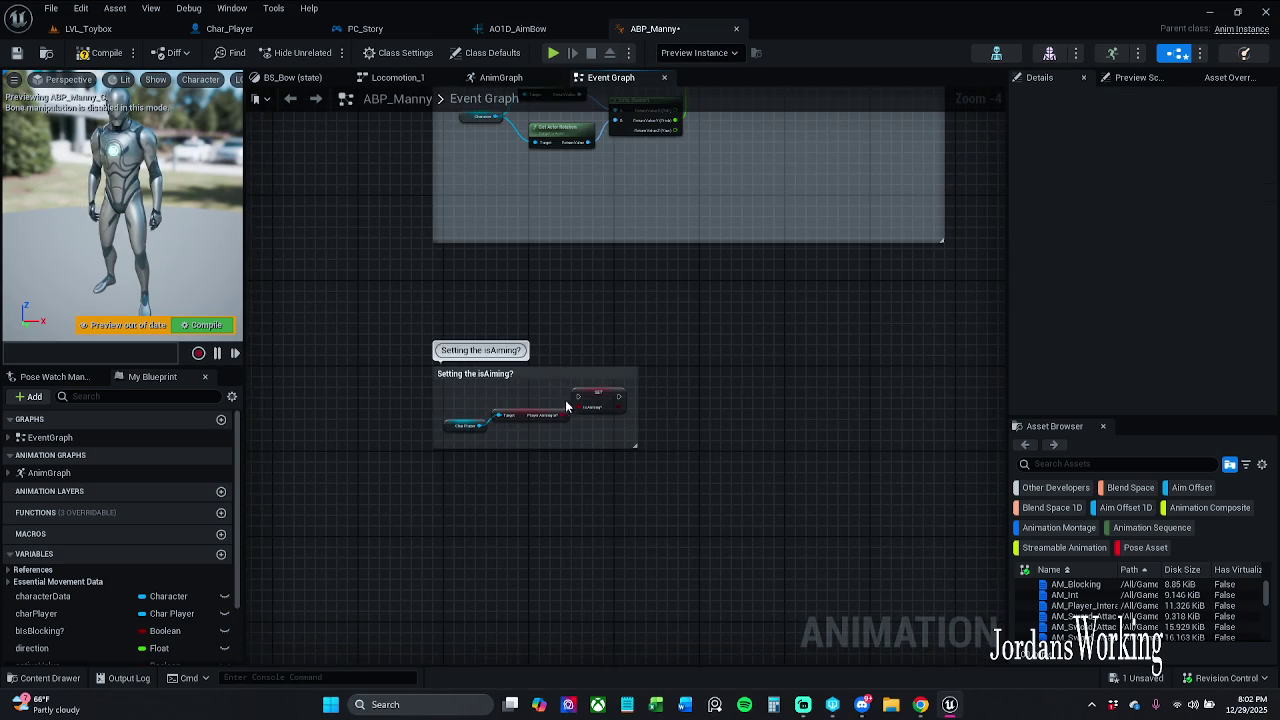
{"action": "scroll", "coordinate": [560, 284], "scroll_direction": "up", "scroll_amount": 5}
{"action": "left_click", "coordinate": [645, 200]}
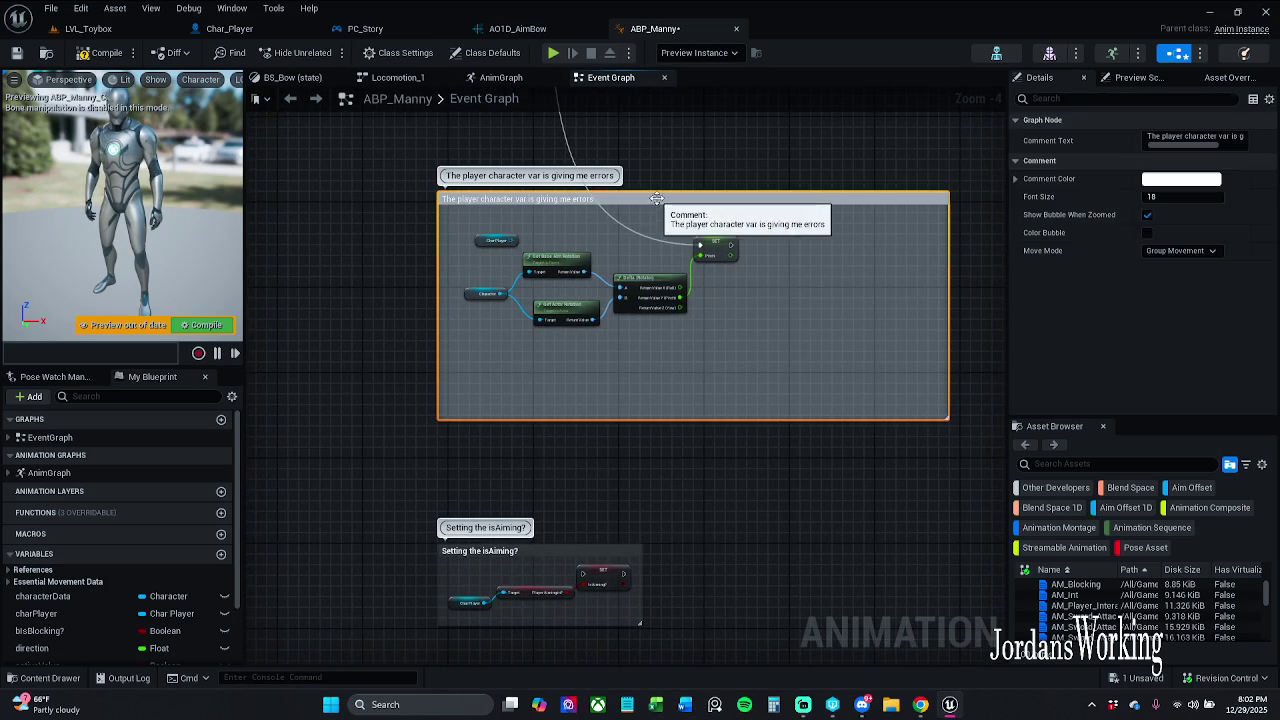
{"action": "left_click", "coordinate": [1180, 181]}
Set the comment colour's V to .123 for dark grey, accept it, and return to LVL_Toybox.
{"action": "left_click", "coordinate": [1124, 434]}
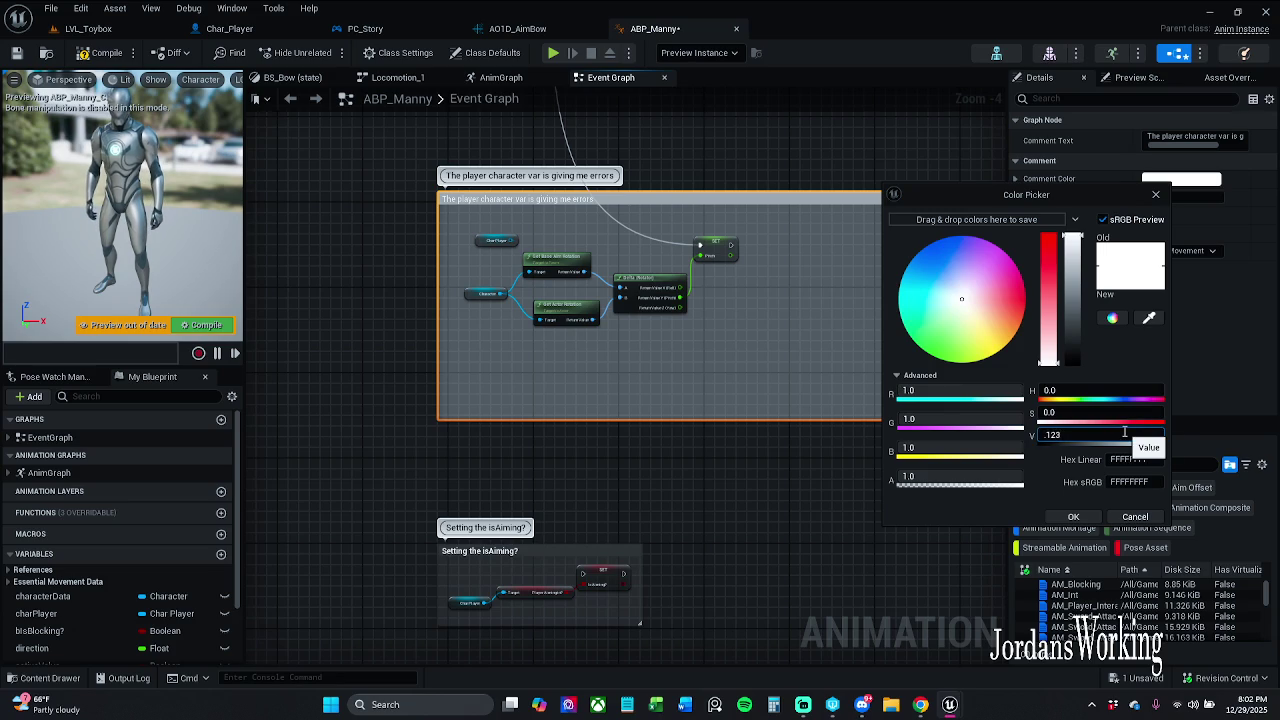
{"action": "key", "text": "Return"}
{"action": "left_click", "coordinate": [15, 56]}
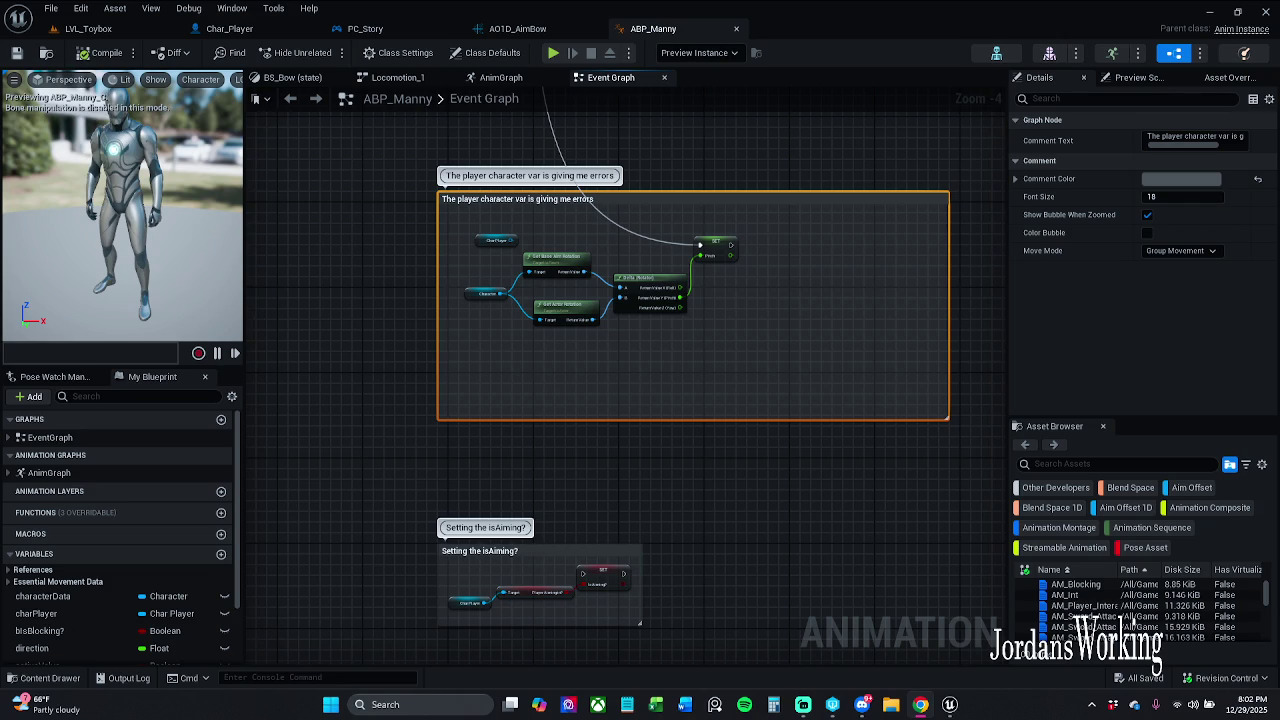
{"action": "scroll", "coordinate": [350, 200], "scroll_direction": "up", "scroll_amount": 3}
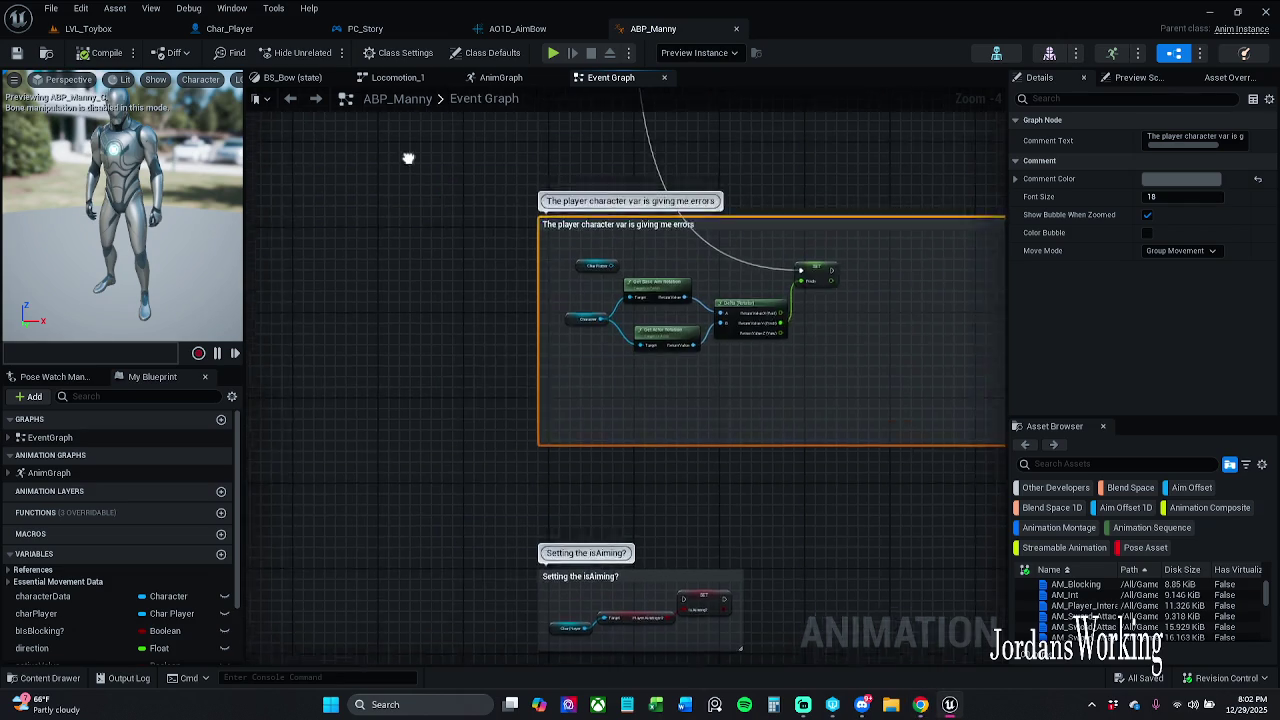
{"action": "left_click", "coordinate": [88, 28]}
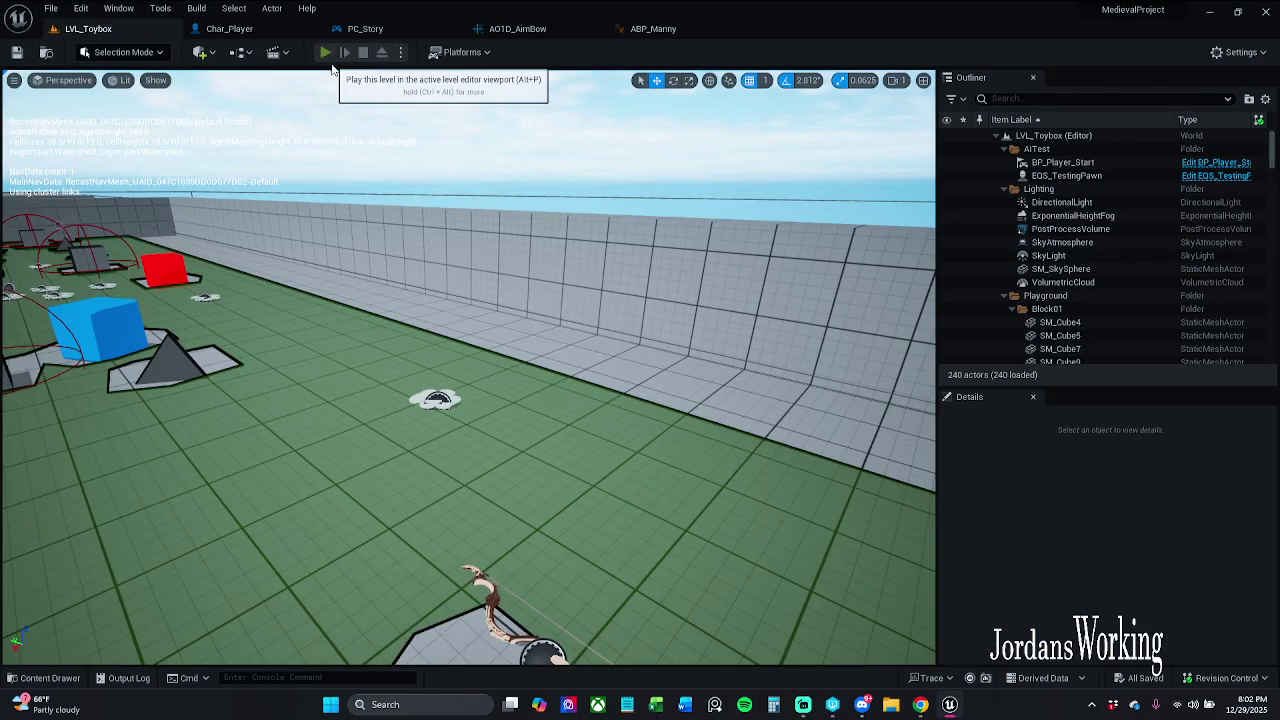
Play LVL_Toybox, run forward to collect the bow for 6 arrows, stop, and return to ABP_Manny.
{"action": "left_click", "coordinate": [328, 54]}
{"action": "key", "text": "w"}
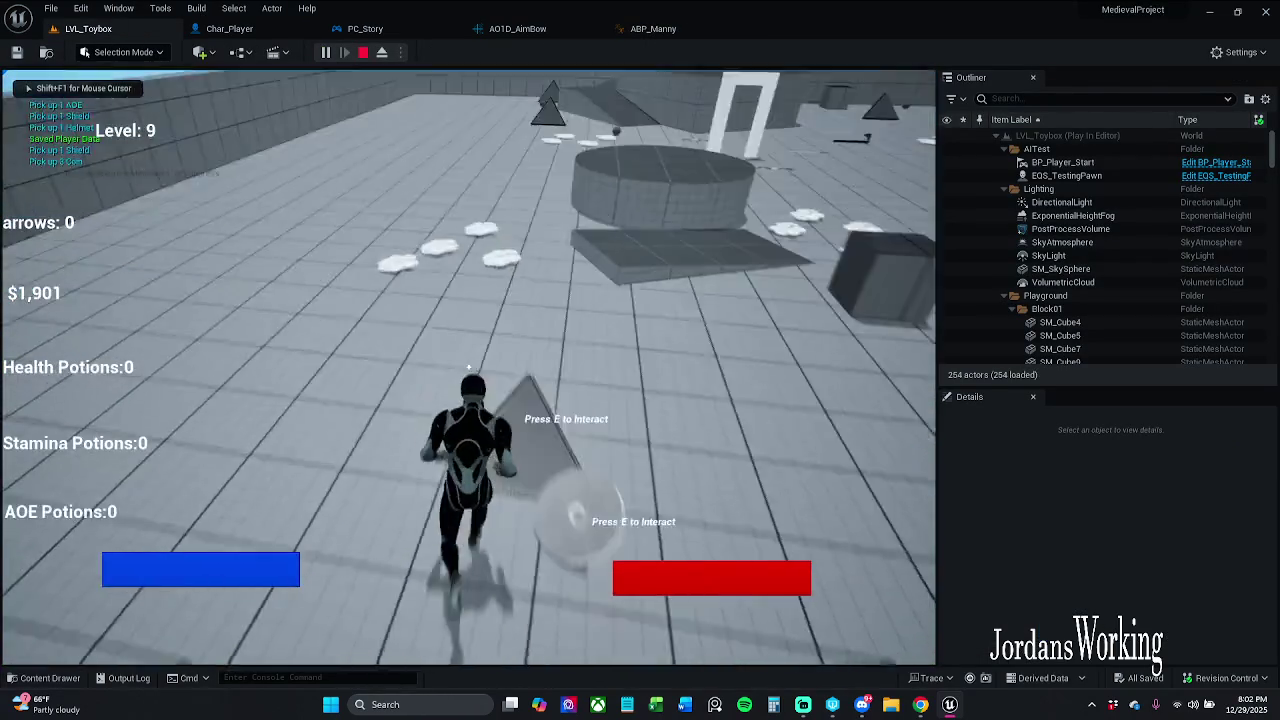
{"action": "key", "text": "w"}
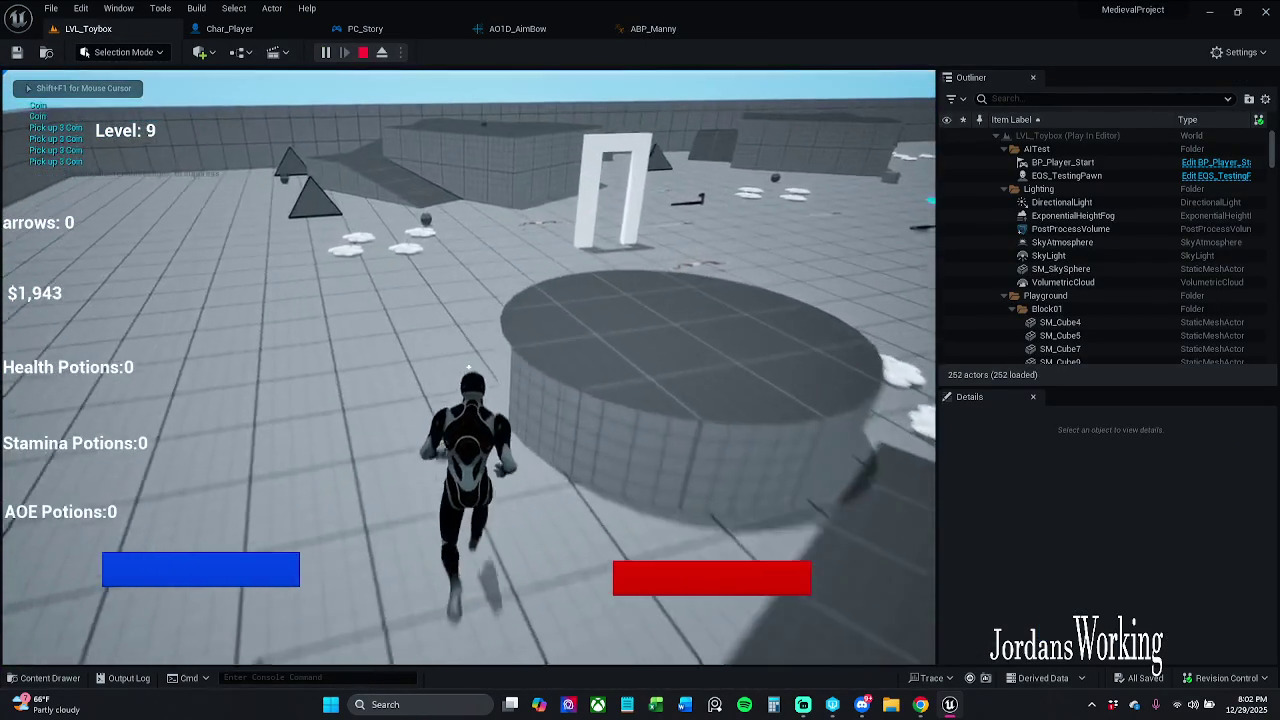
{"action": "key", "text": "w"}
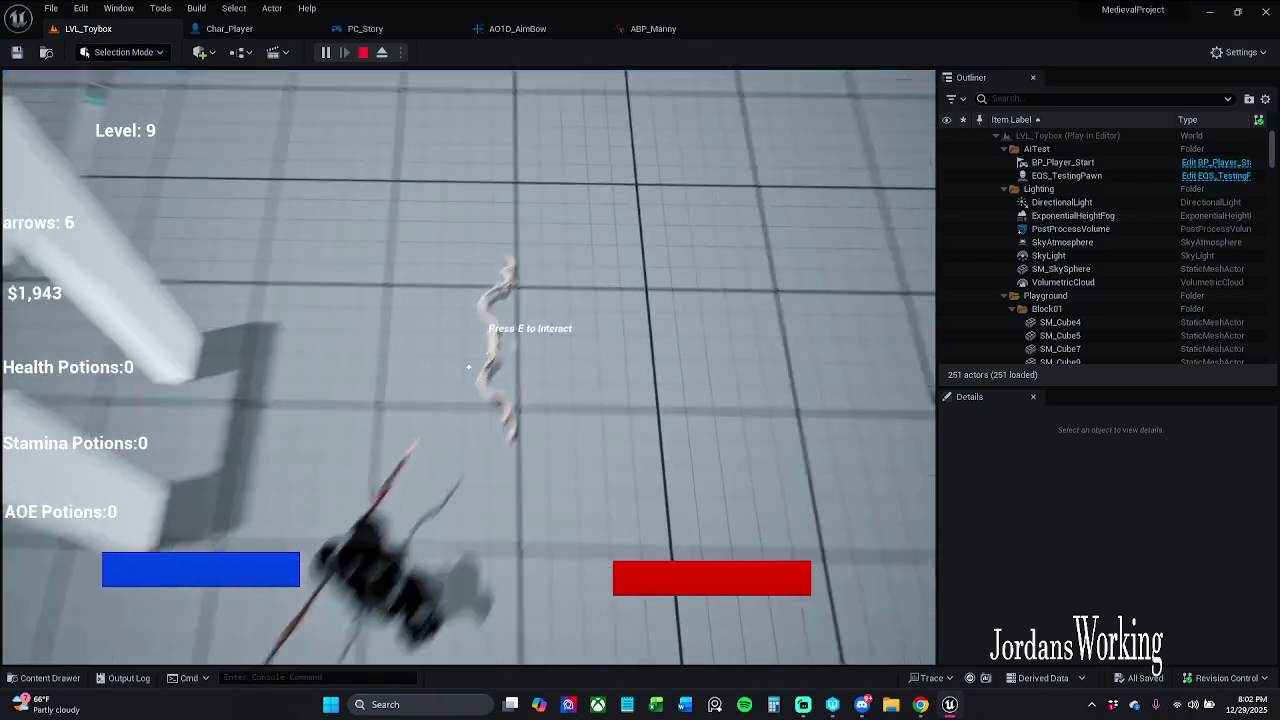
{"action": "key", "text": "Escape"}
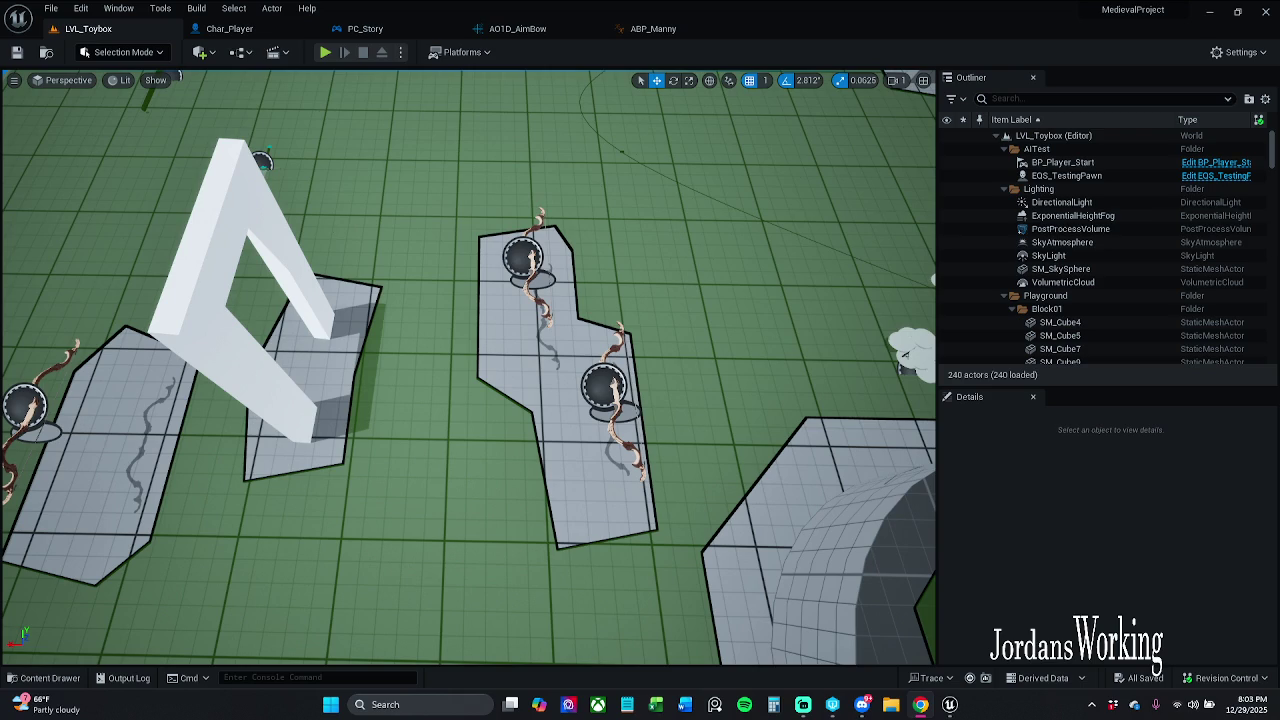
{"action": "left_click", "coordinate": [652, 32]}
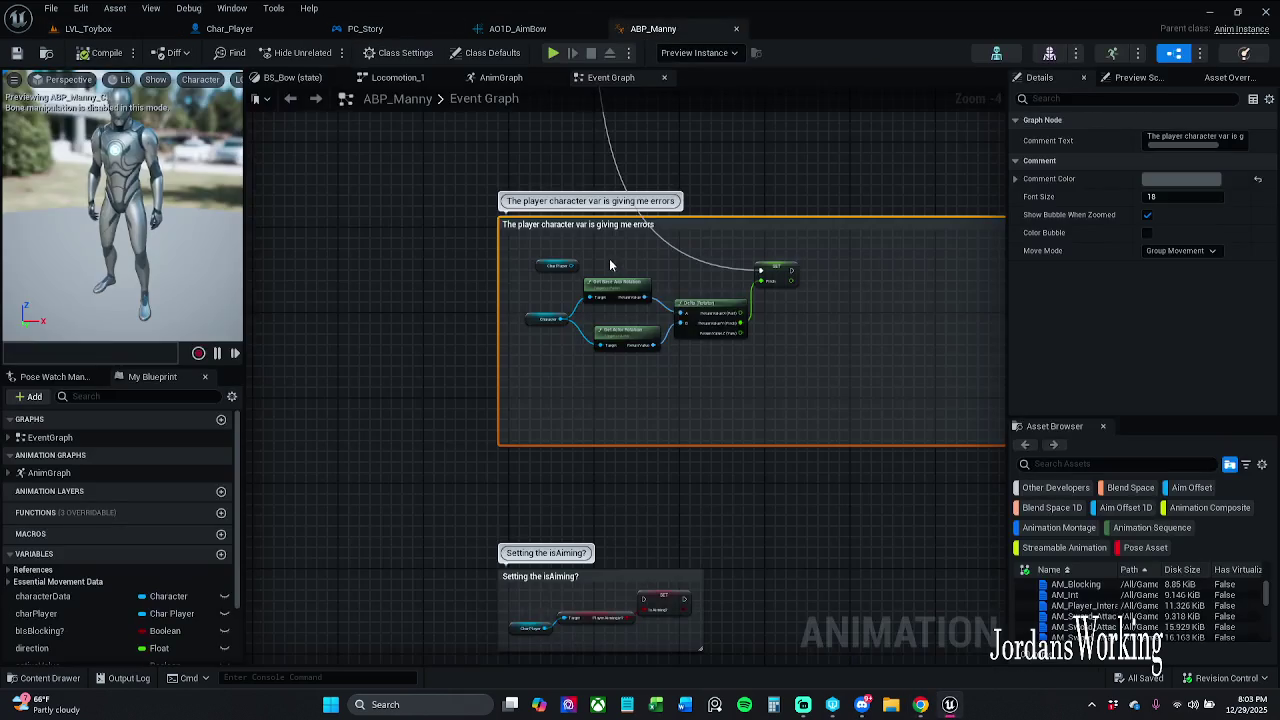
Nudge the errors comment box slightly up and left in the Event Graph.
{"action": "left_click_drag", "start_coordinate": [501, 150], "coordinate": [470, 260]}
{"action": "scroll", "coordinate": [477, 252], "scroll_direction": "down", "scroll_amount": 2}
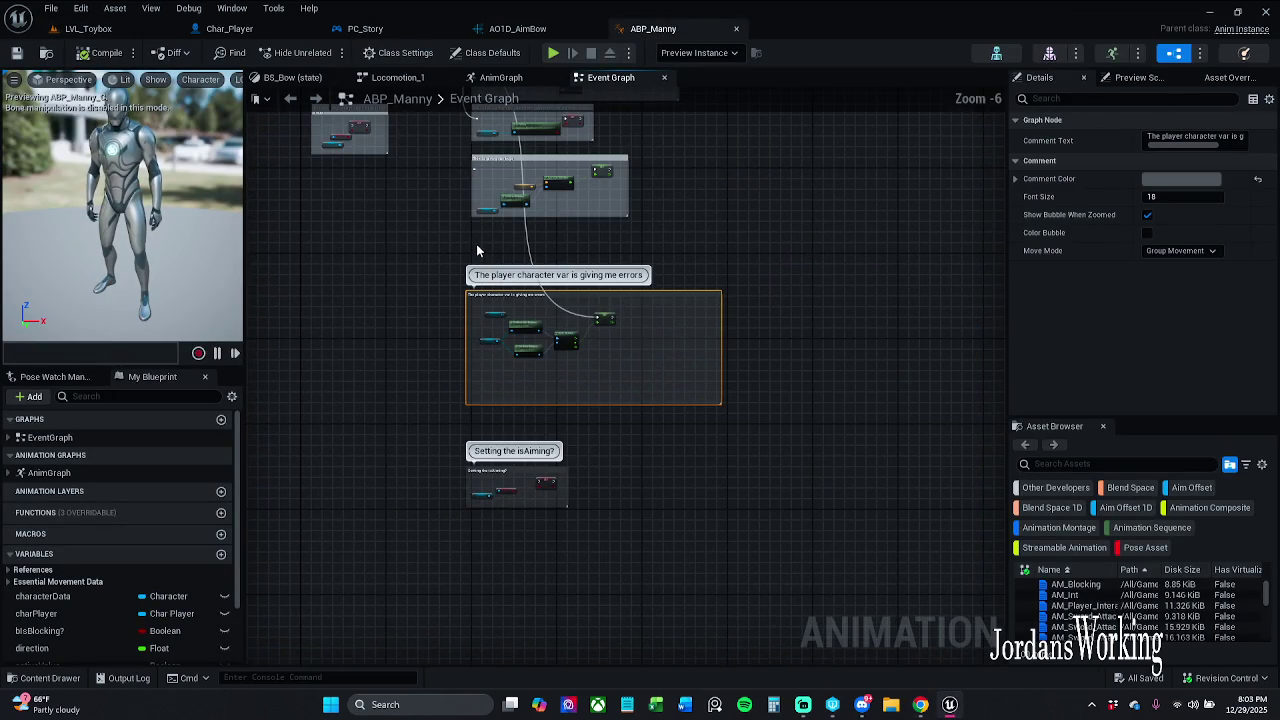
{"action": "scroll", "coordinate": [530, 349], "scroll_direction": "up", "scroll_amount": 4}
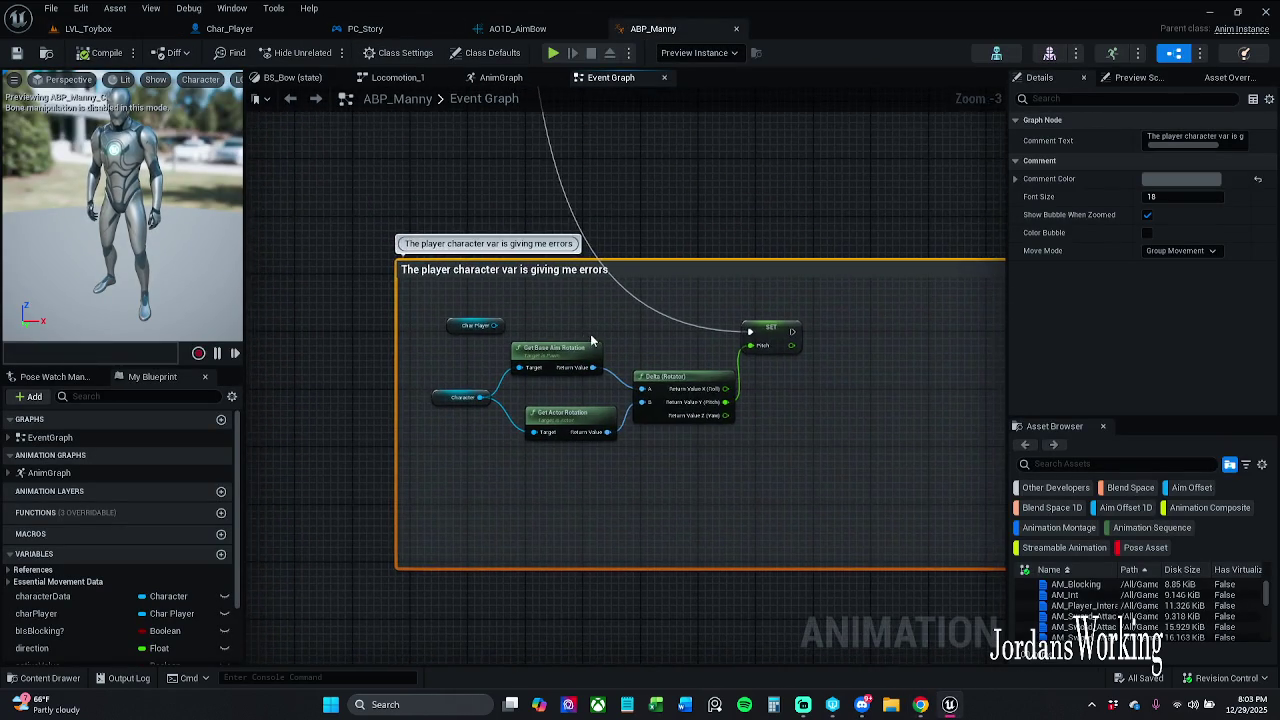
{"action": "scroll", "coordinate": [575, 332], "scroll_direction": "up", "scroll_amount": 1}
{"action": "left_click", "coordinate": [575, 332]}
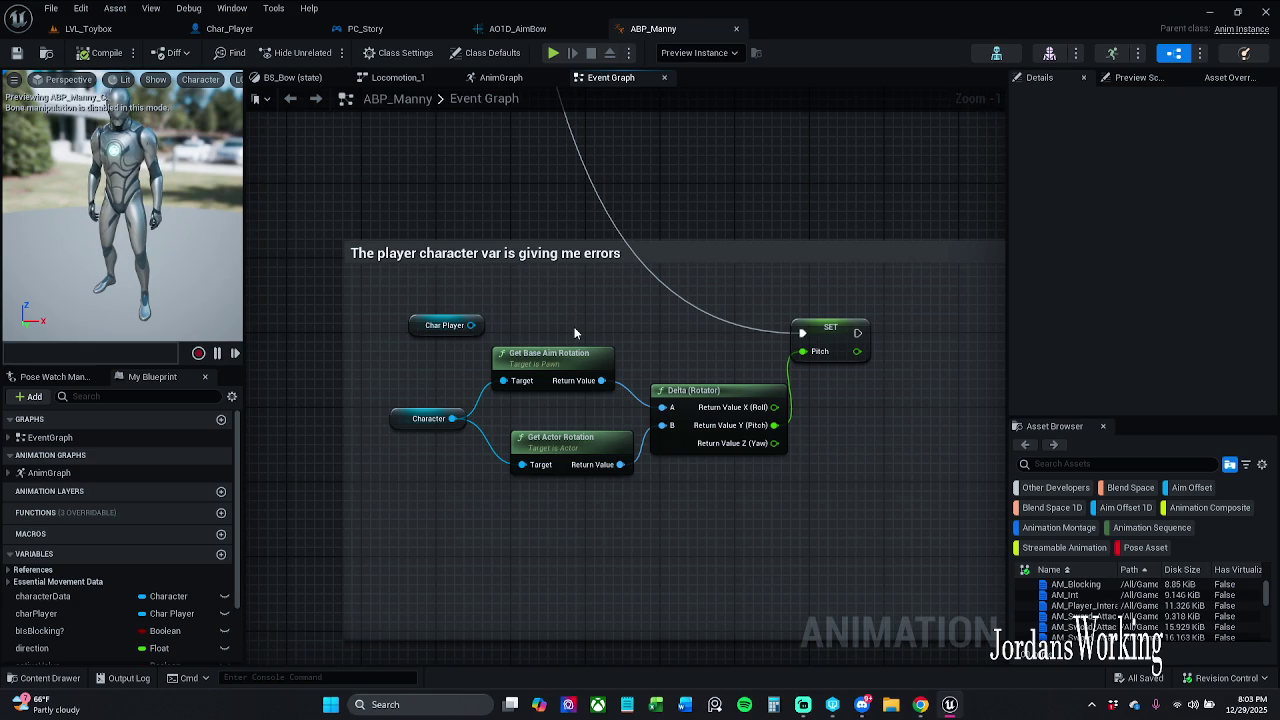
{"action": "scroll", "coordinate": [616, 375], "scroll_direction": "down", "scroll_amount": 2}
{"action": "left_click_drag", "start_coordinate": [613, 316], "coordinate": [542, 305]}
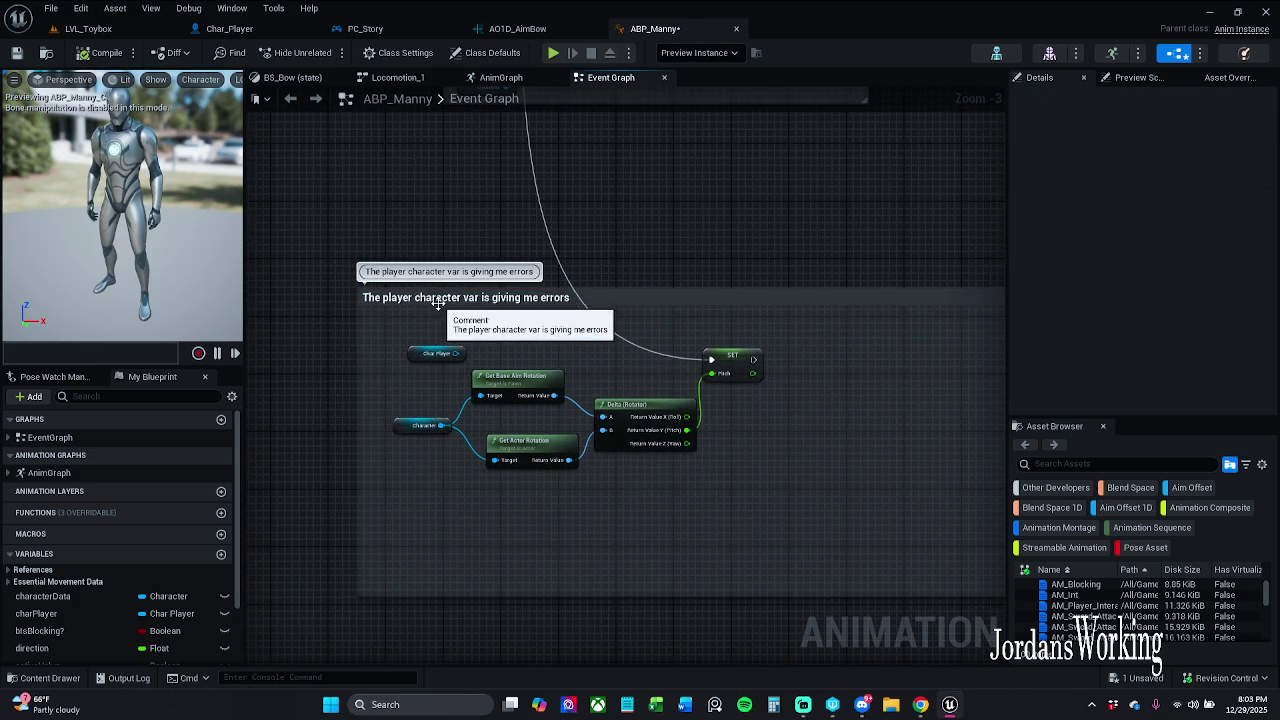
{"action": "left_click_drag", "start_coordinate": [443, 299], "coordinate": [398, 290]}
{"action": "scroll", "coordinate": [420, 283], "scroll_direction": "down", "scroll_amount": 9}
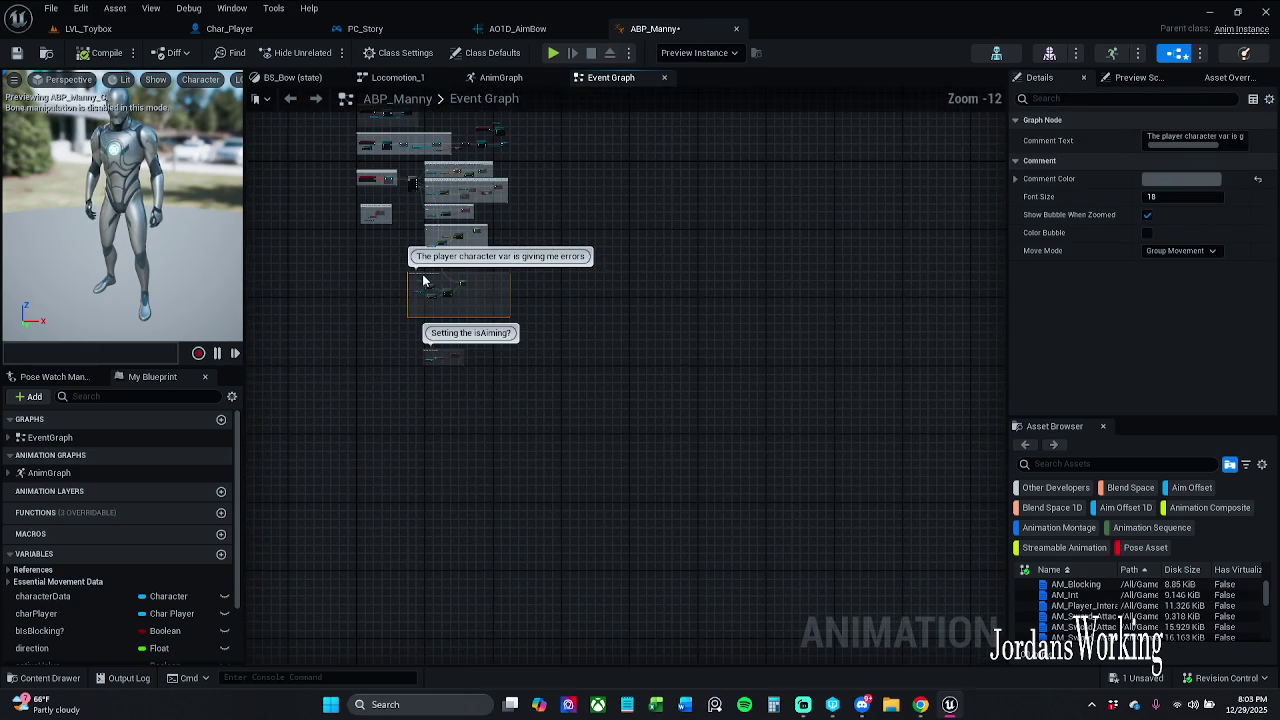
{"action": "scroll", "coordinate": [420, 283], "scroll_direction": "up", "scroll_amount": 10}
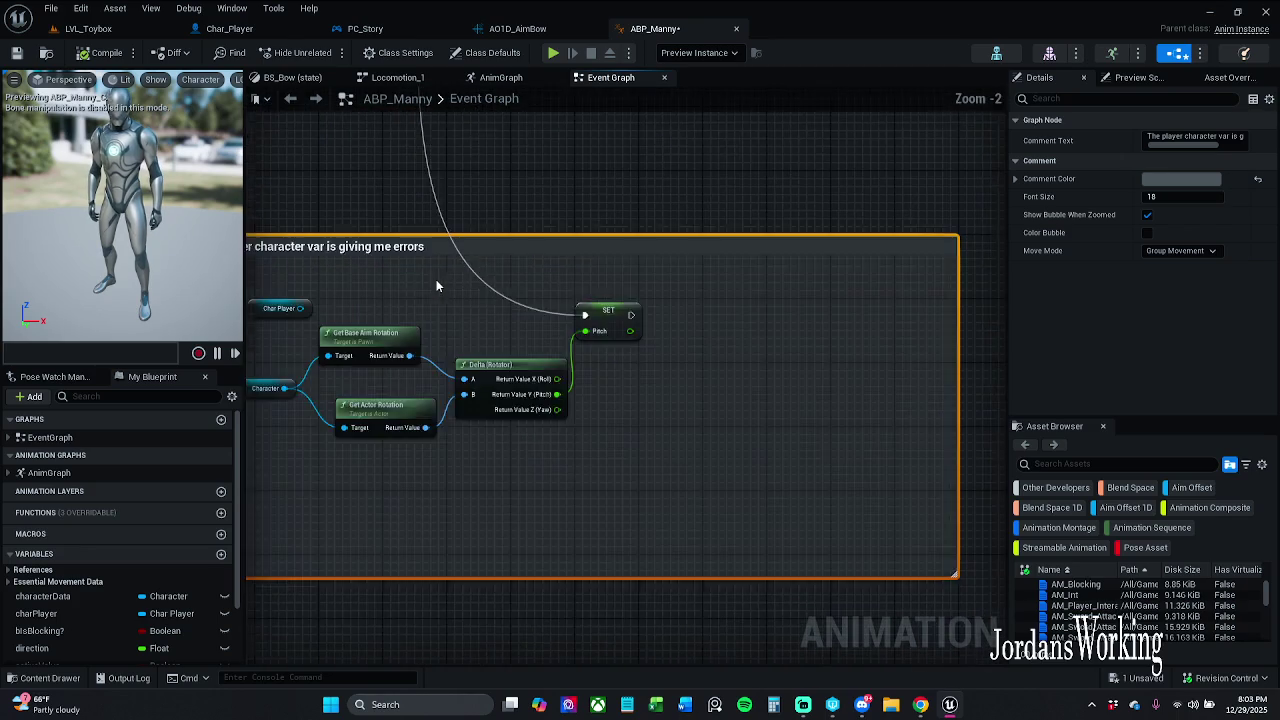
{"action": "mouse_move", "coordinate": [548, 307]}
{"action": "left_mouse_down"}
{"action": "mouse_move", "coordinate": [525, 276]}
{"action": "mouse_move", "coordinate": [520, 338]}
{"action": "left_mouse_up"}
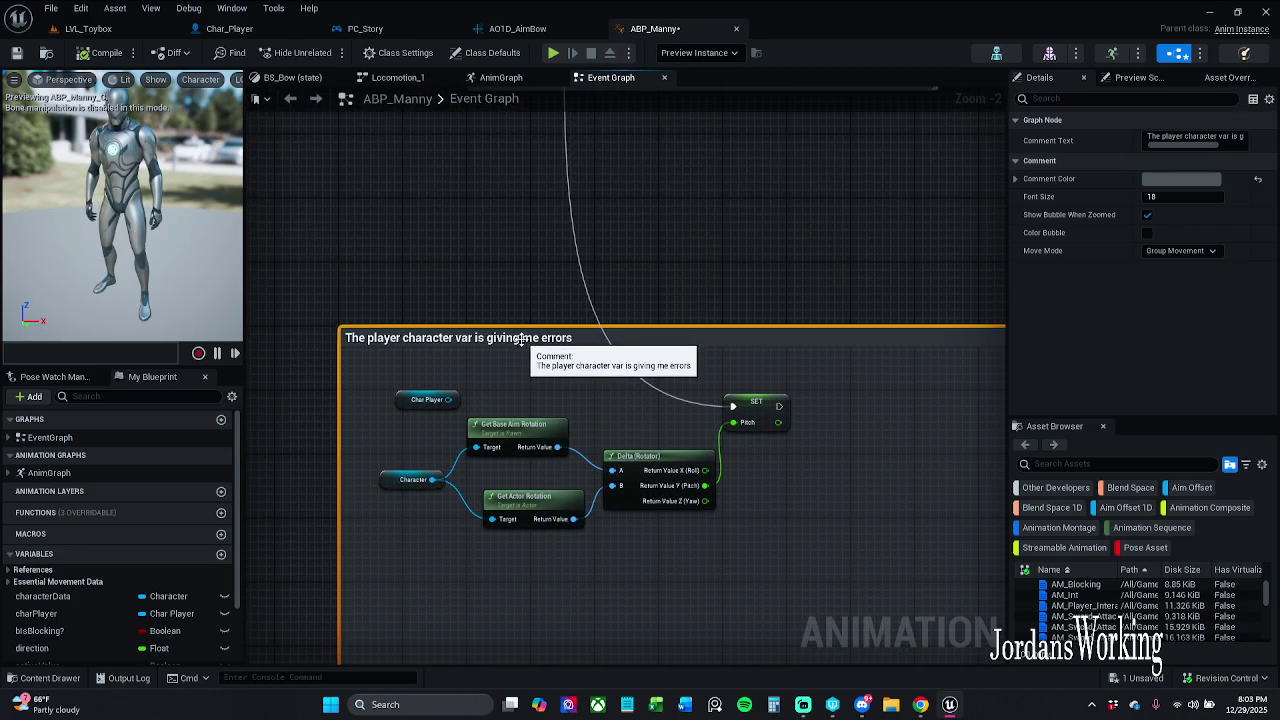
{"action": "left_click", "coordinate": [518, 298]}
Save ABP_Manny with Ctrl+S and briefly check the Animations folder in the Content Drawer.
{"action": "key", "text": "ctrl+s"}
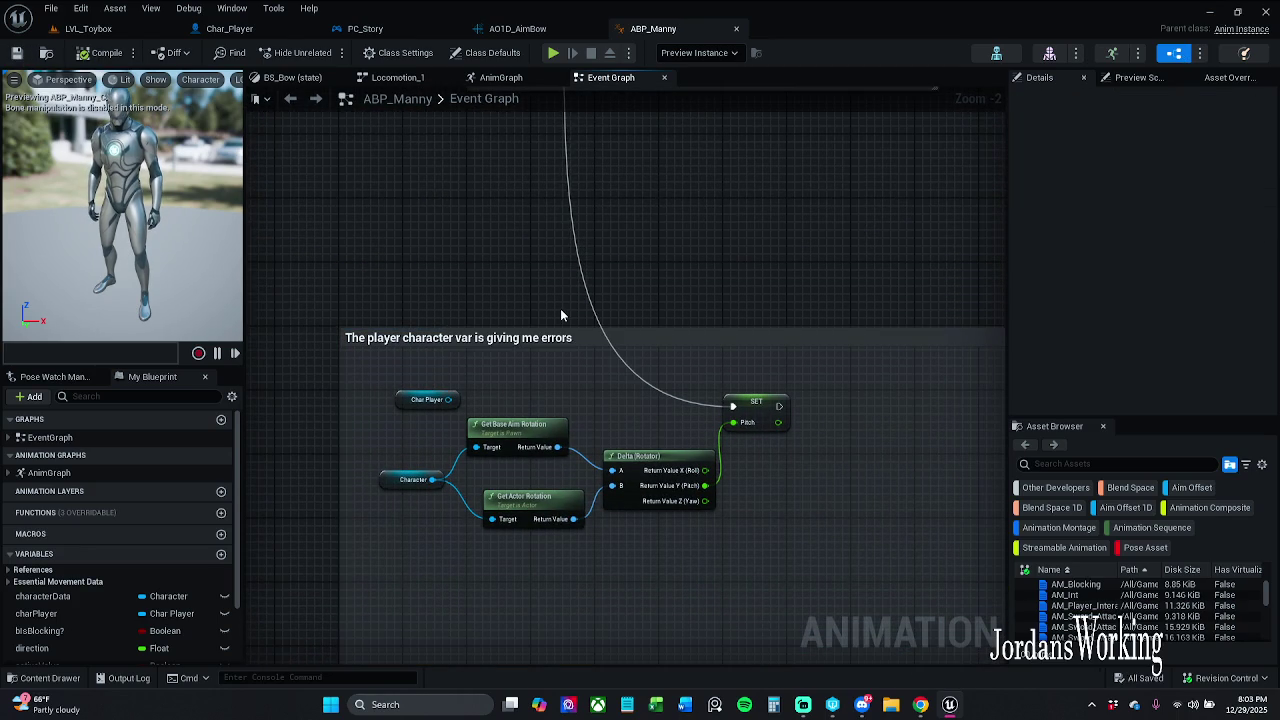
{"action": "left_click_drag", "start_coordinate": [560, 308], "coordinate": [520, 248]}
{"action": "scroll", "coordinate": [520, 250], "scroll_direction": "down", "scroll_amount": 1}
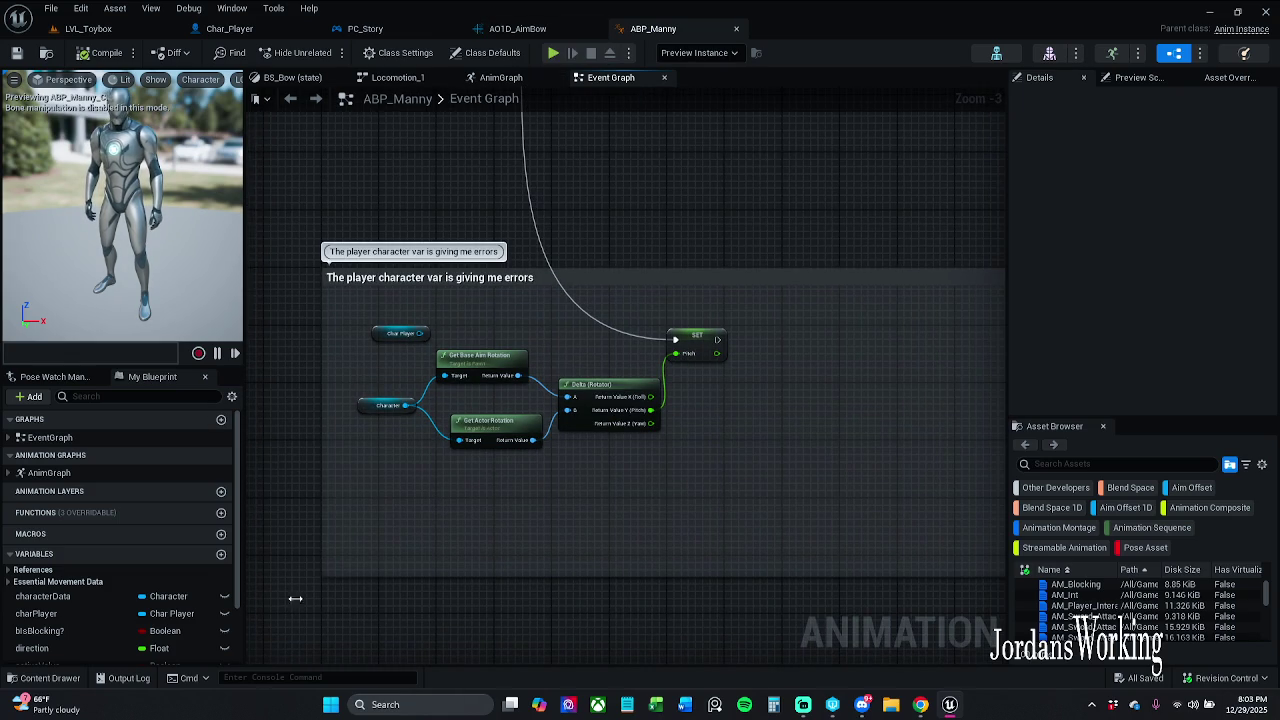
{"action": "left_click", "coordinate": [45, 678]}
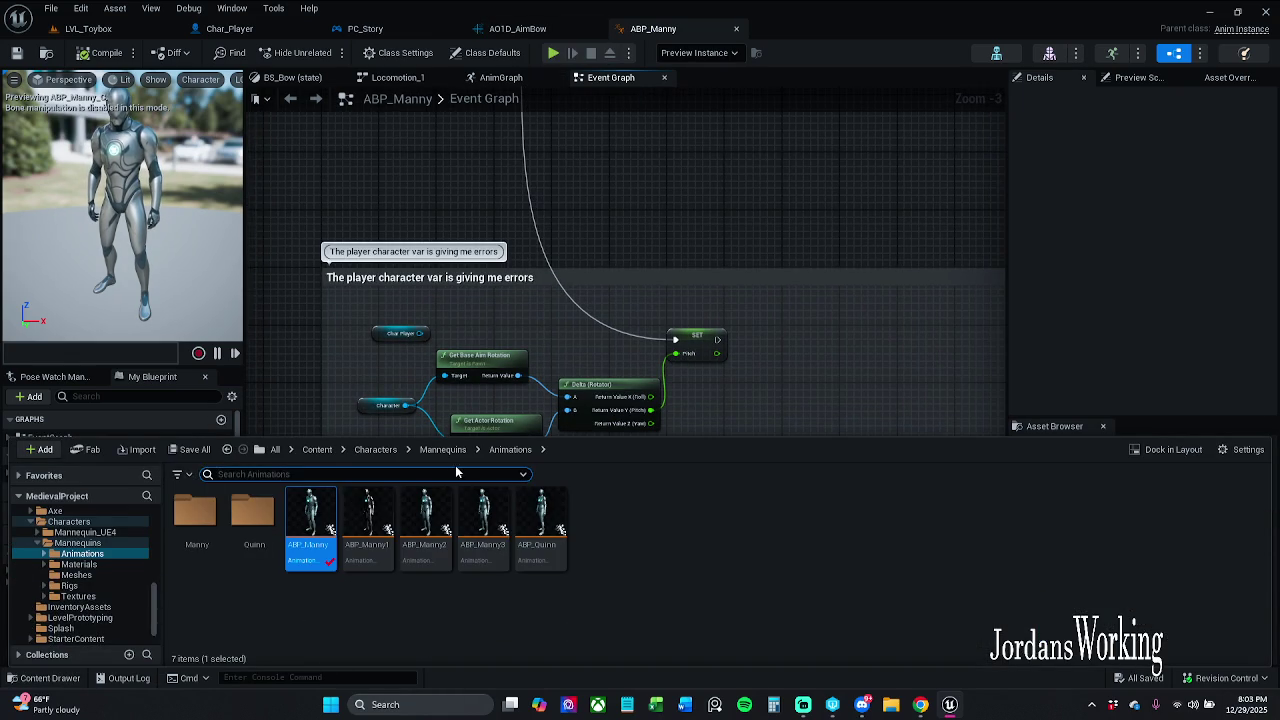
{"action": "left_click", "coordinate": [772, 374]}
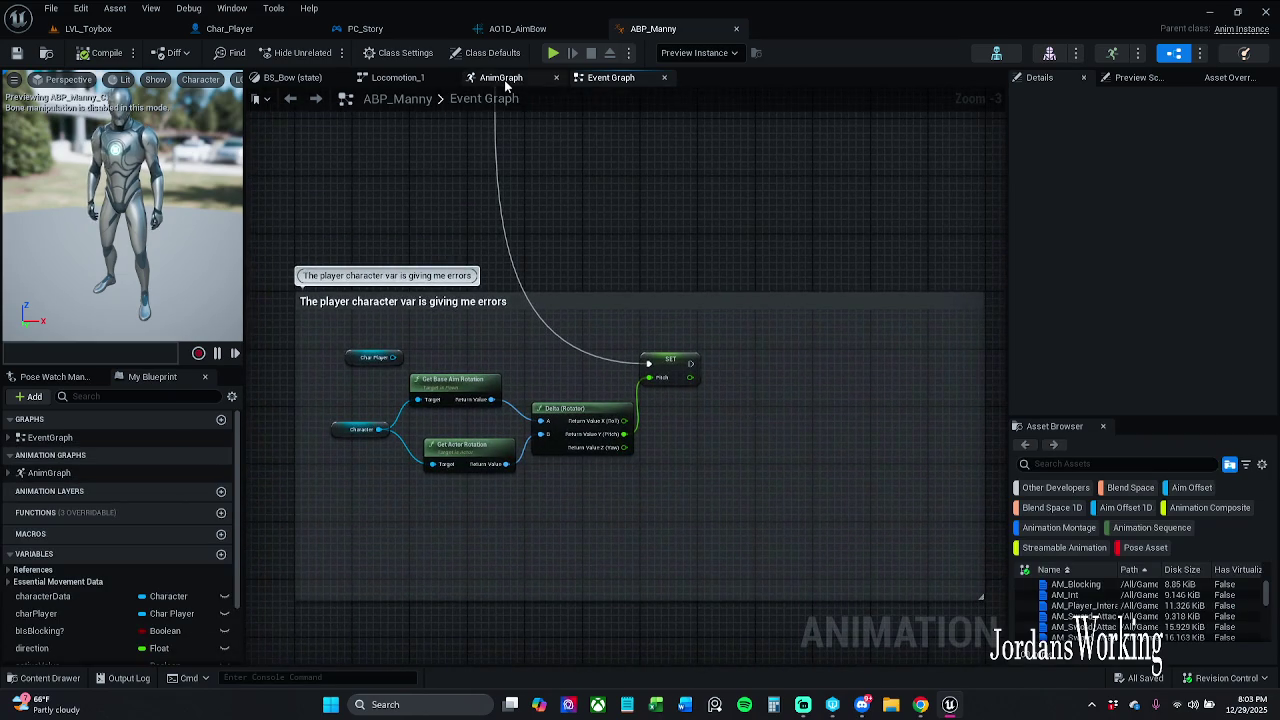
{"action": "left_click", "coordinate": [501, 78]}
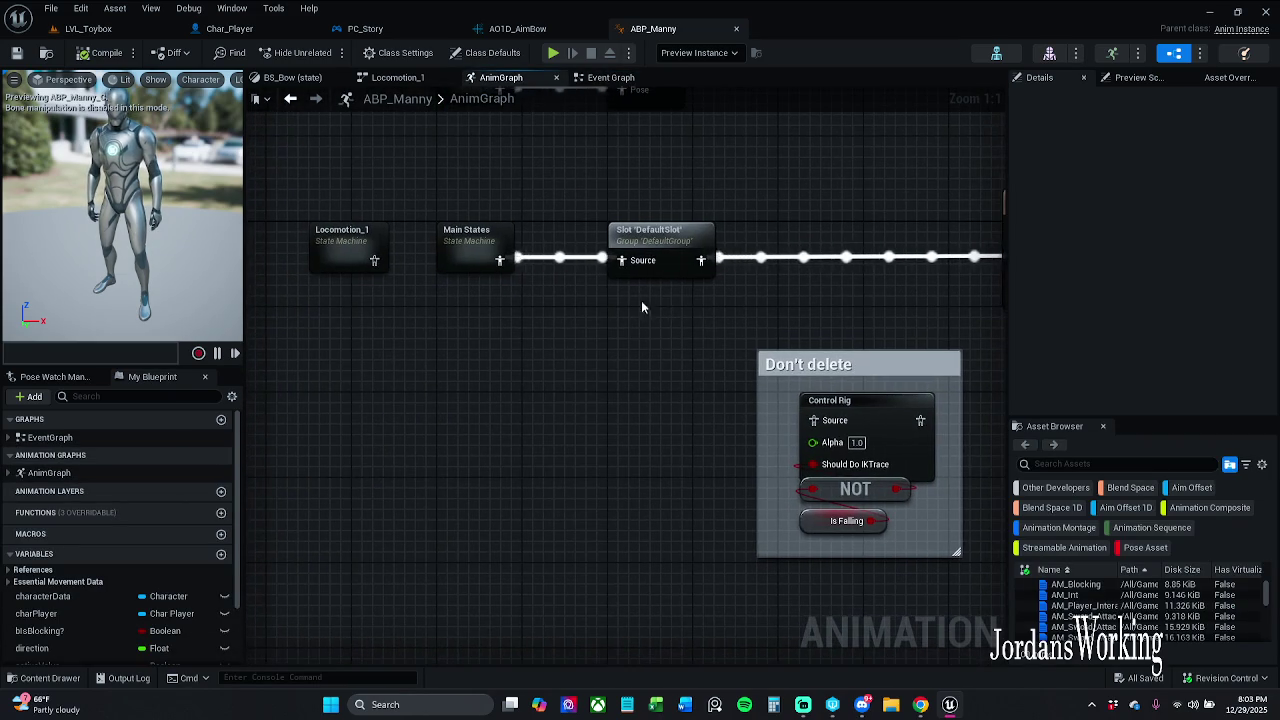
Open Locomotion_1's BS_Bow state, inspect the Ar_Aim animation, then close its editor.
{"action": "scroll", "coordinate": [630, 300], "scroll_direction": "down", "scroll_amount": 1}
{"action": "left_click_drag", "start_coordinate": [546, 207], "coordinate": [463, 347]}
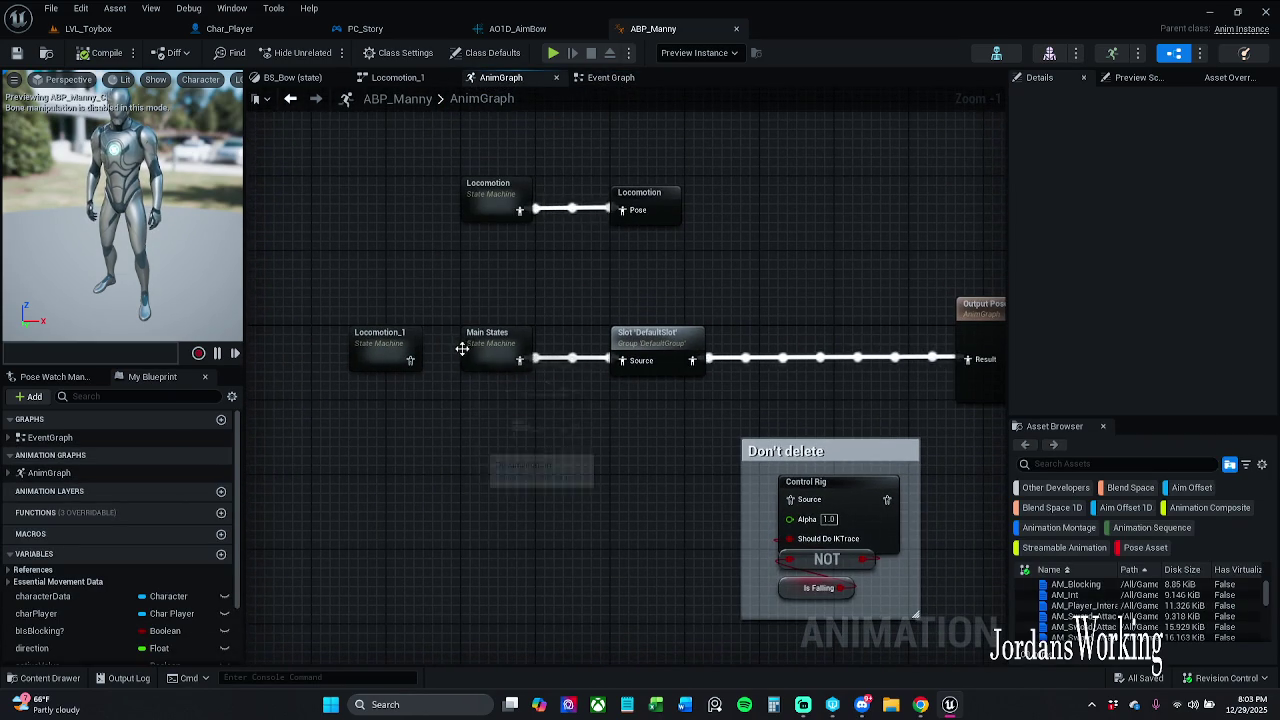
{"action": "double_click", "coordinate": [385, 348]}
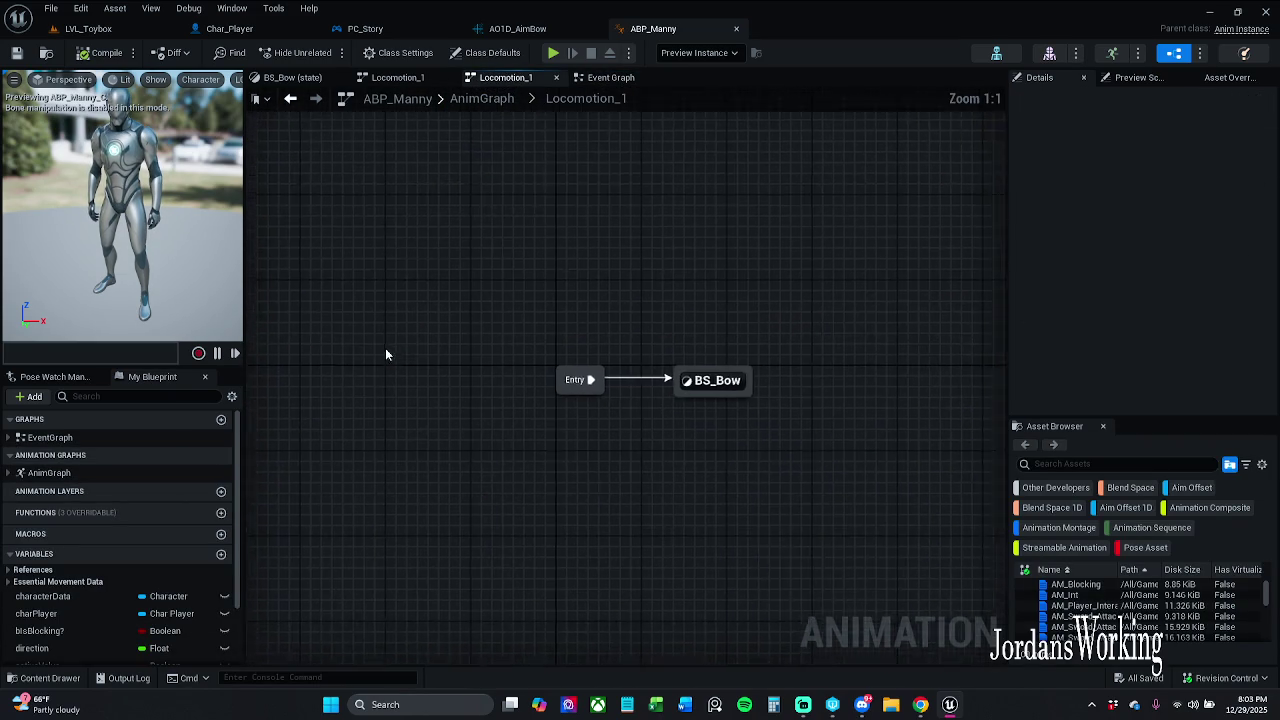
{"action": "double_click", "coordinate": [723, 400]}
{"action": "mouse_move", "coordinate": [812, 385]}
{"action": "left_mouse_down"}
{"action": "mouse_move", "coordinate": [737, 260]}
{"action": "mouse_move", "coordinate": [766, 294]}
{"action": "left_mouse_up"}
{"action": "scroll", "coordinate": [866, 493], "scroll_direction": "down", "scroll_amount": 2}
{"action": "left_click_drag", "start_coordinate": [854, 492], "coordinate": [815, 375]}
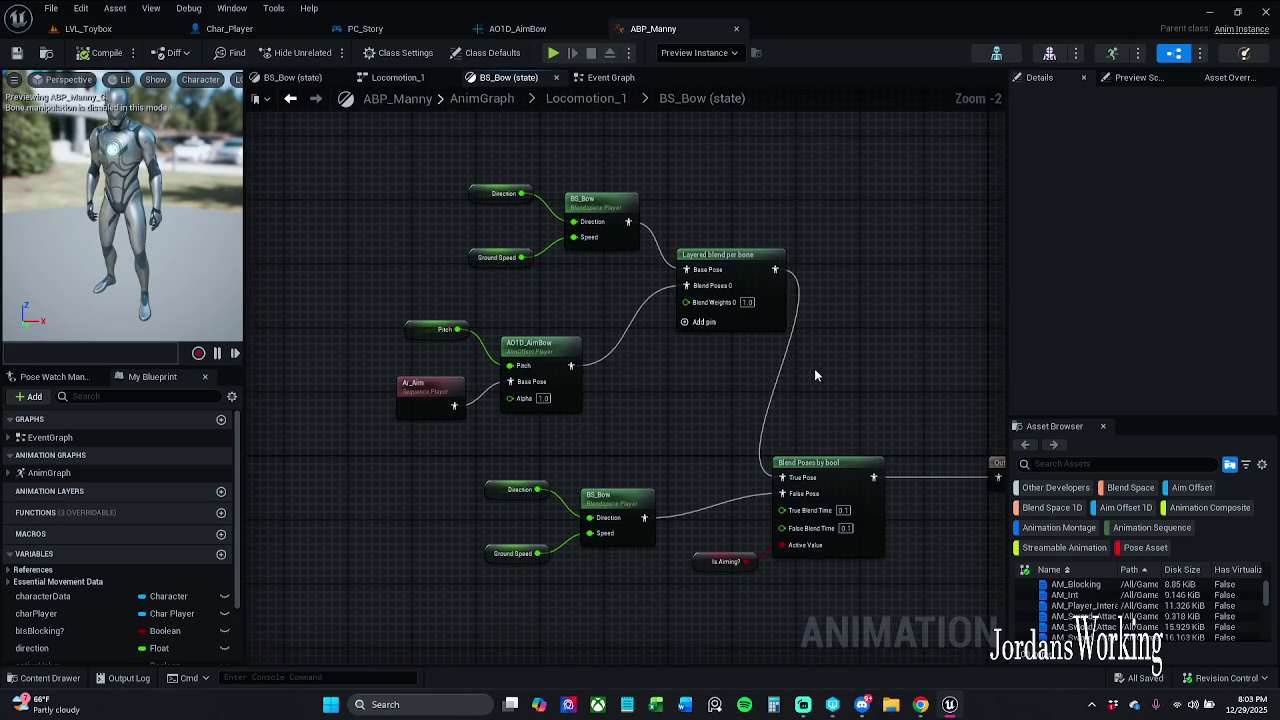
{"action": "double_click", "coordinate": [429, 408]}
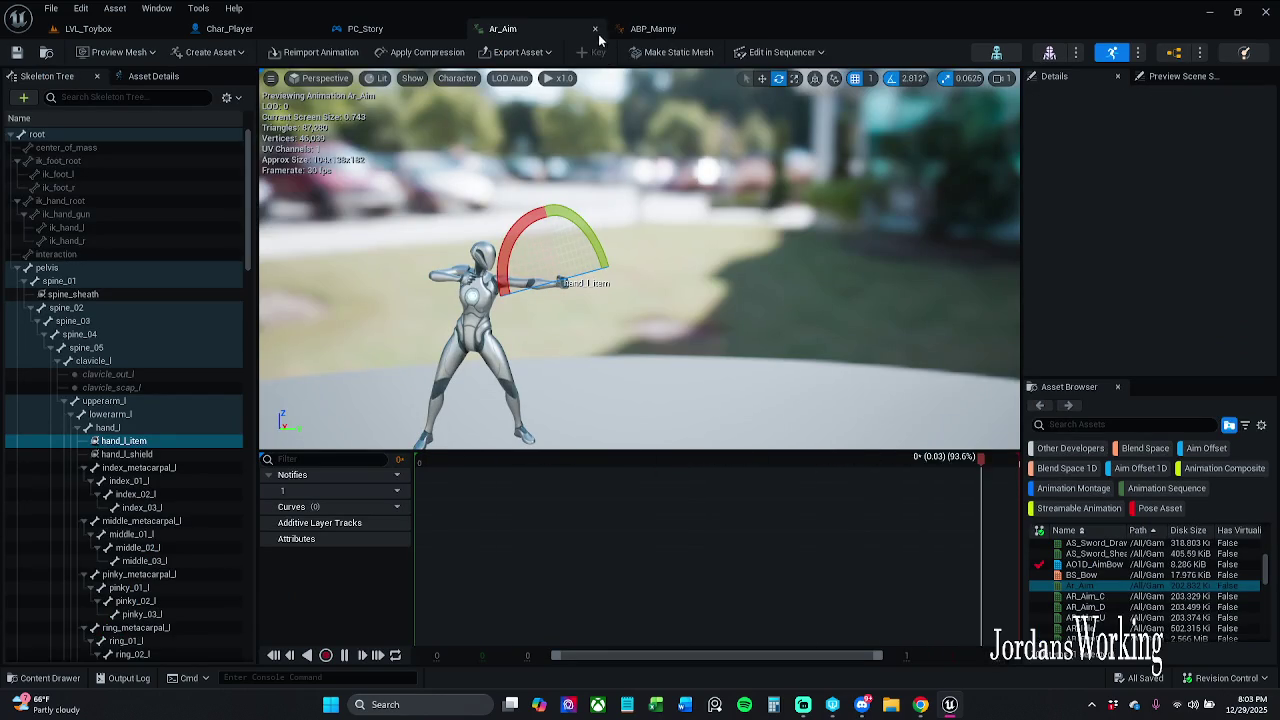
{"action": "left_click", "coordinate": [595, 31]}
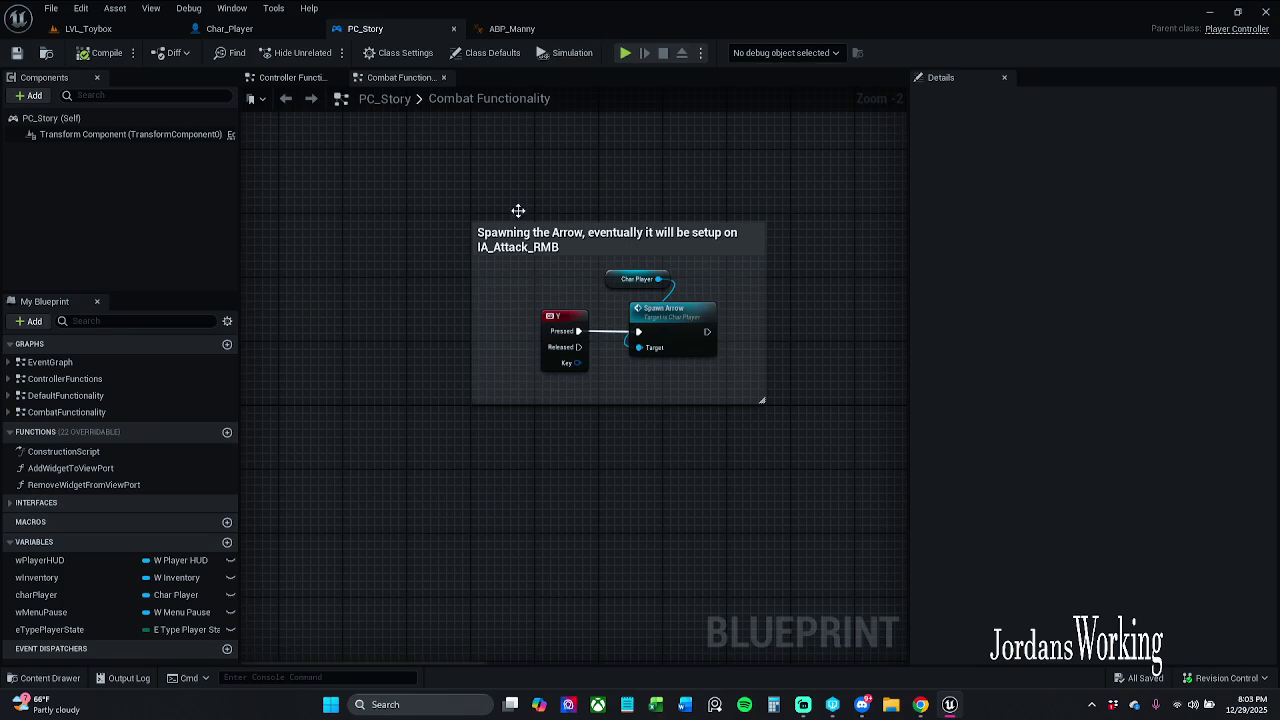
Back in ABP_Manny, close the duplicate BS_Bow state view and go up to the top-level AnimGraph.
{"action": "left_click", "coordinate": [520, 26]}
{"action": "left_click", "coordinate": [555, 293]}
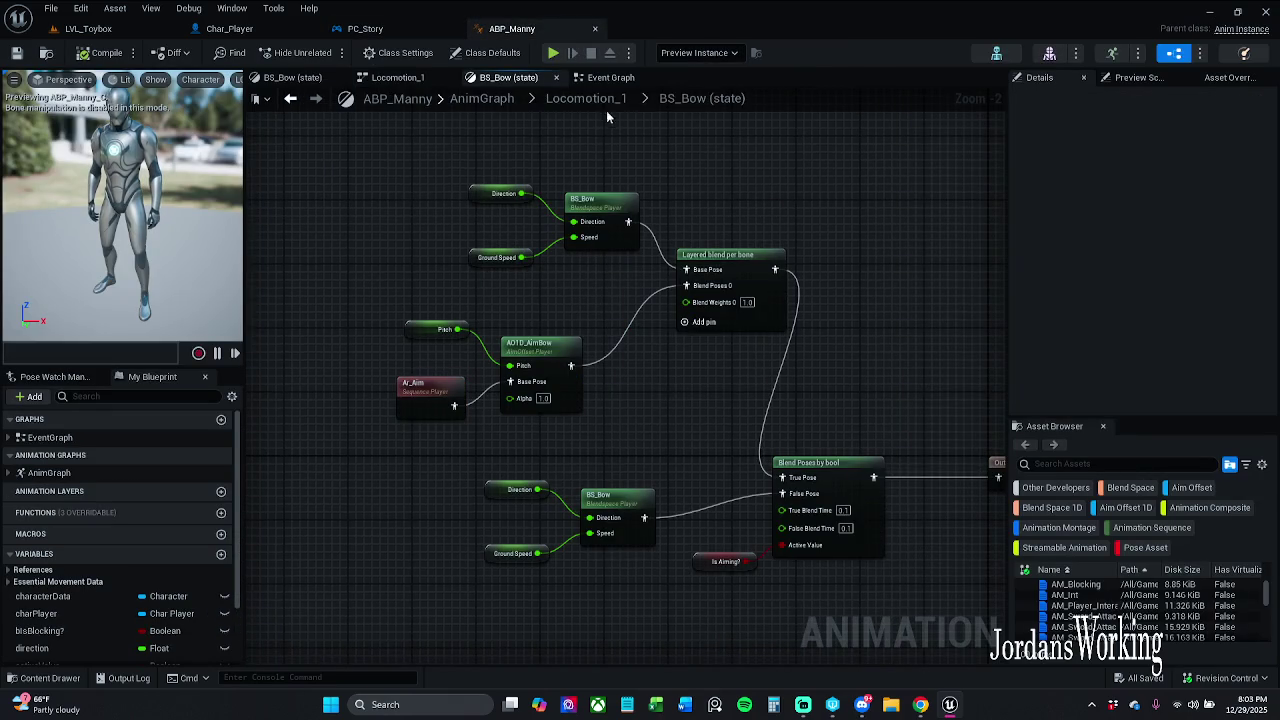
{"action": "left_click", "coordinate": [620, 78]}
{"action": "left_click", "coordinate": [405, 78]}
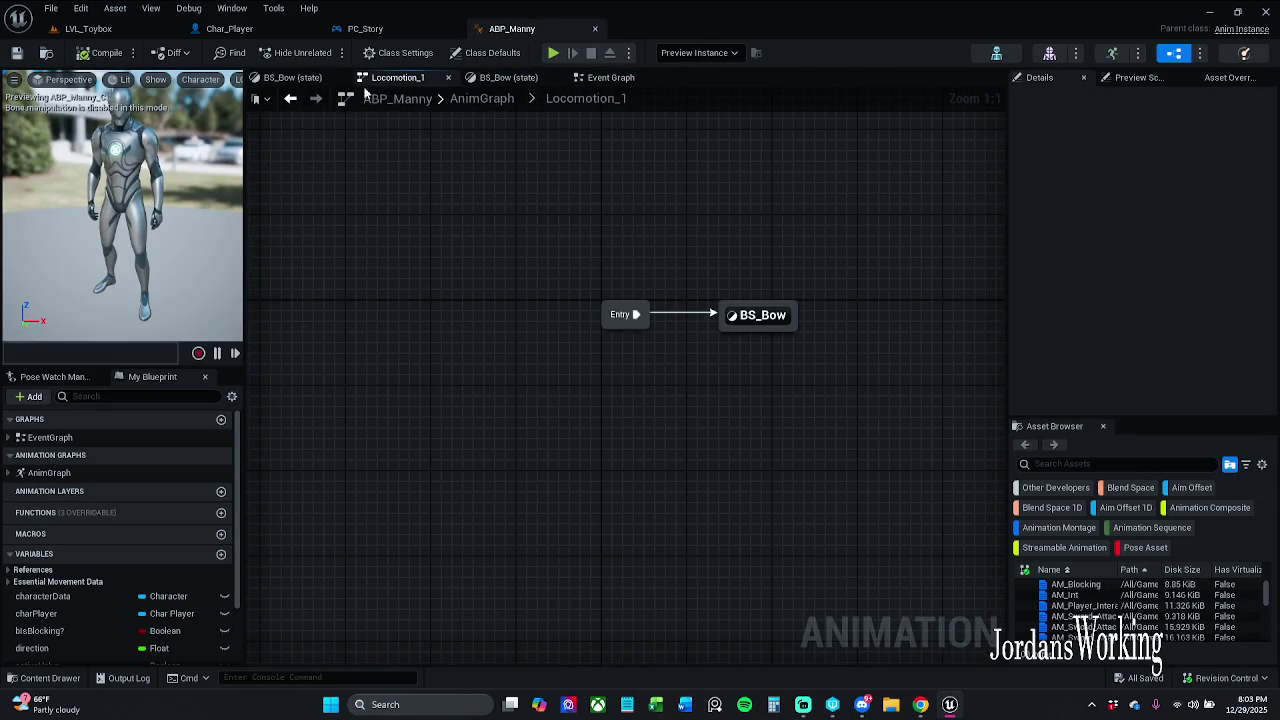
{"action": "left_click", "coordinate": [300, 78]}
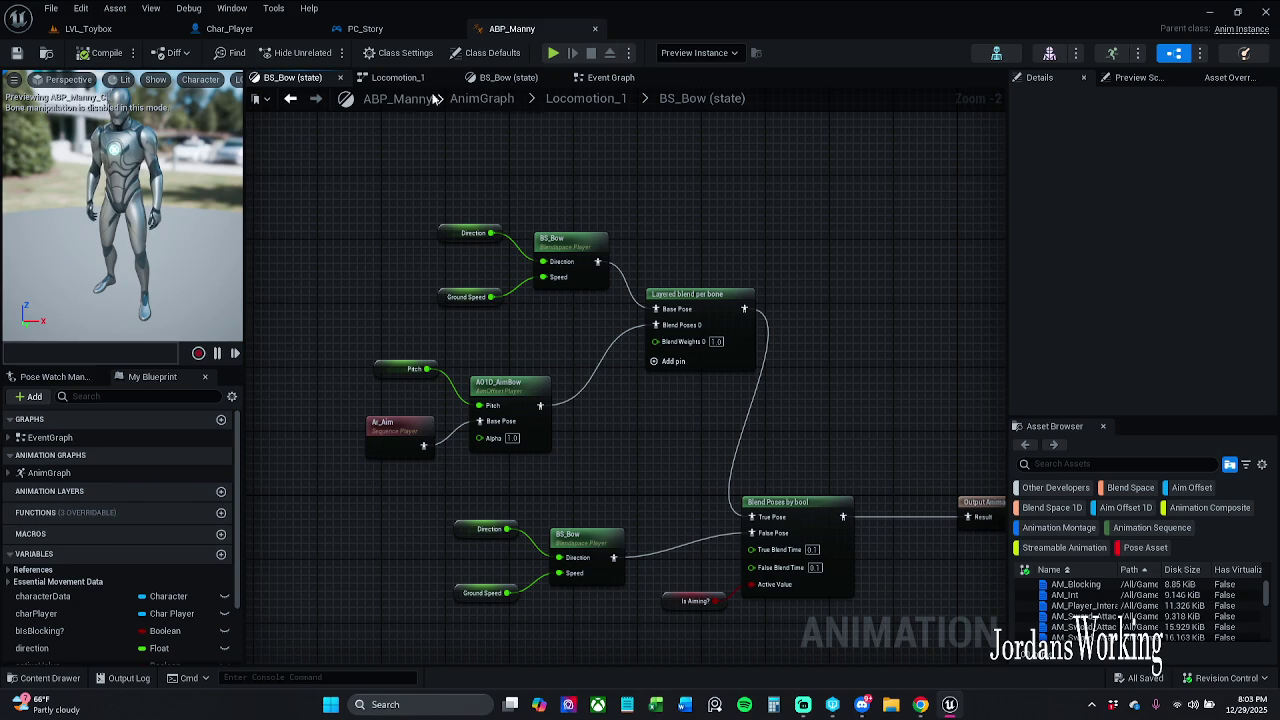
{"action": "left_click", "coordinate": [340, 77]}
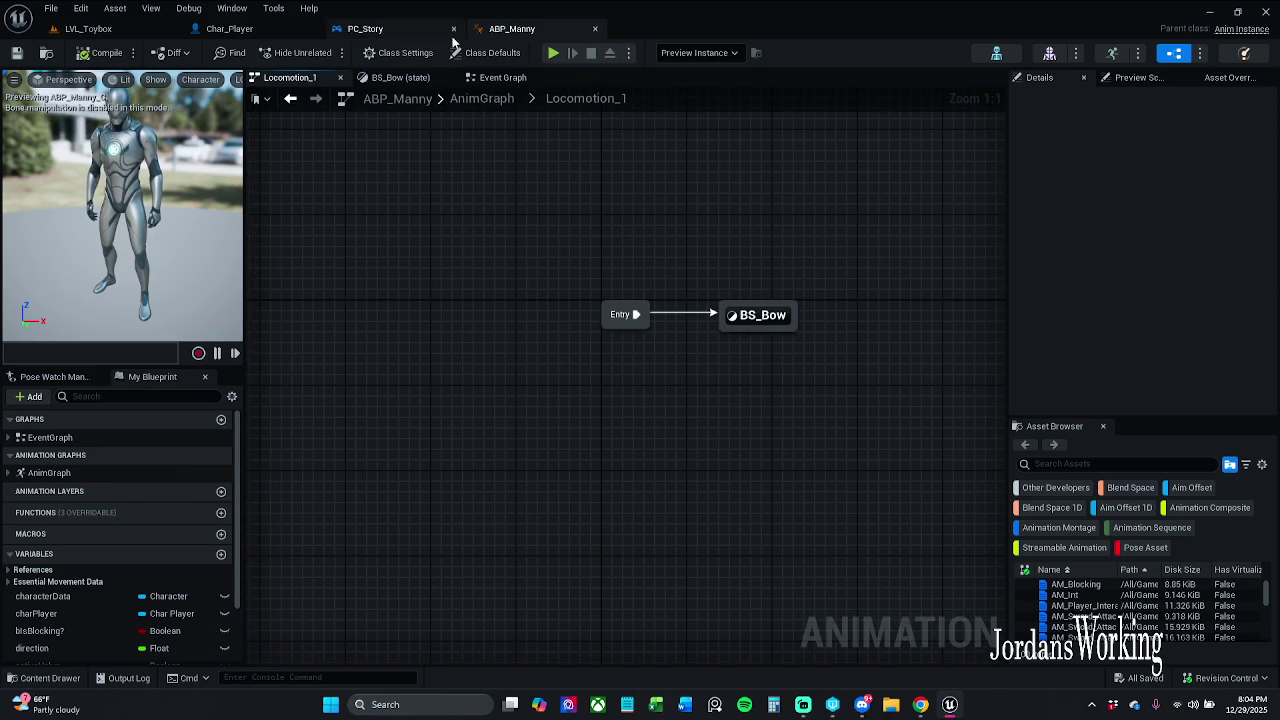
{"action": "left_click", "coordinate": [482, 98]}
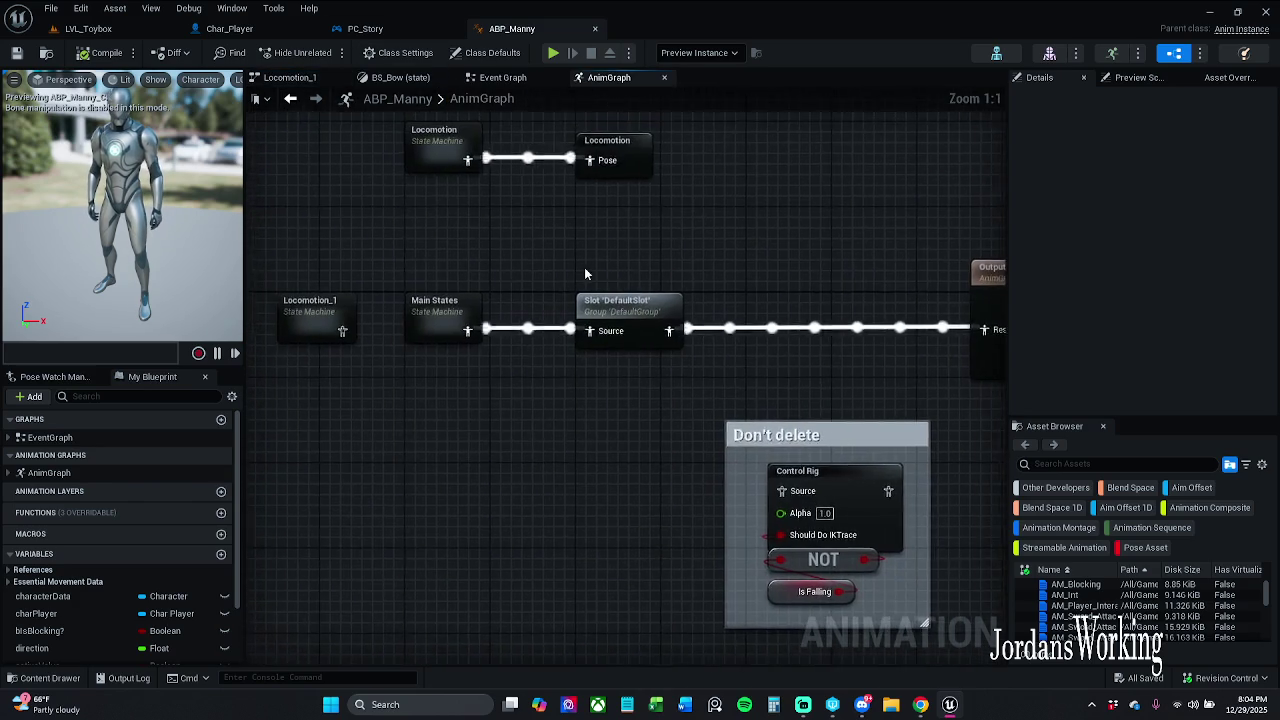
Move Locomotion aside and connect Locomotion_1 to the Locomotion output pose.
{"action": "scroll", "coordinate": [637, 308], "scroll_direction": "down", "scroll_amount": 1}
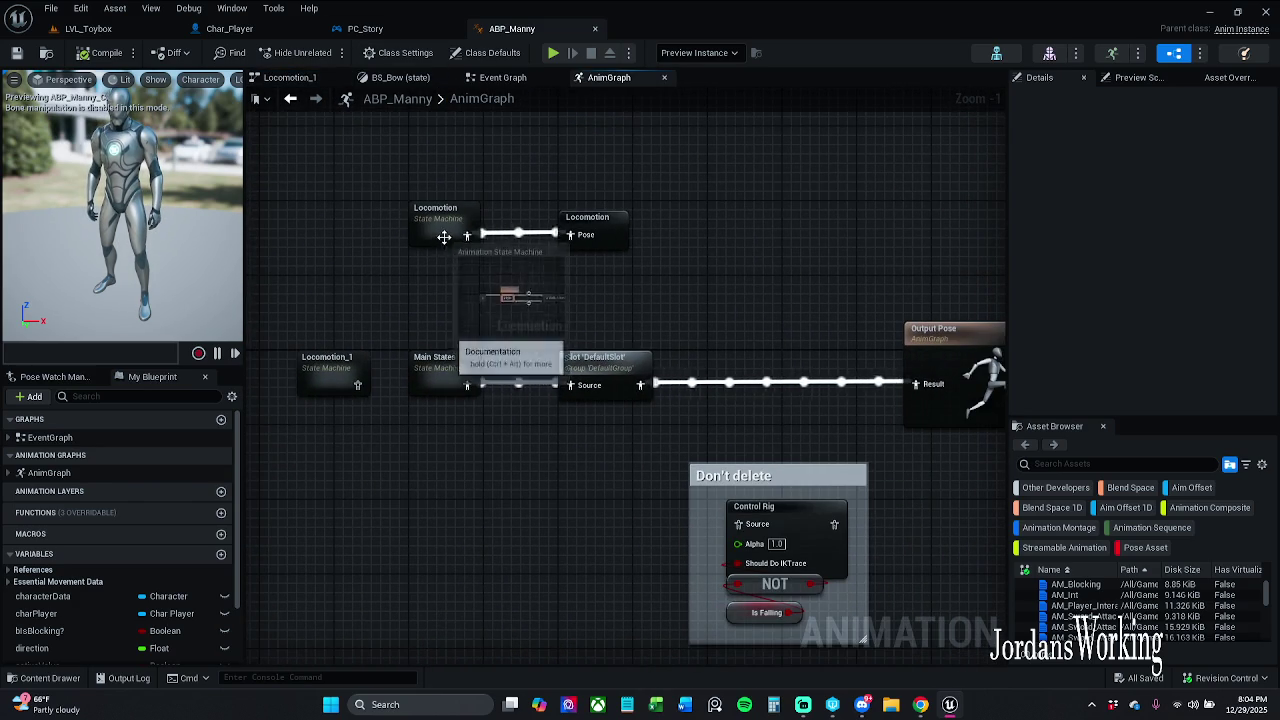
{"action": "left_click_drag", "start_coordinate": [440, 212], "coordinate": [344, 212]}
{"action": "mouse_move", "coordinate": [340, 385]}
{"action": "left_mouse_down"}
{"action": "mouse_move", "coordinate": [454, 270]}
{"action": "mouse_move", "coordinate": [463, 238]}
{"action": "mouse_move", "coordinate": [570, 236]}
{"action": "left_mouse_up"}
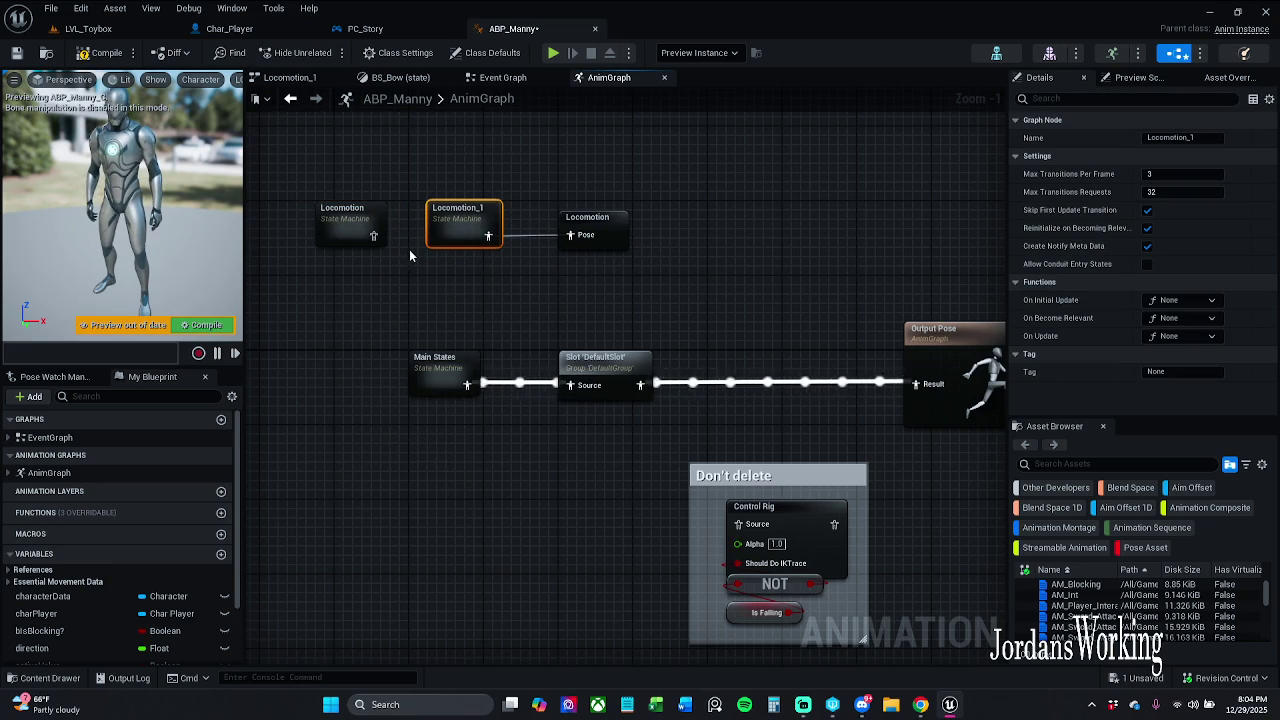
Select the AnimGraph nodes and comment box, then compile and save ABP_Manny.
{"action": "scroll", "coordinate": [414, 238], "scroll_direction": "down", "scroll_amount": 2}
{"action": "left_click_drag", "start_coordinate": [360, 173], "coordinate": [765, 510]}
{"action": "left_click", "coordinate": [824, 311], "text": "shift"}
{"action": "right_click", "coordinate": [829, 310]}
{"action": "left_click", "coordinate": [880, 395]}
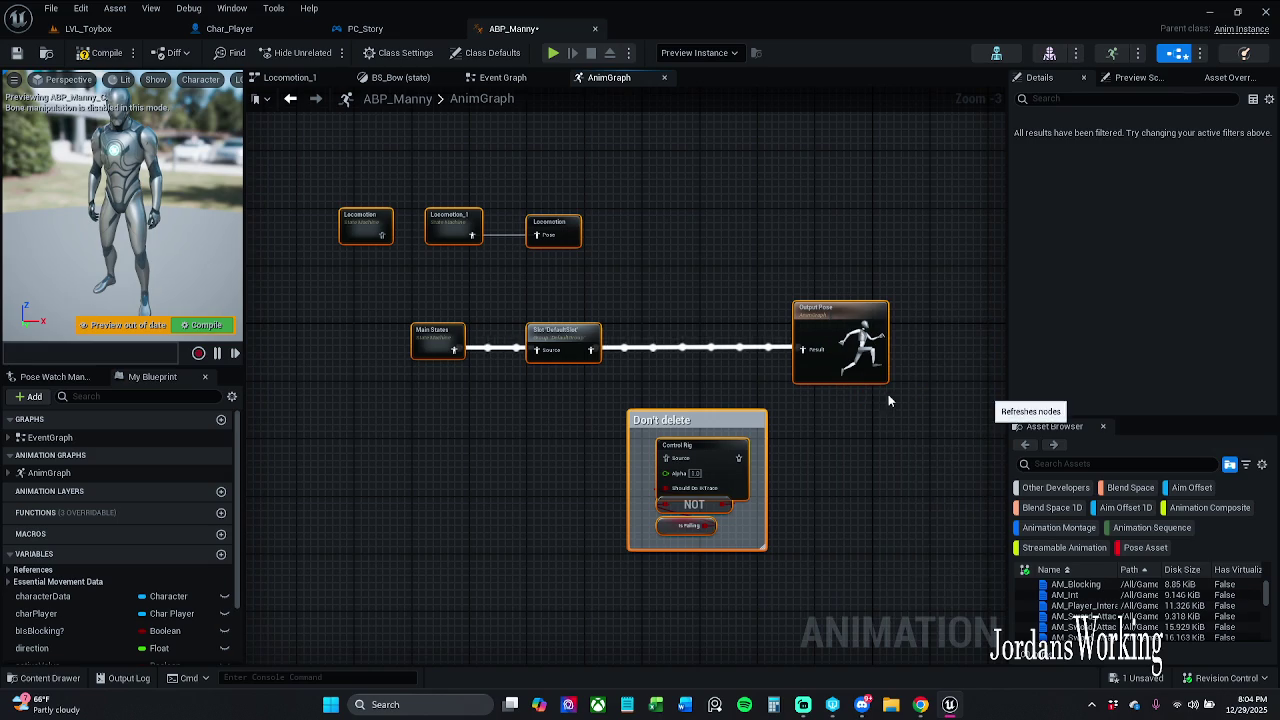
{"action": "left_click", "coordinate": [124, 53]}
{"action": "left_click", "coordinate": [17, 60]}
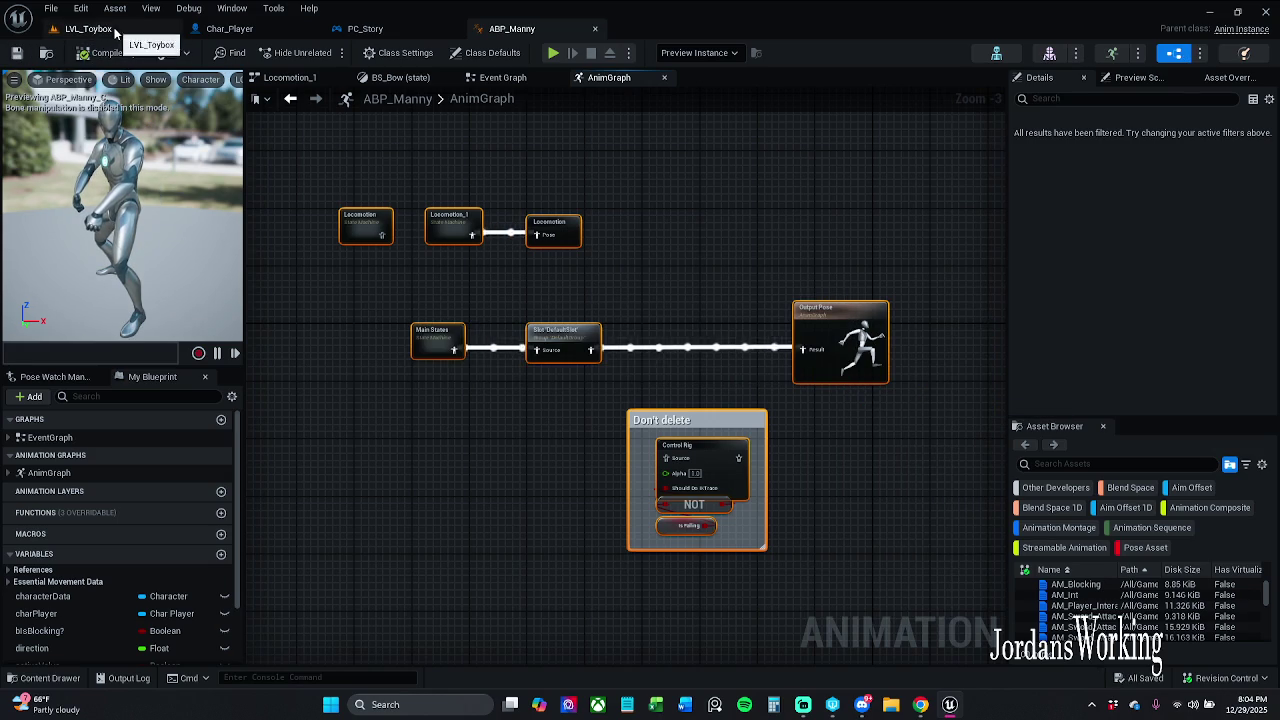
{"action": "left_click", "coordinate": [117, 33]}
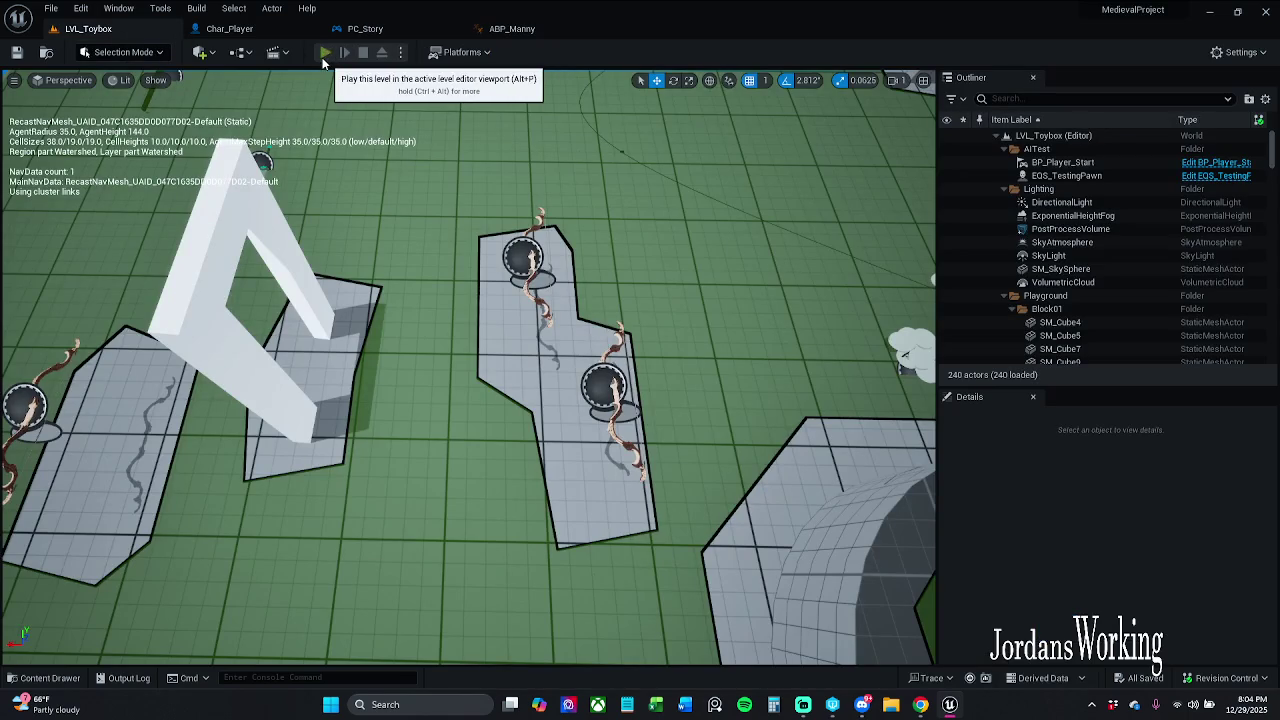
Play-test LVL_Toybox, running to pick up the bow and a coin, then stop and restart play.
{"action": "left_click", "coordinate": [326, 53]}
{"action": "key", "text": "w"}
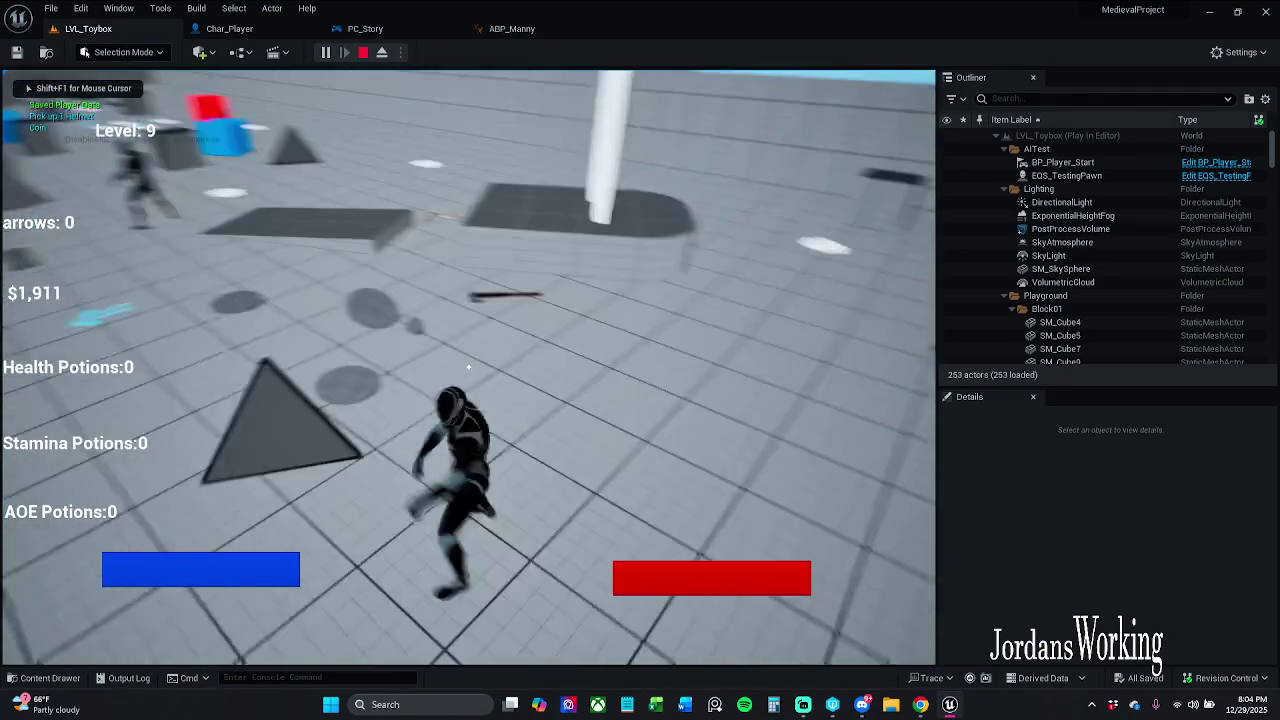
{"action": "key", "text": "w"}
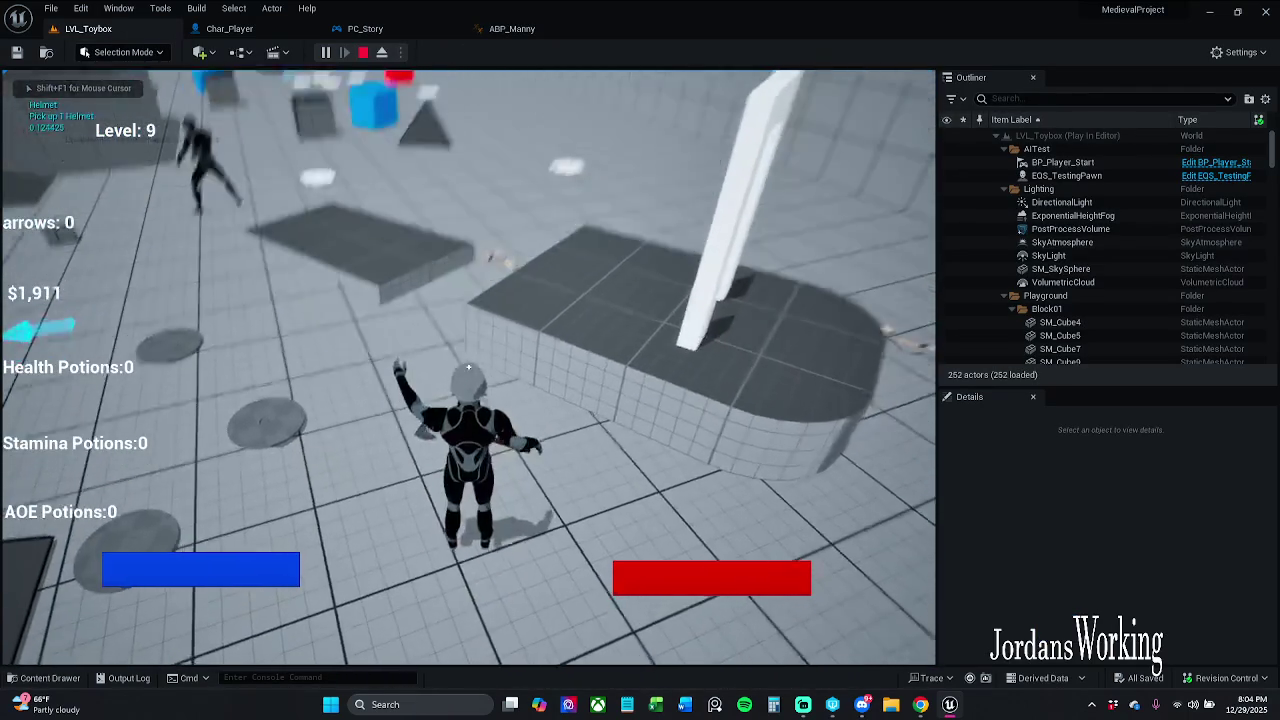
{"action": "key", "text": "w"}
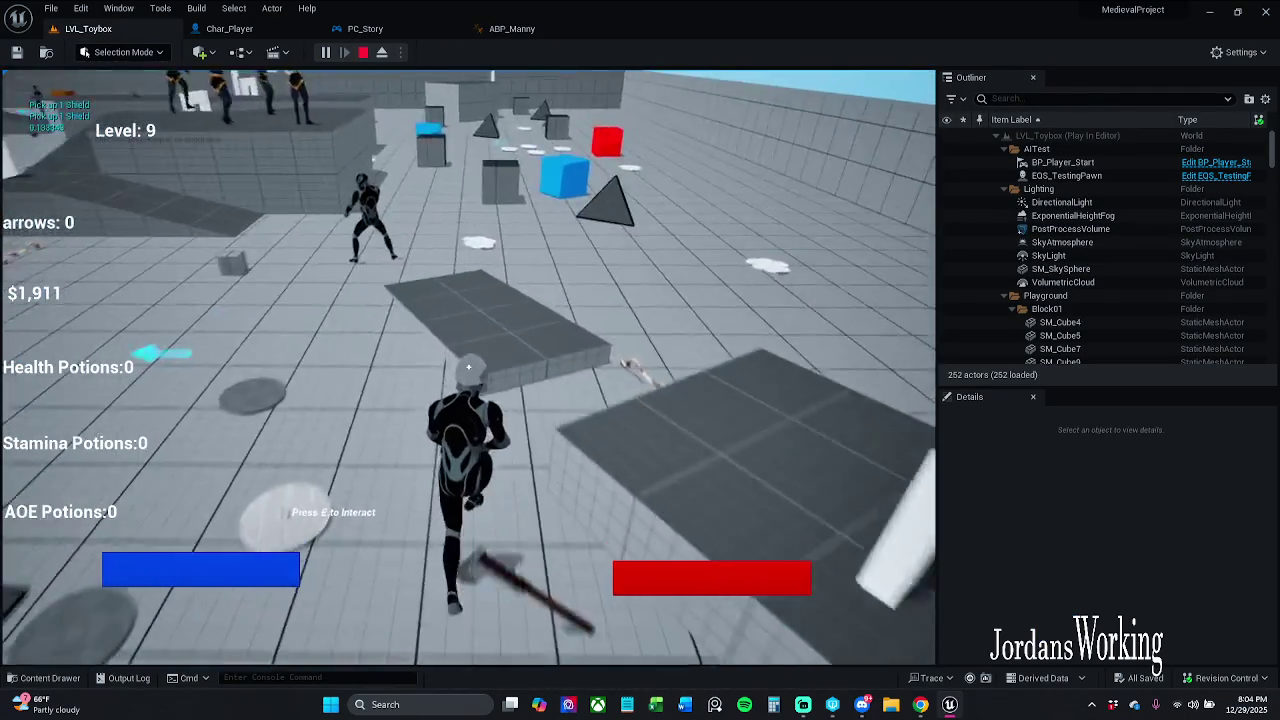
{"action": "key", "text": "w"}
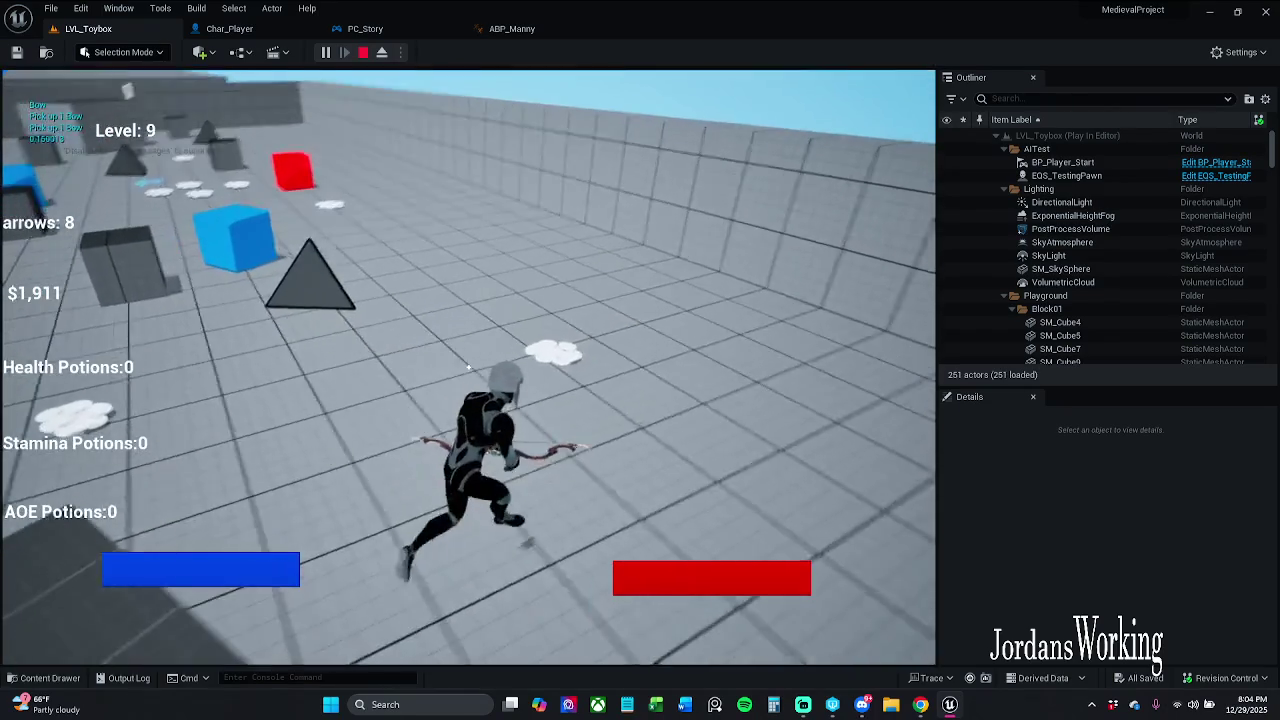
{"action": "key", "text": "w"}
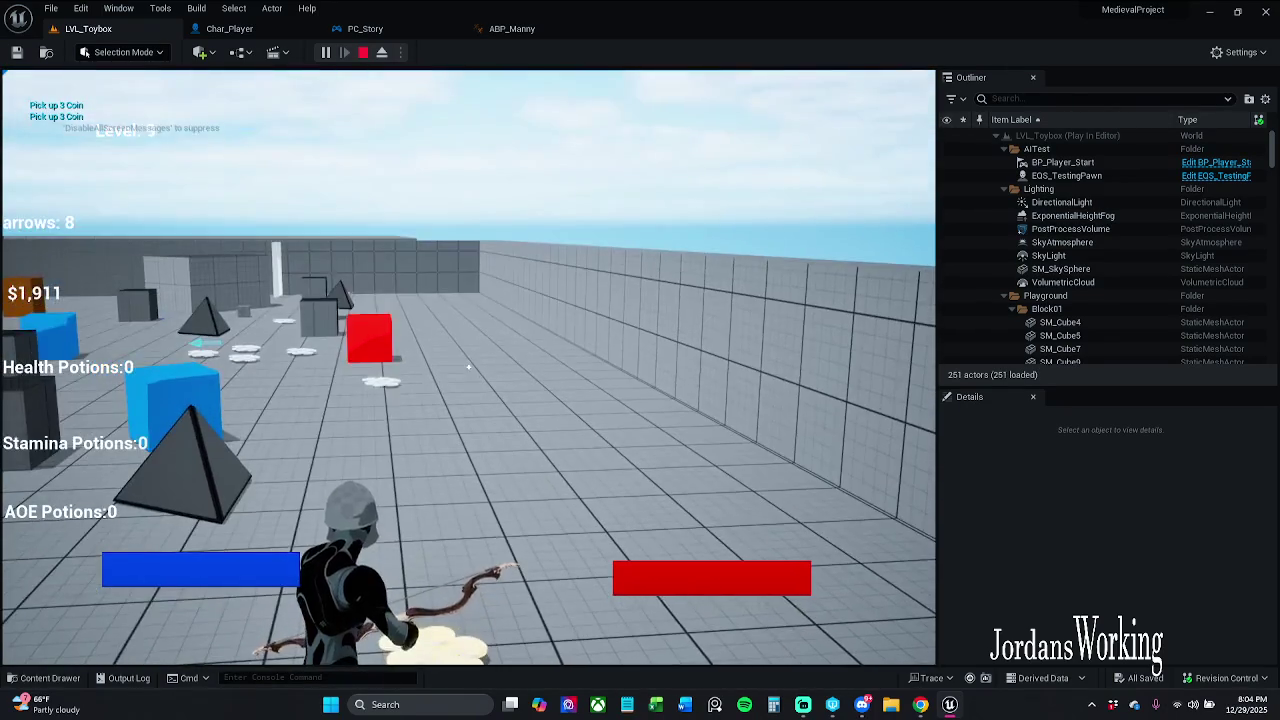
{"action": "key", "text": "w"}
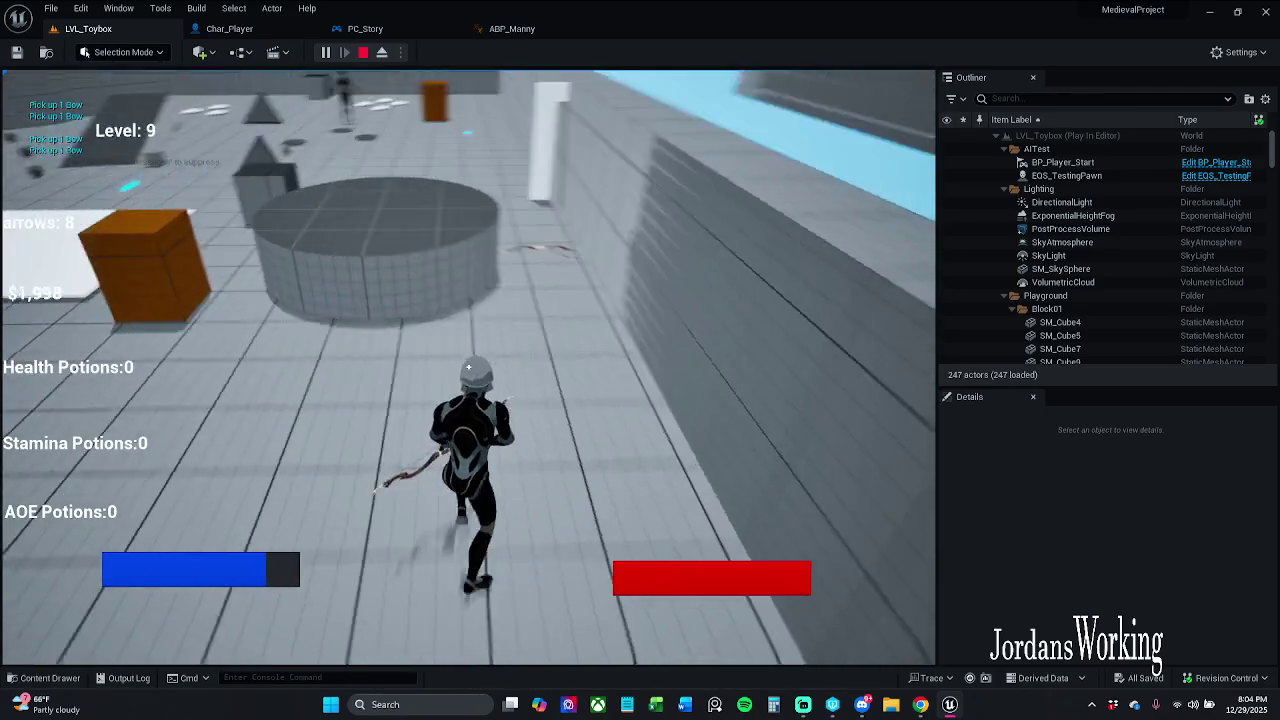
{"action": "key", "text": "shift+w"}
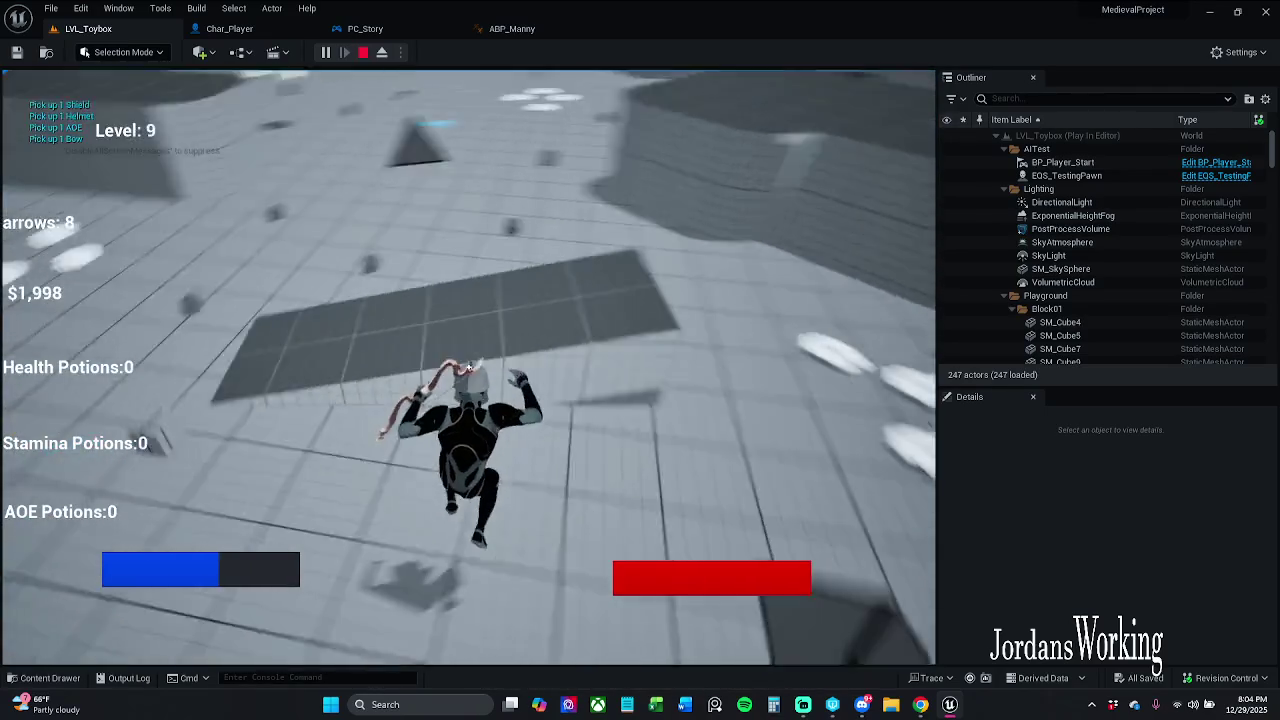
{"action": "key", "text": "Escape"}
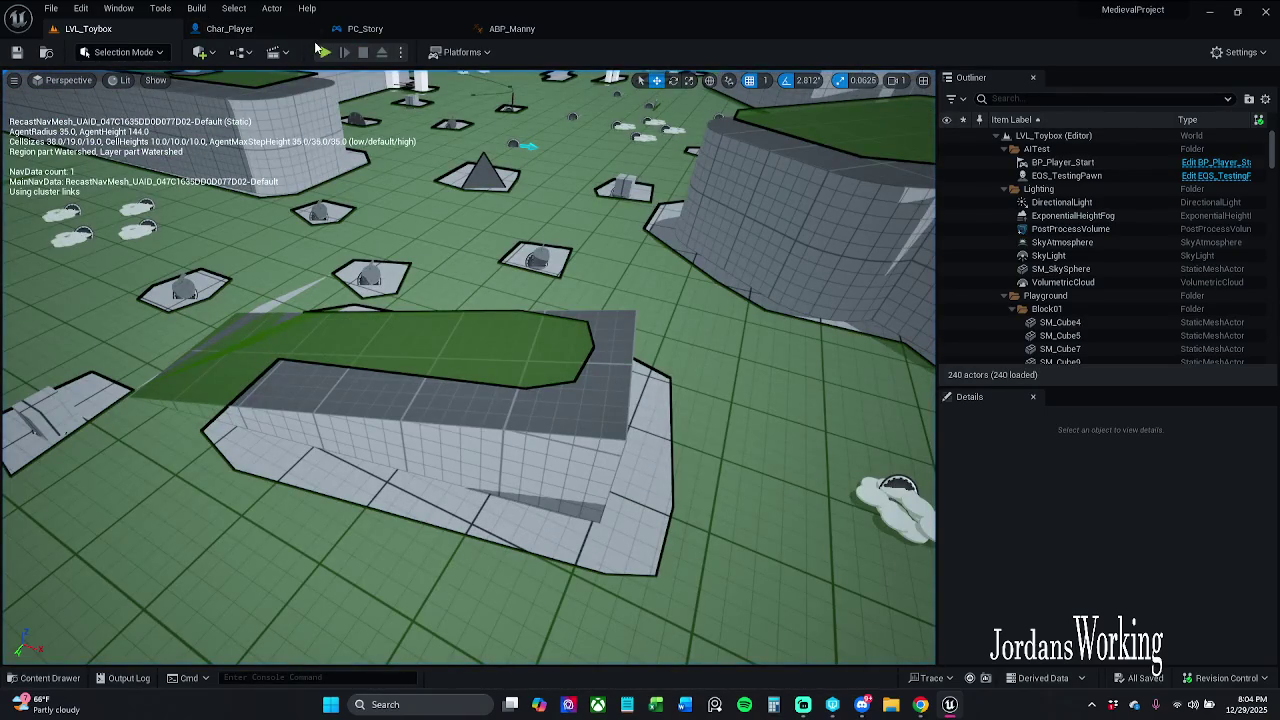
{"action": "left_click", "coordinate": [325, 52]}
Run and jump collecting coins, pick up the sword with E, and attack with it several times.
{"action": "key", "text": "w"}
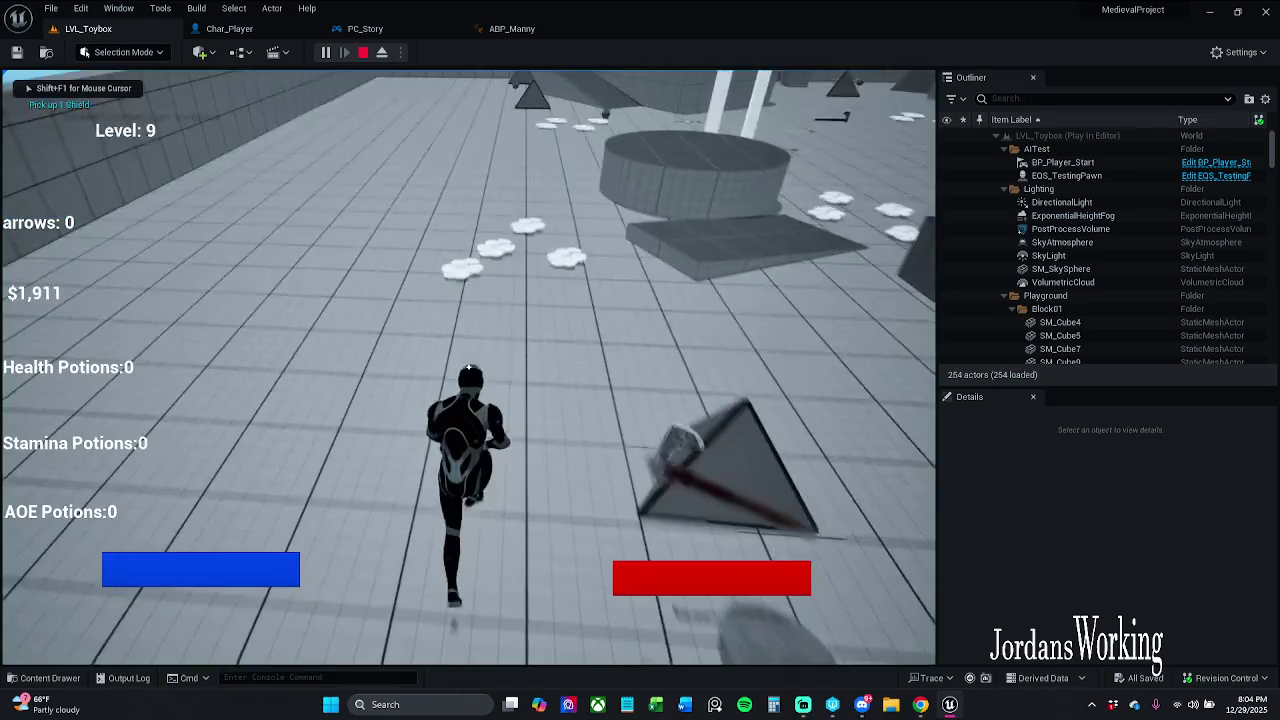
{"action": "key", "text": "shift"}
{"action": "key", "text": "space"}
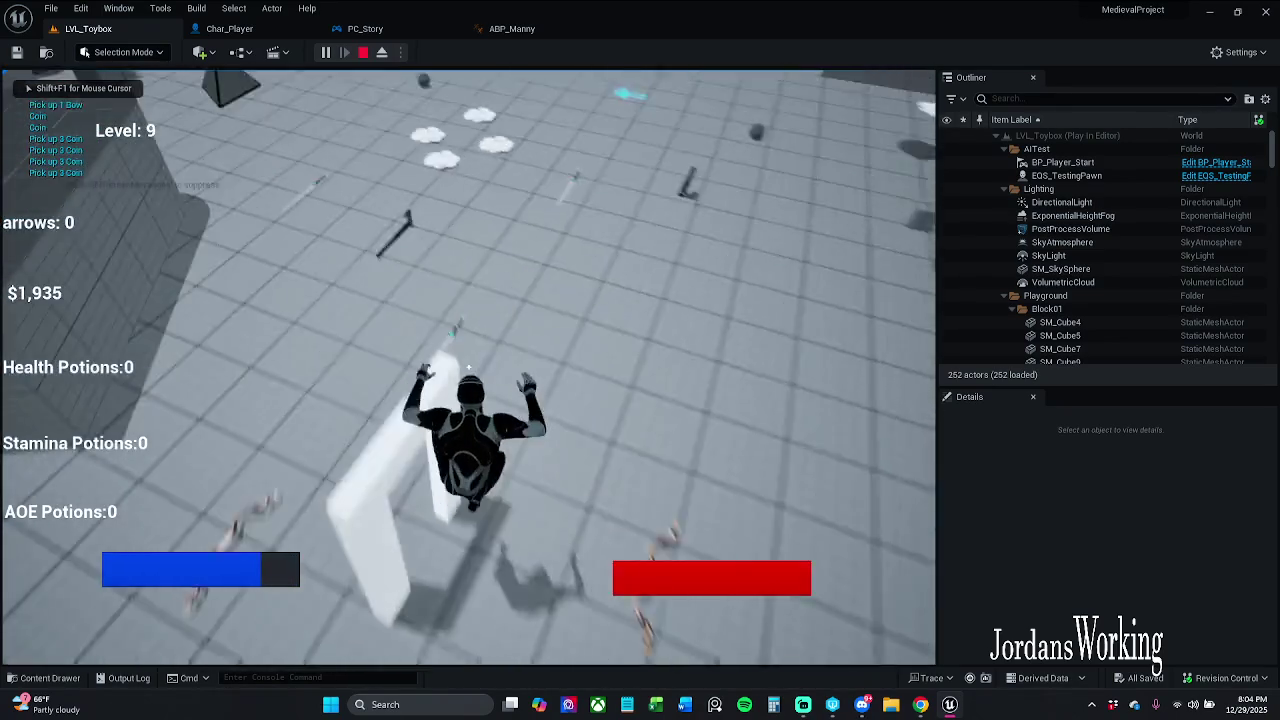
{"action": "key", "text": "e"}
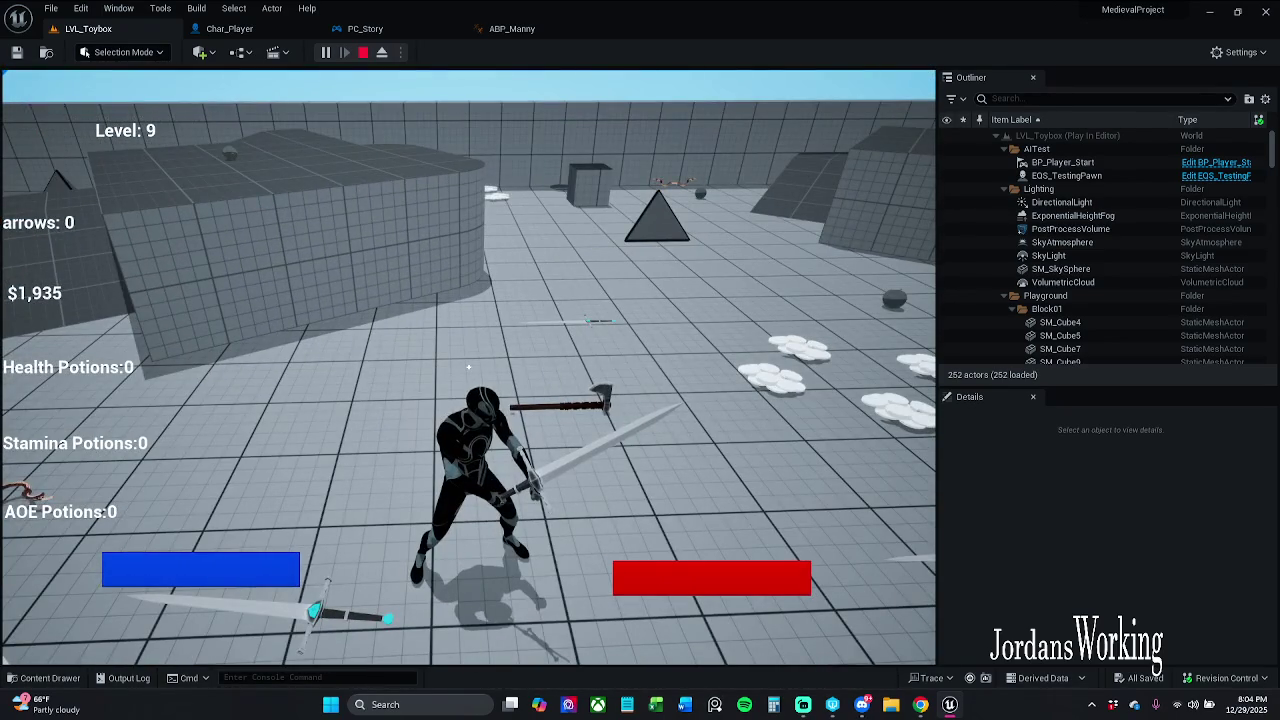
{"action": "left_click", "coordinate": [468, 367]}
{"action": "key", "text": "w"}
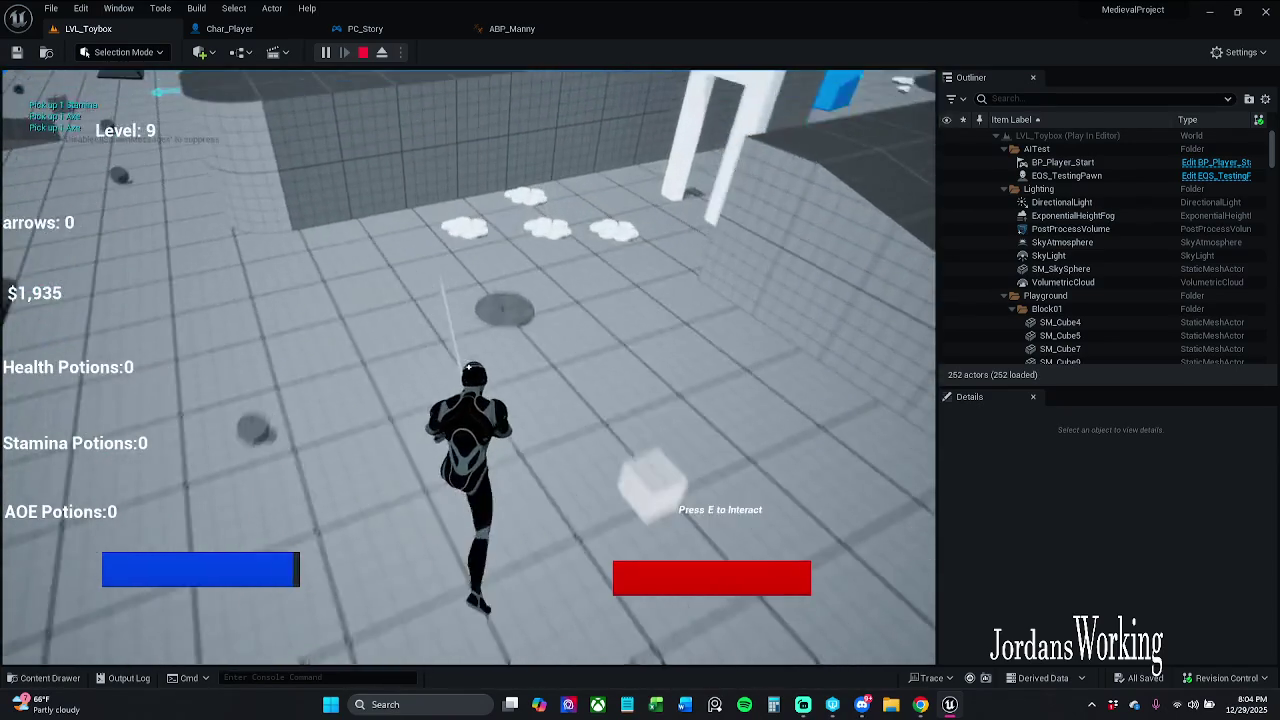
{"action": "left_click", "coordinate": [468, 367]}
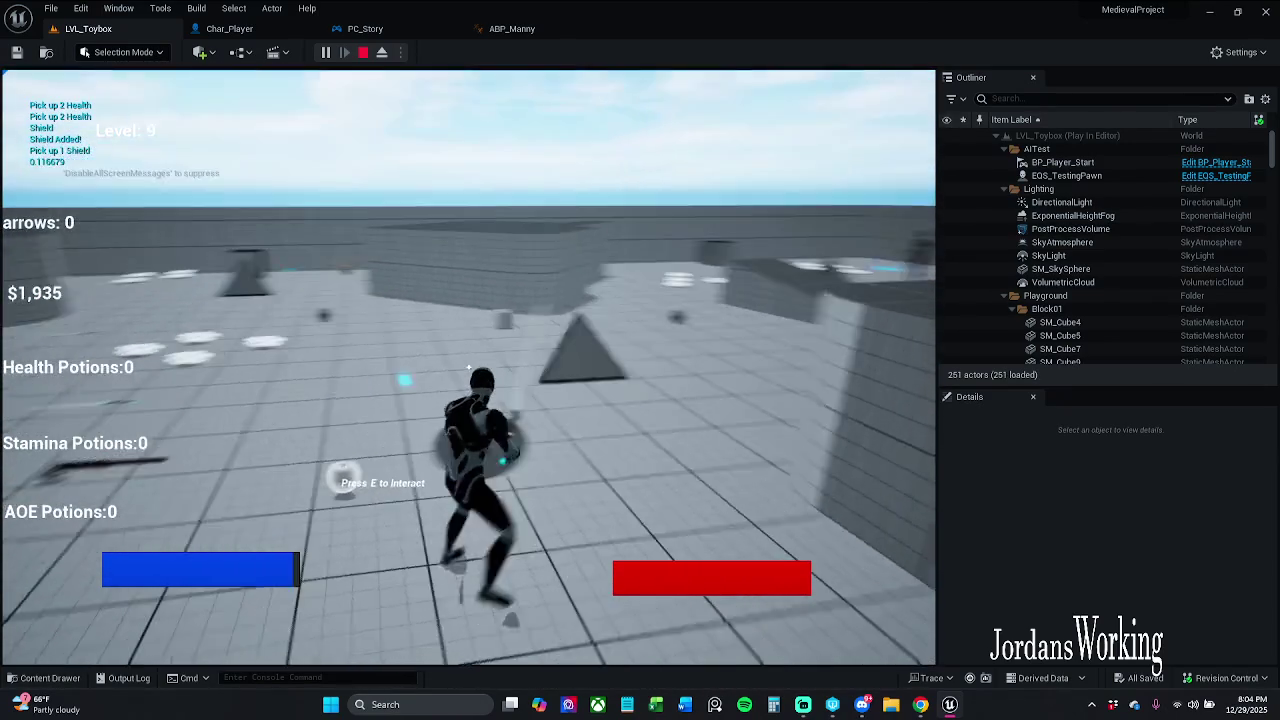
{"action": "left_click", "coordinate": [468, 367]}
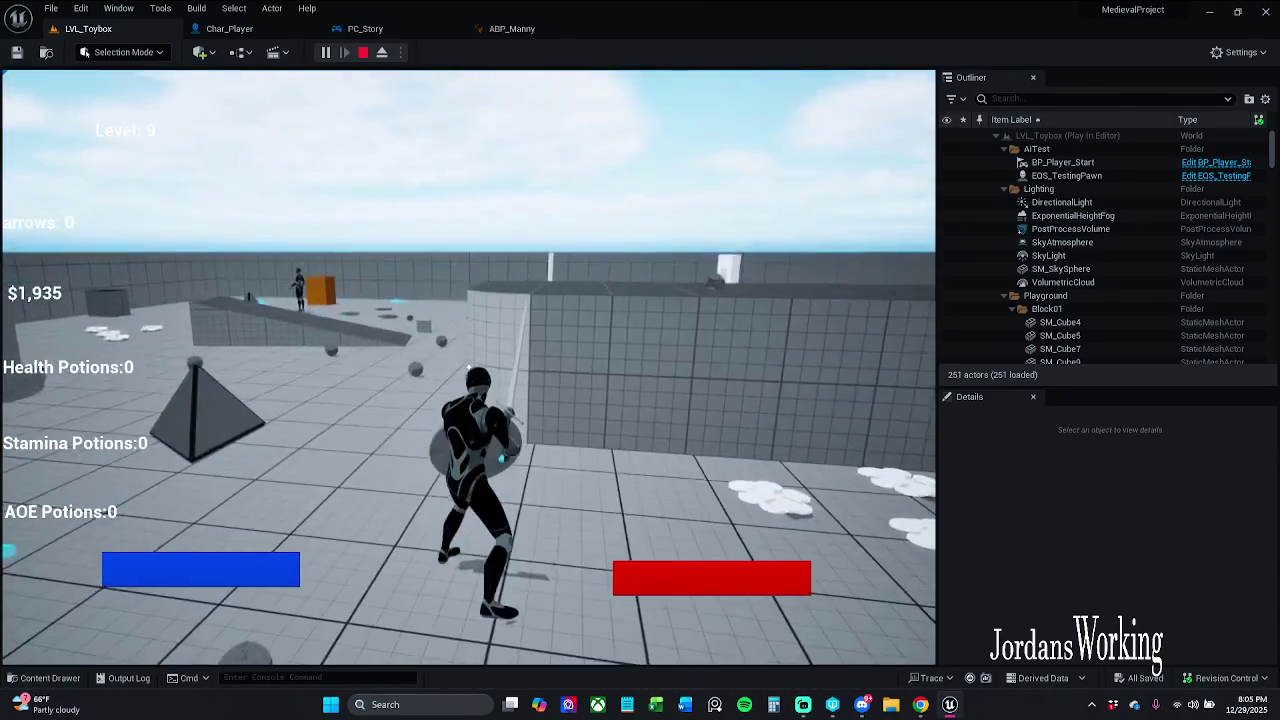
{"action": "key", "text": "w"}
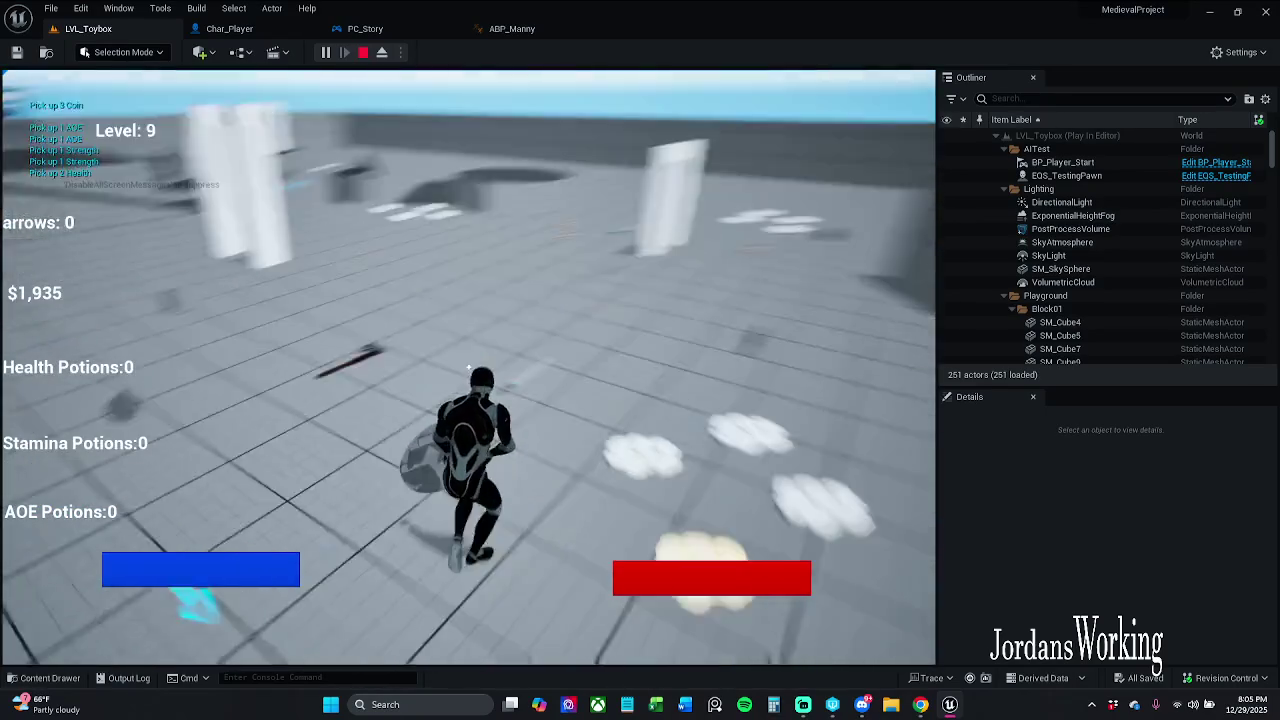
Pick up the axe, swing it repeatedly while collecting coins up to $2,091, then stop playing.
{"action": "key", "text": "e"}
{"action": "left_click", "coordinate": [468, 367]}
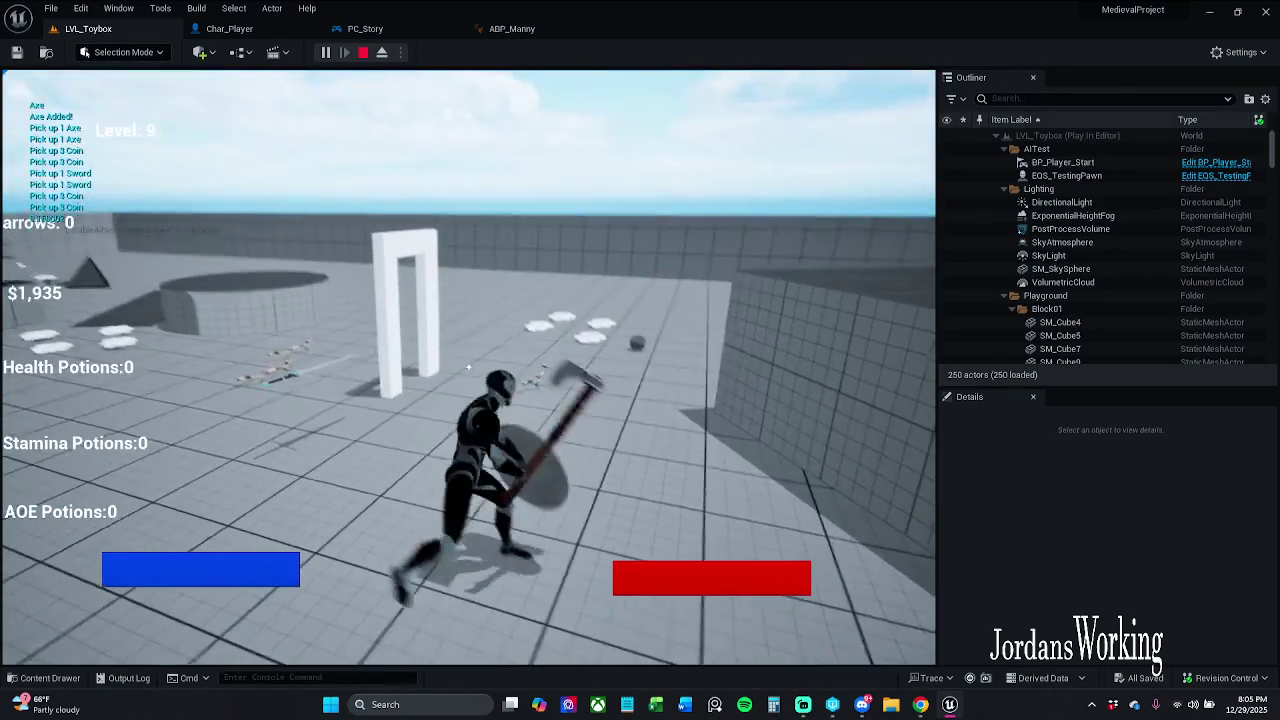
{"action": "key", "text": "w"}
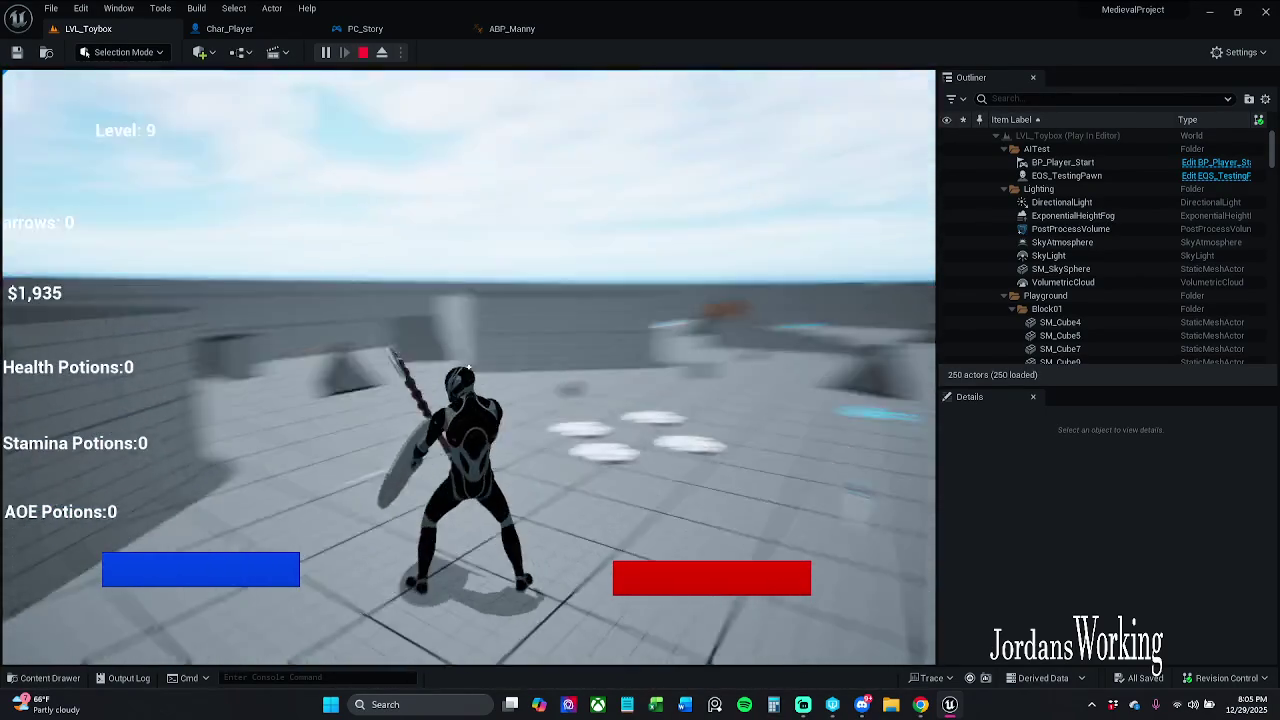
{"action": "key", "text": "s"}
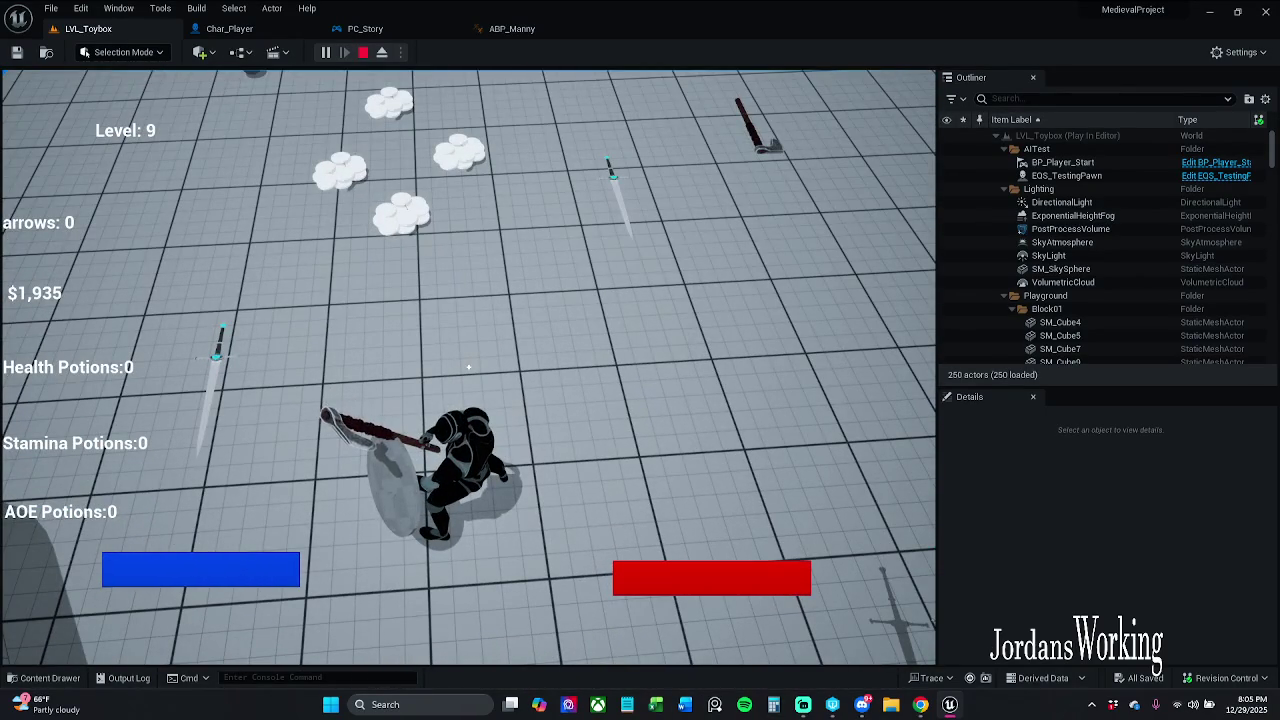
{"action": "left_click", "coordinate": [468, 367]}
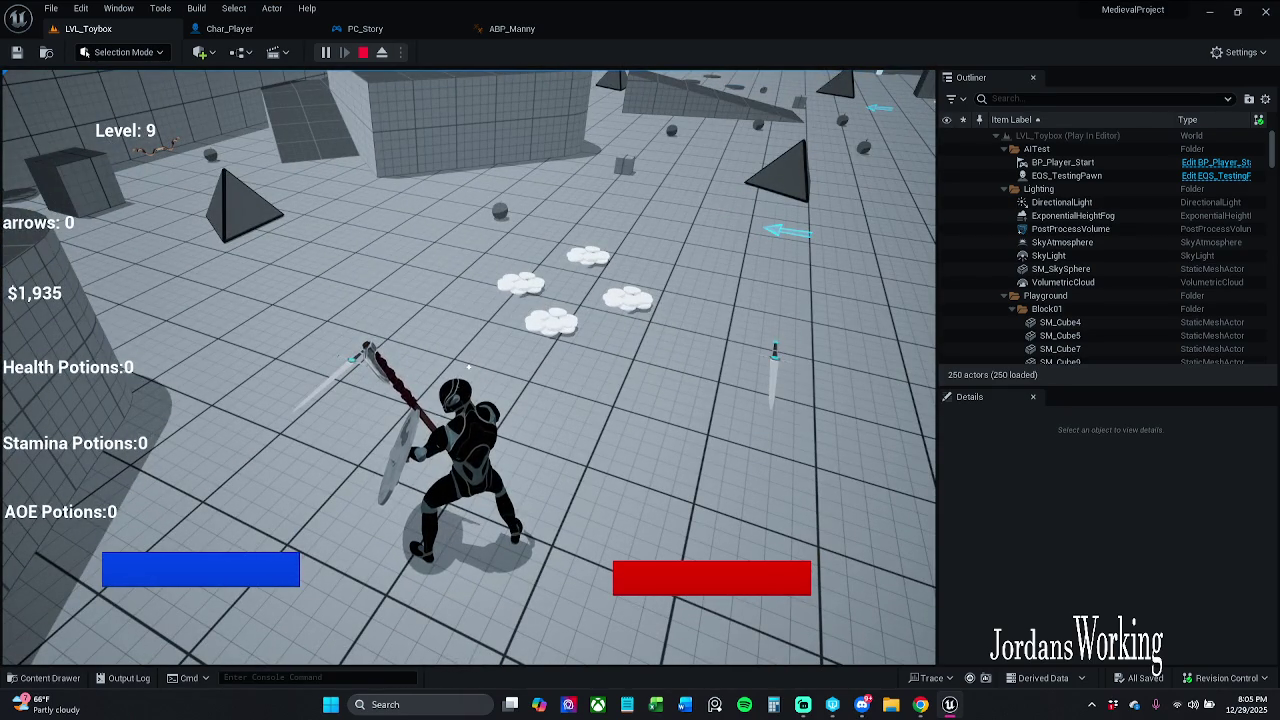
{"action": "left_click", "coordinate": [468, 367]}
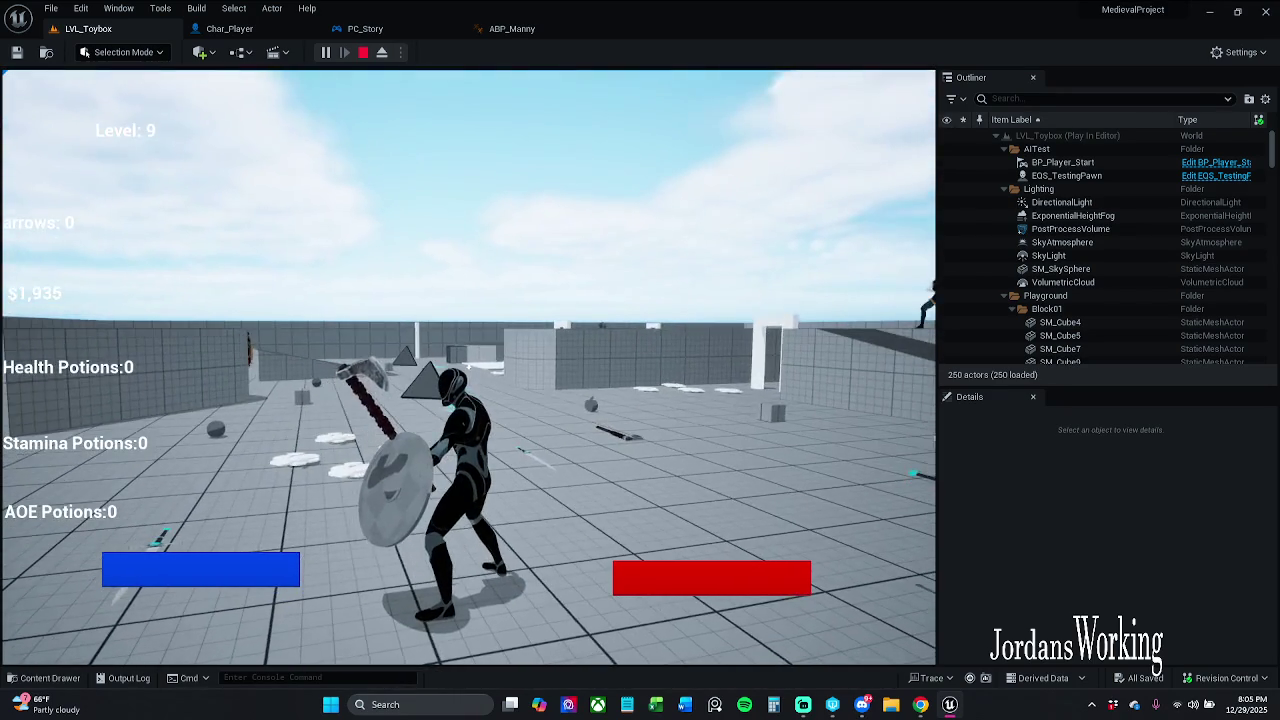
{"action": "left_click", "coordinate": [468, 367]}
{"action": "left_click", "coordinate": [468, 367]}
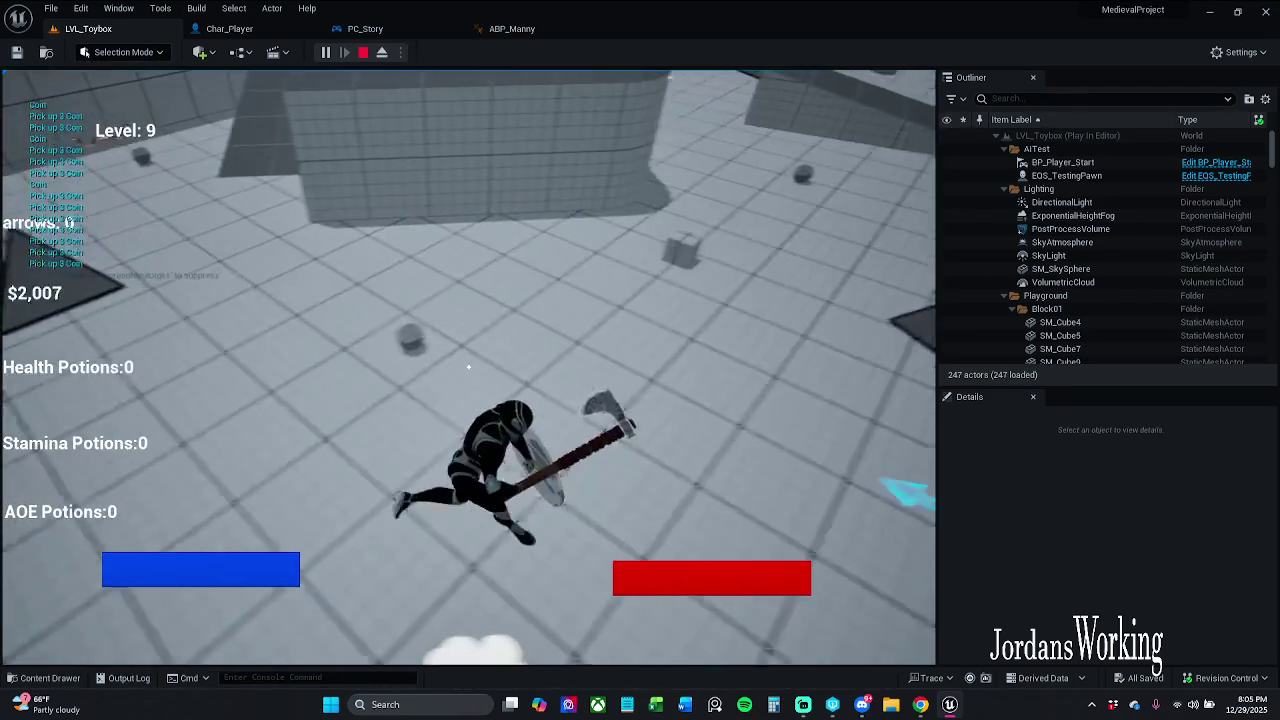
{"action": "key", "text": "w"}
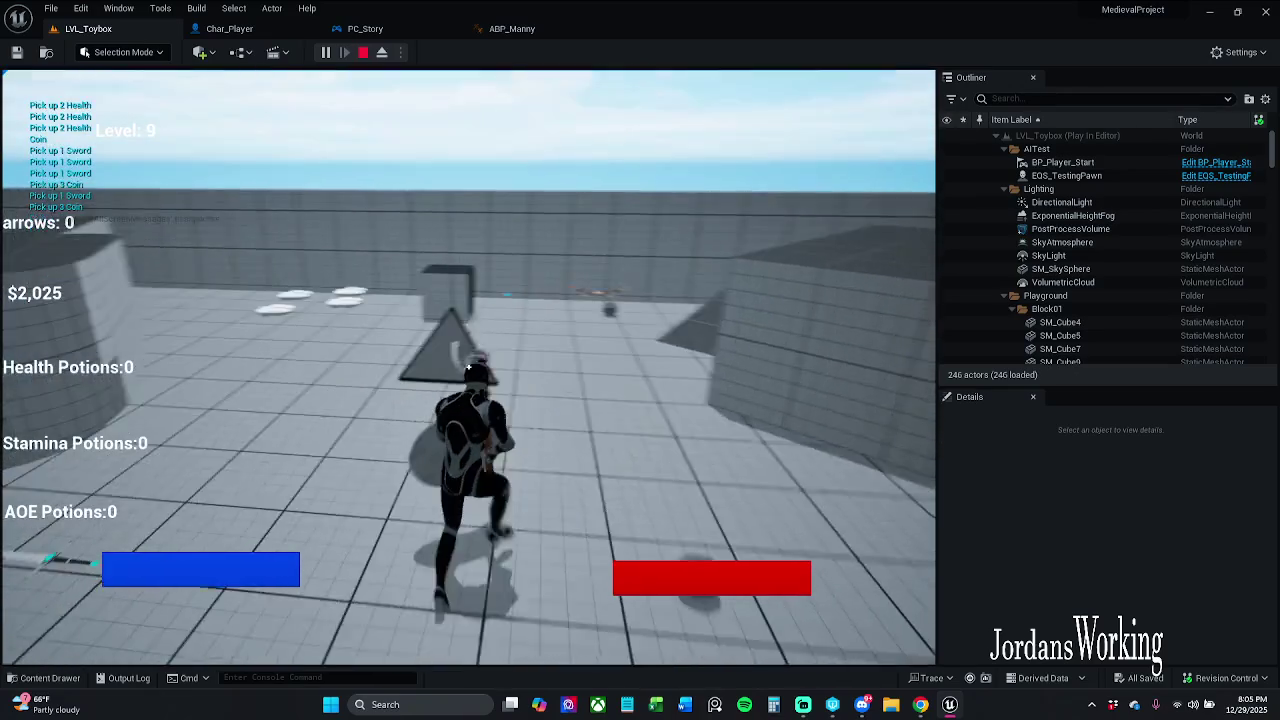
{"action": "key", "text": "shift"}
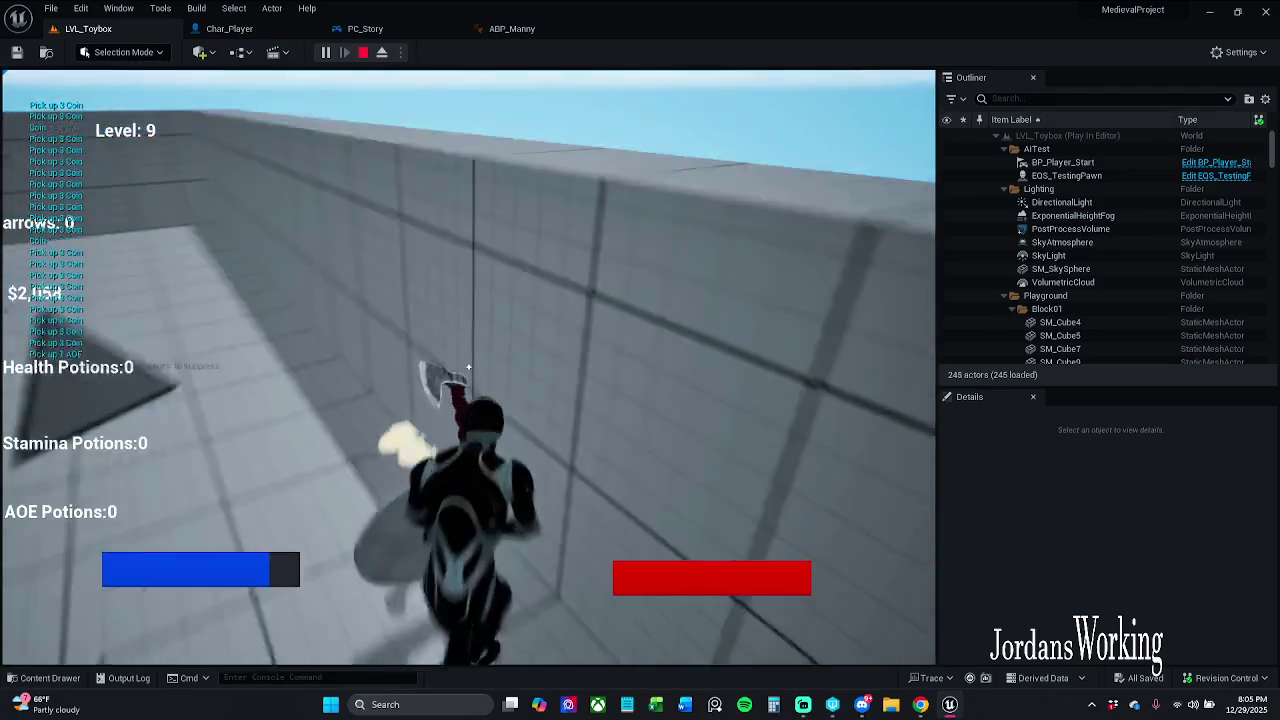
{"action": "key", "text": "w"}
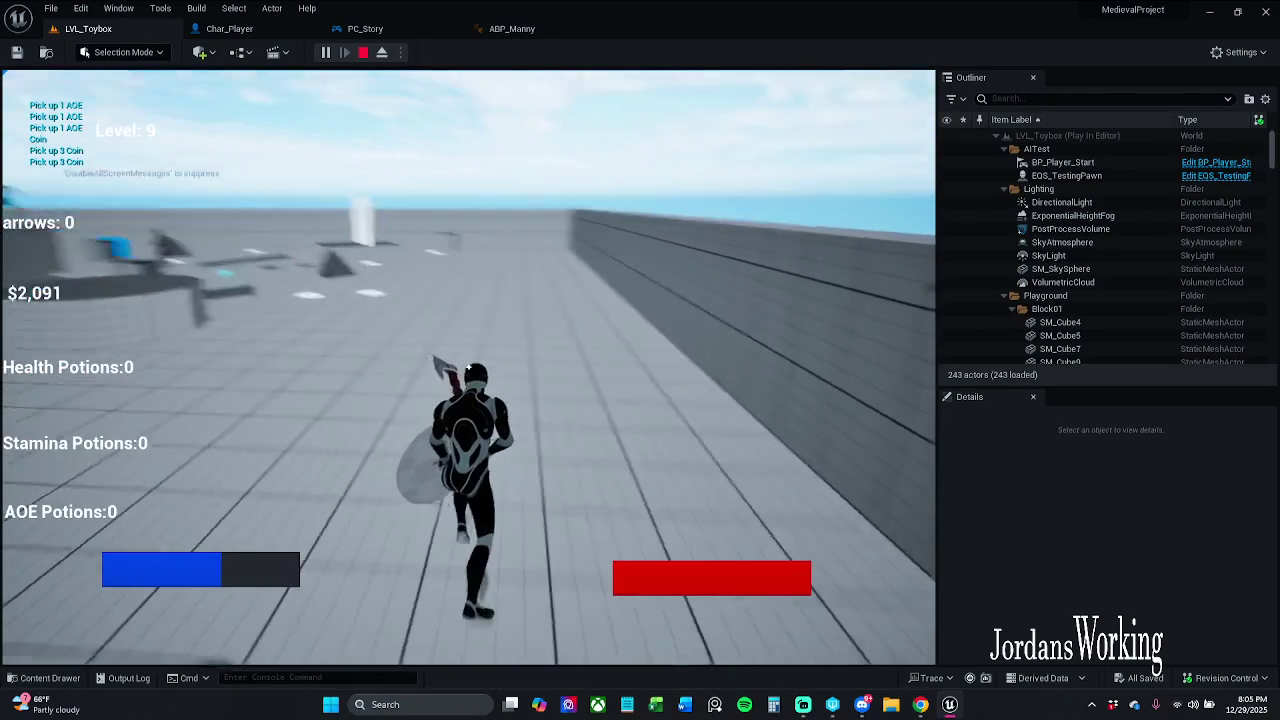
{"action": "key", "text": "Escape"}
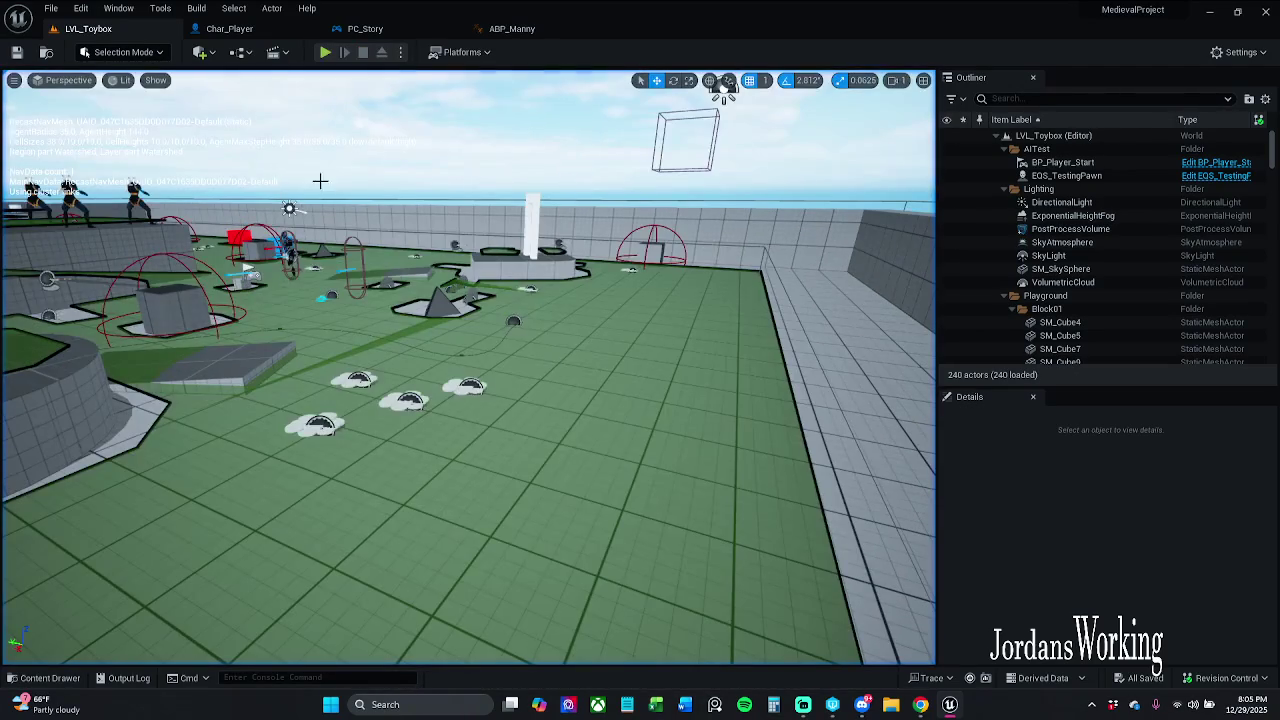
Run a brief LVL_Toybox play session, then select Locomotion_1 in ABP_Manny's AnimGraph.
{"action": "left_click", "coordinate": [510, 29]}
{"action": "left_click", "coordinate": [602, 262]}
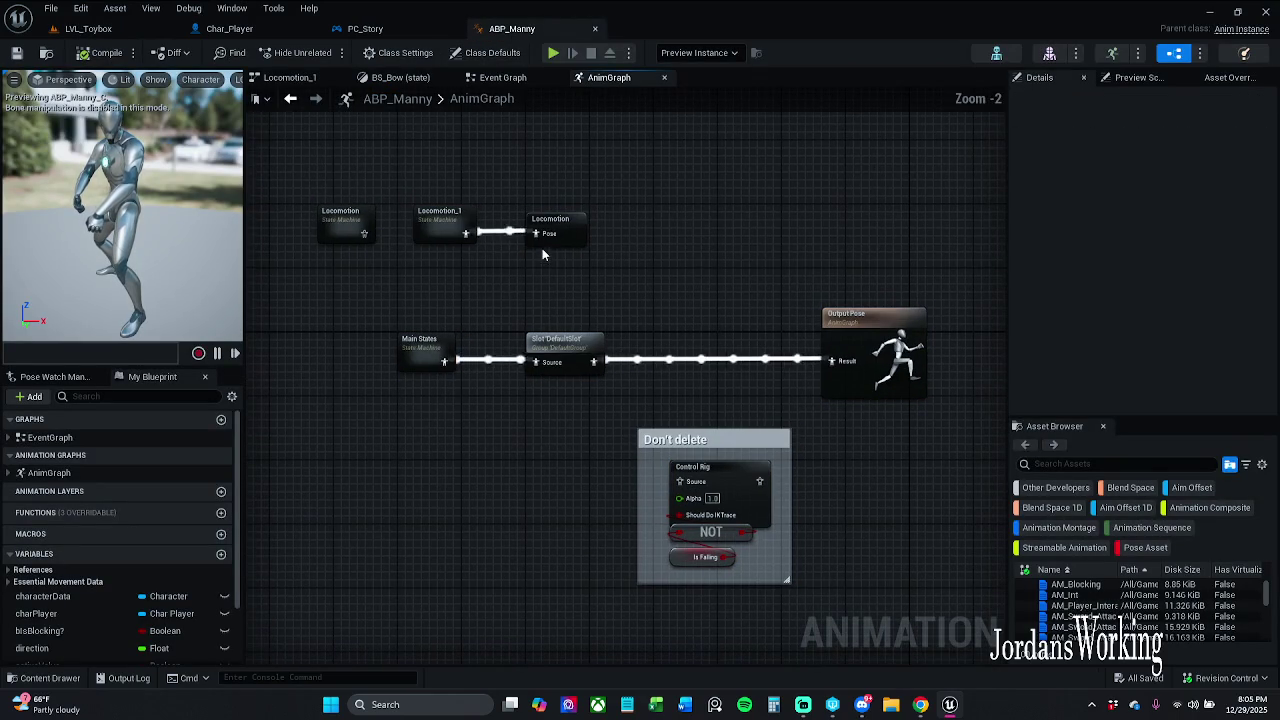
{"action": "left_click", "coordinate": [100, 30]}
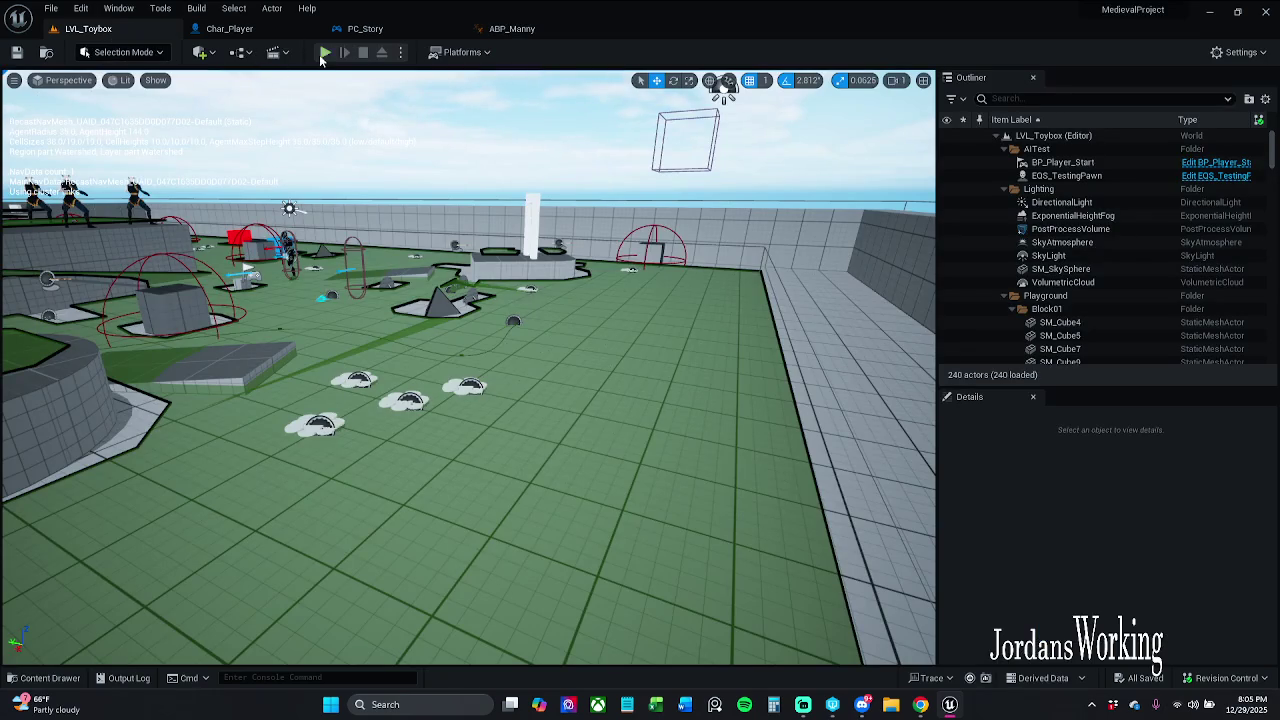
{"action": "left_click", "coordinate": [324, 53]}
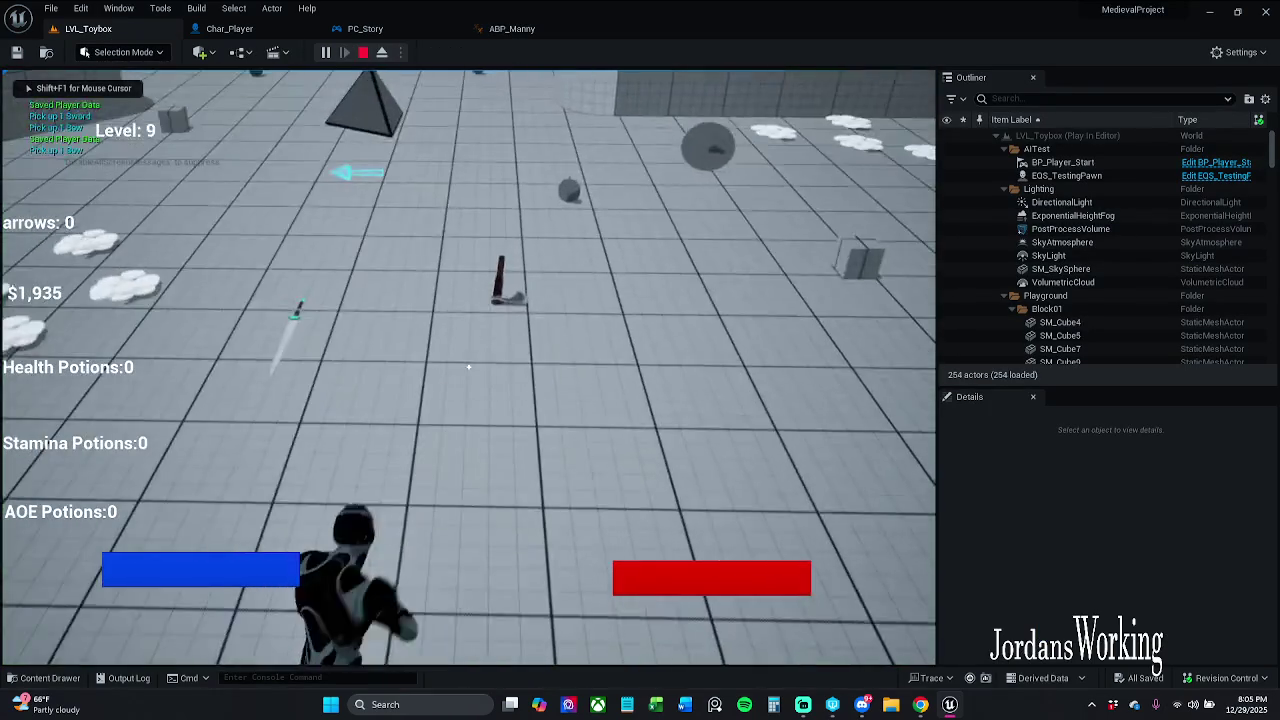
{"action": "key", "text": "Escape"}
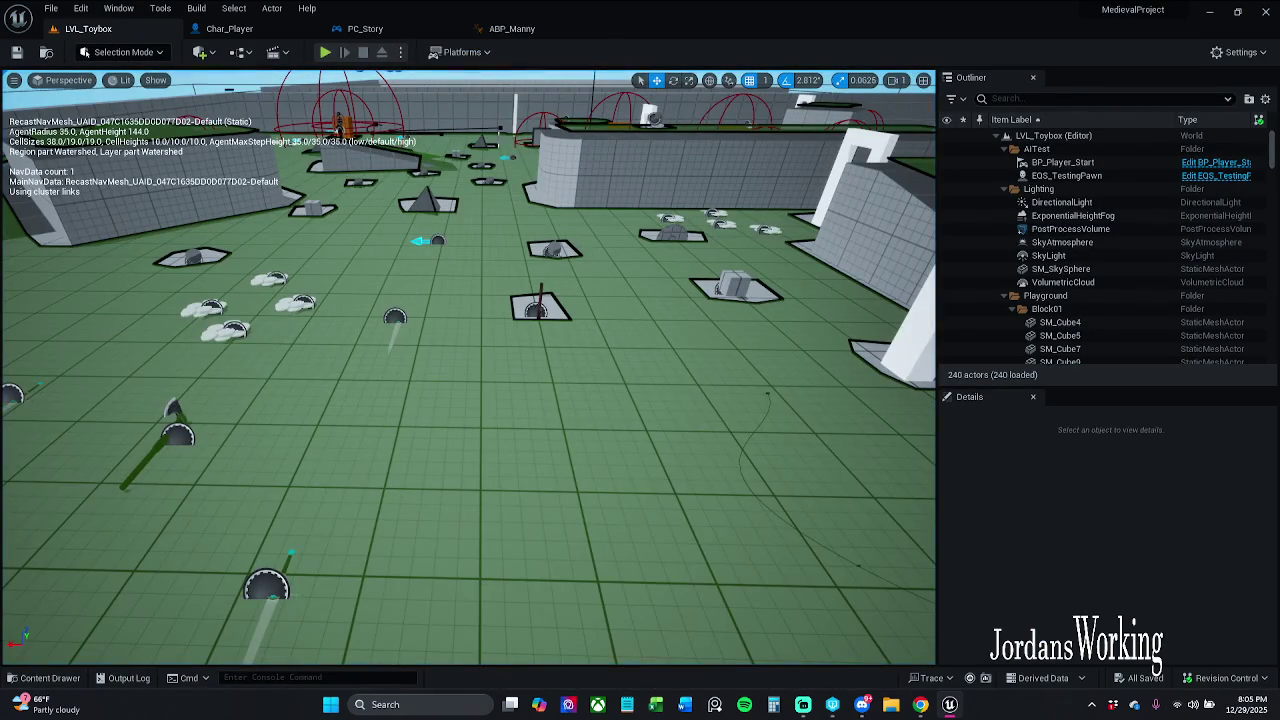
{"action": "left_click", "coordinate": [508, 28]}
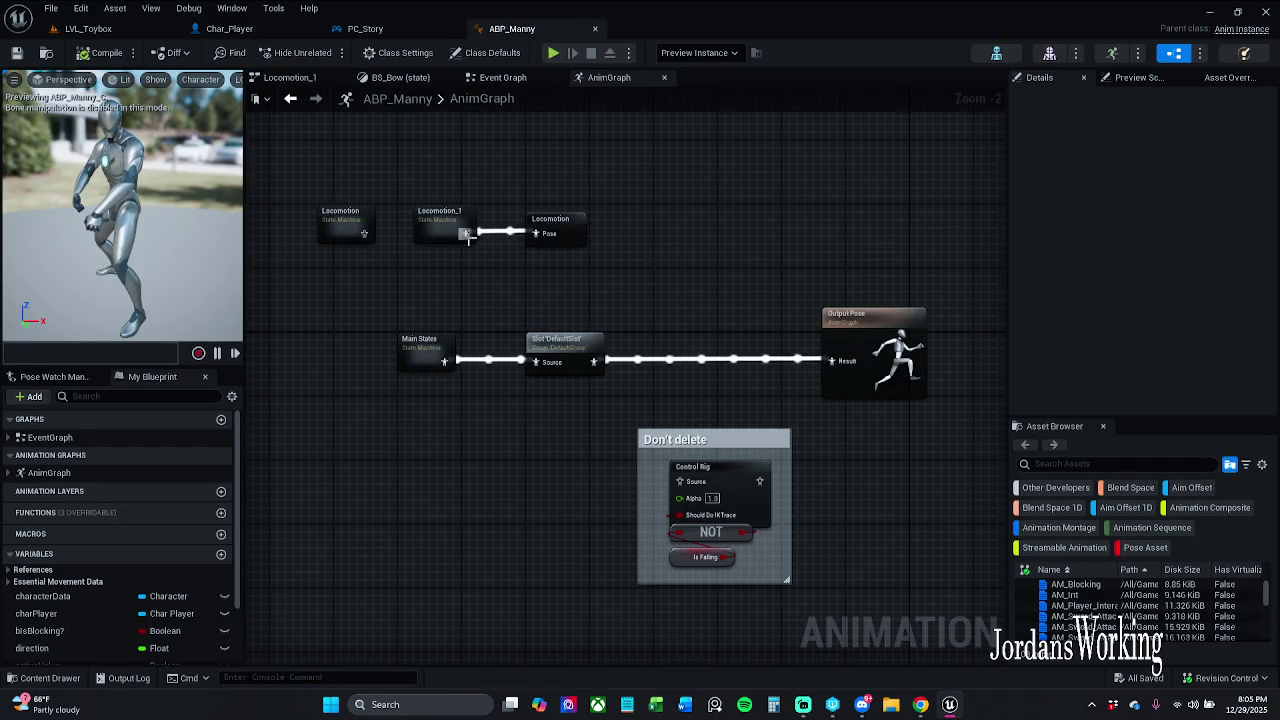
{"action": "left_click", "coordinate": [548, 232], "text": "ctrl"}
Open Locomotion_1's BS_Bow state and move the bow pose nodes up-left.
{"action": "left_click_drag", "start_coordinate": [451, 230], "coordinate": [424, 231]}
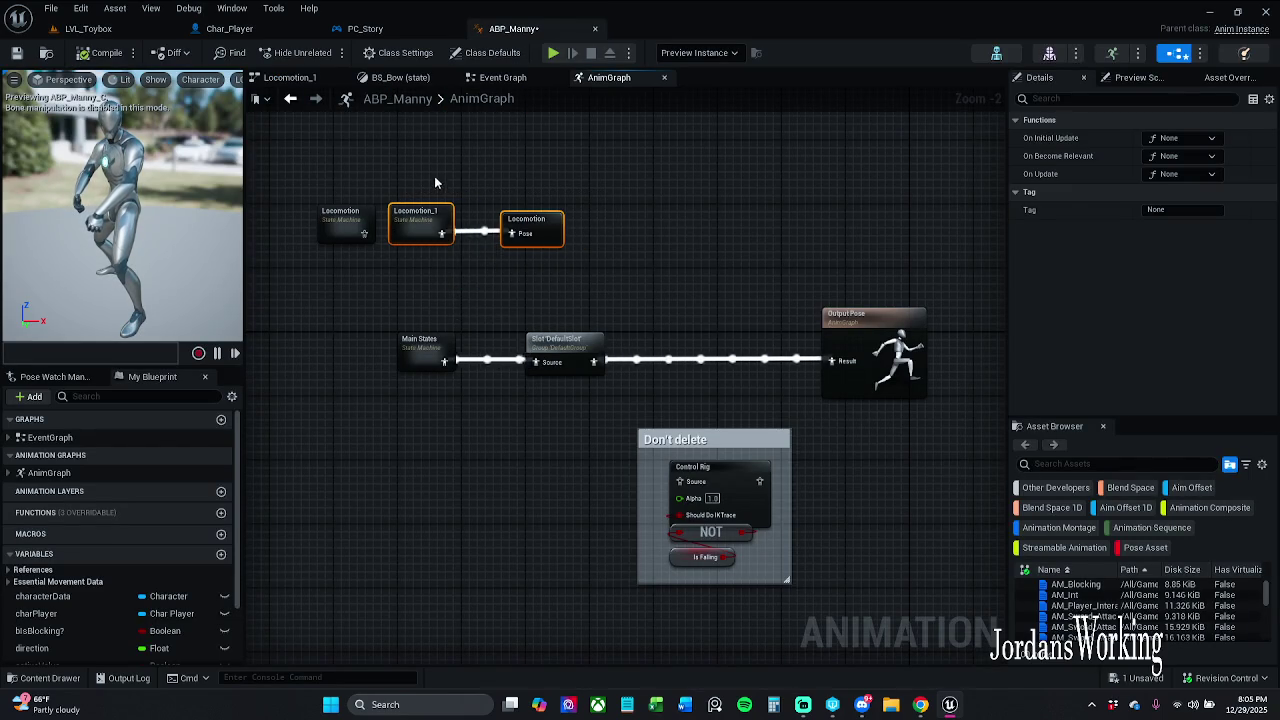
{"action": "key", "text": "ctrl+z"}
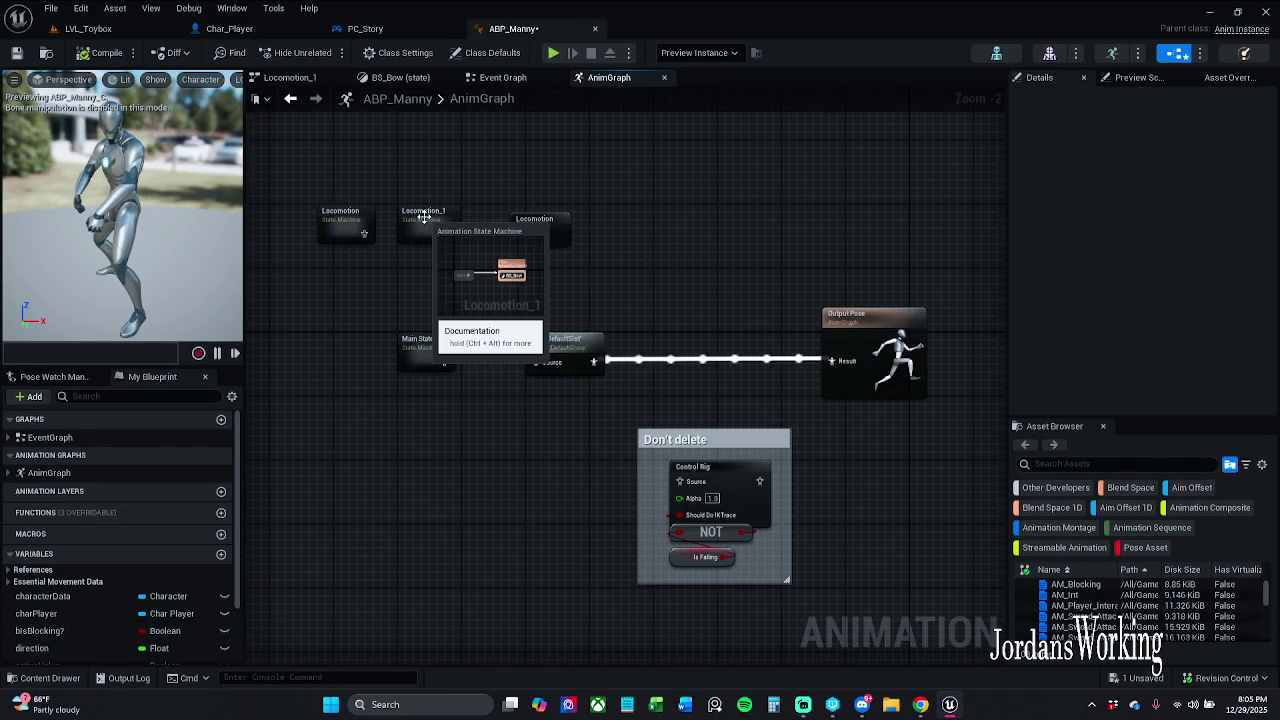
{"action": "double_click", "coordinate": [427, 216]}
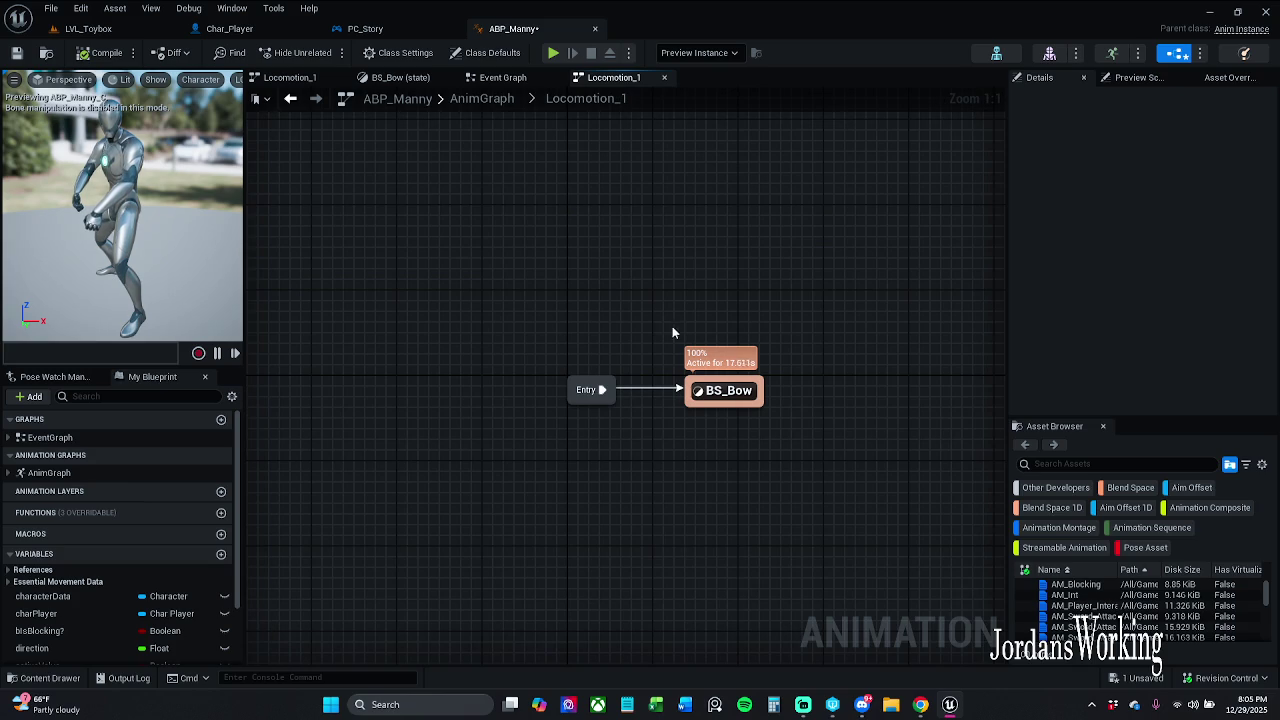
{"action": "double_click", "coordinate": [703, 390]}
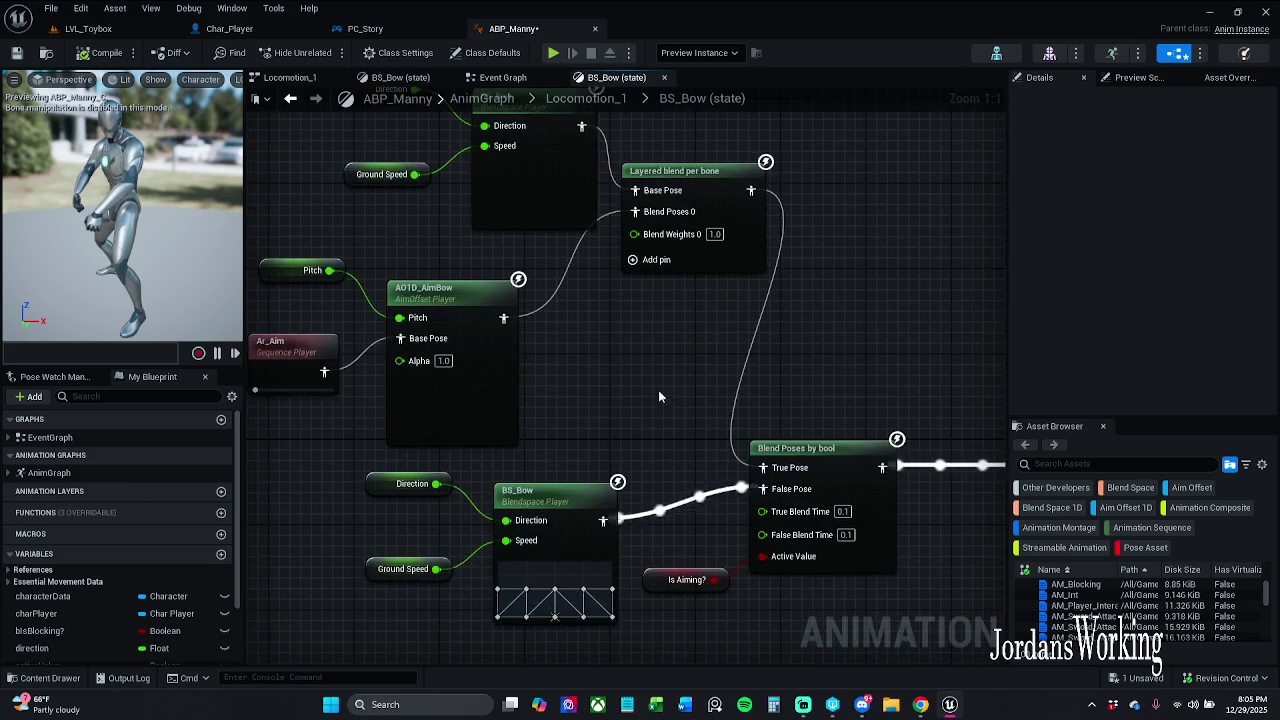
{"action": "mouse_move", "coordinate": [313, 157]}
{"action": "left_mouse_down"}
{"action": "mouse_move", "coordinate": [880, 490]}
{"action": "mouse_move", "coordinate": [885, 540]}
{"action": "left_mouse_up"}
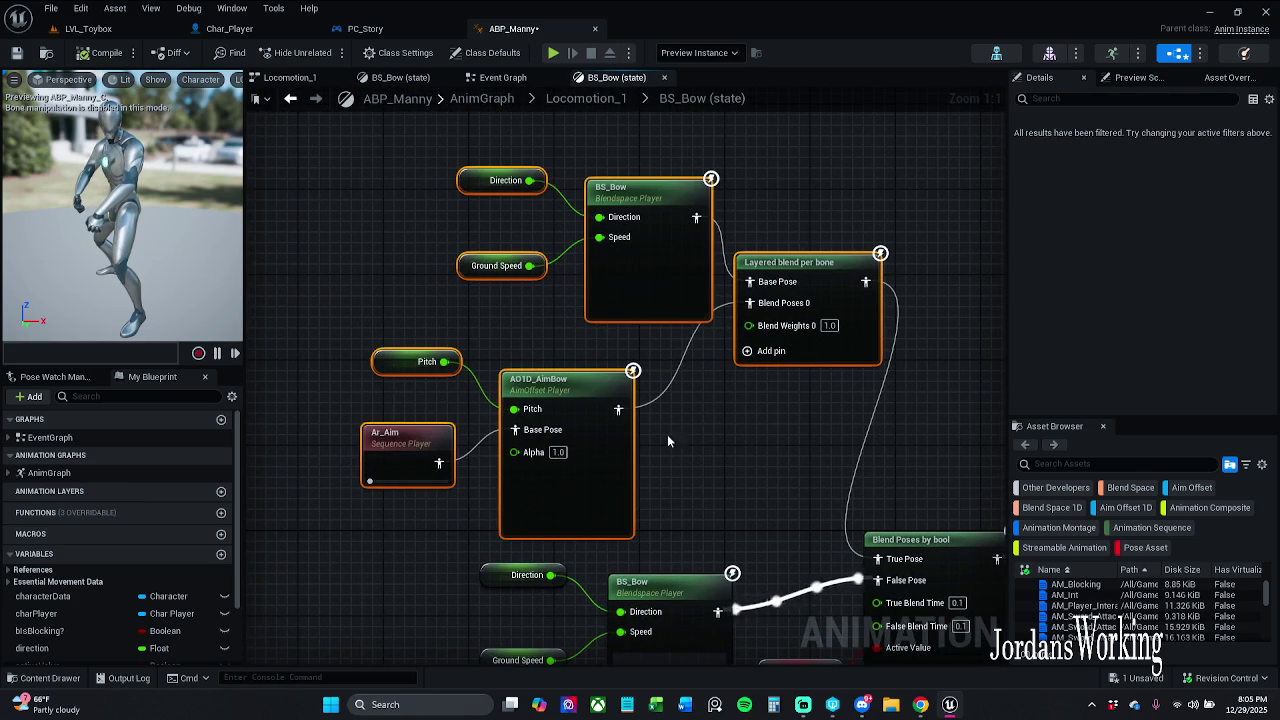
{"action": "left_click_drag", "start_coordinate": [598, 488], "coordinate": [566, 456]}
{"action": "left_click", "coordinate": [700, 417]}
Regroup the Direction, Ground Speed and BS_Bow nodes, then save ABP_Manny with Ctrl+S.
{"action": "left_click_drag", "start_coordinate": [462, 180], "coordinate": [756, 374]}
{"action": "left_click_drag", "start_coordinate": [646, 336], "coordinate": [604, 325]}
{"action": "left_click", "coordinate": [400, 180]}
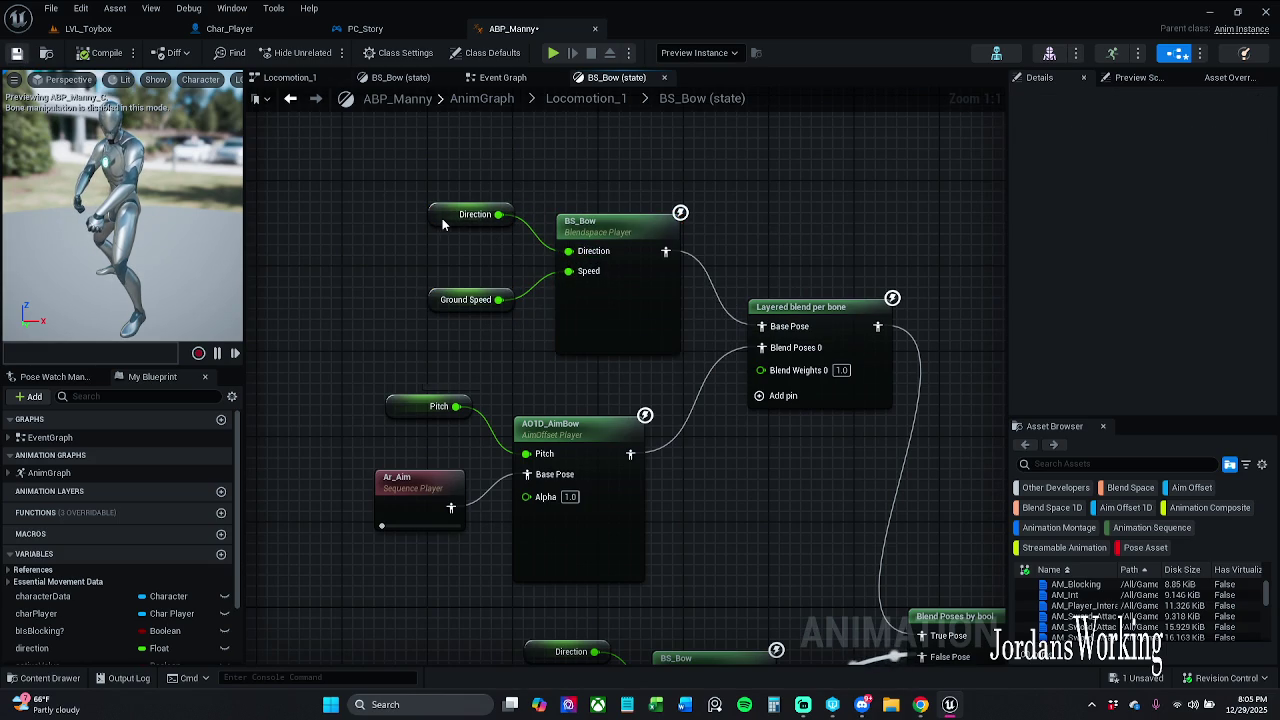
{"action": "key", "text": "ctrl+s"}
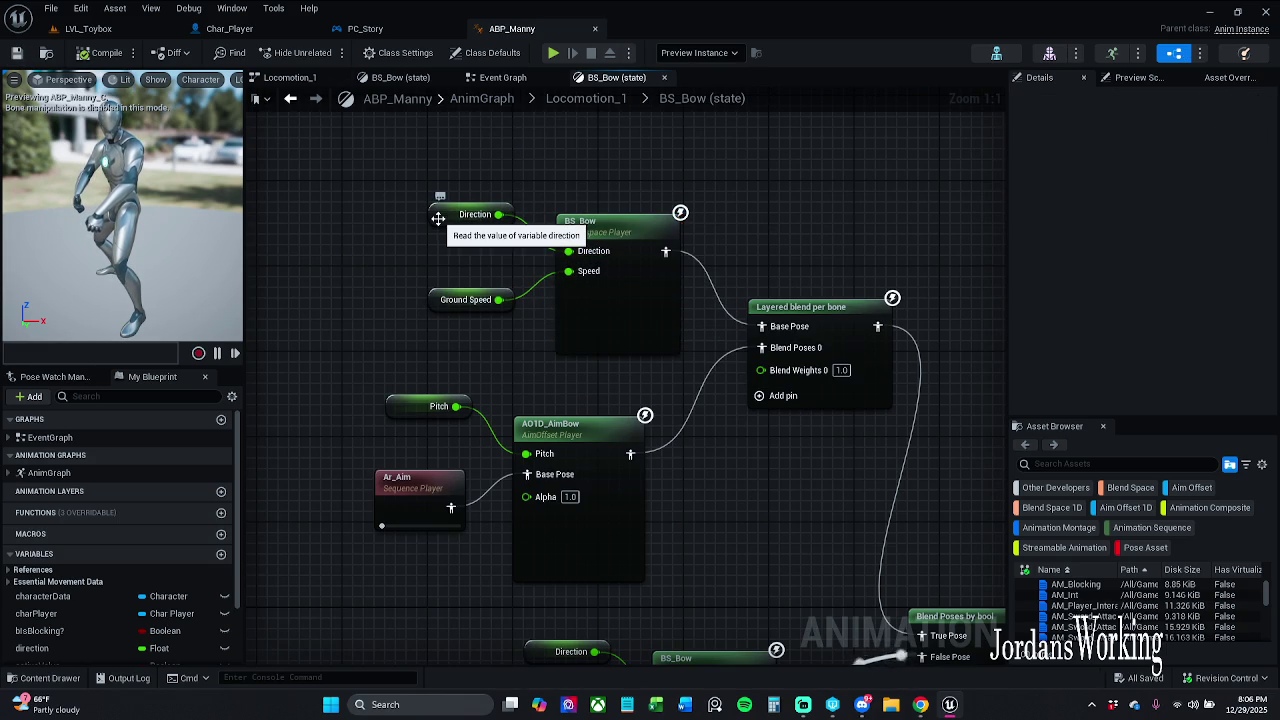
{"action": "left_click", "coordinate": [438, 218]}
{"action": "right_click", "coordinate": [438, 218]}
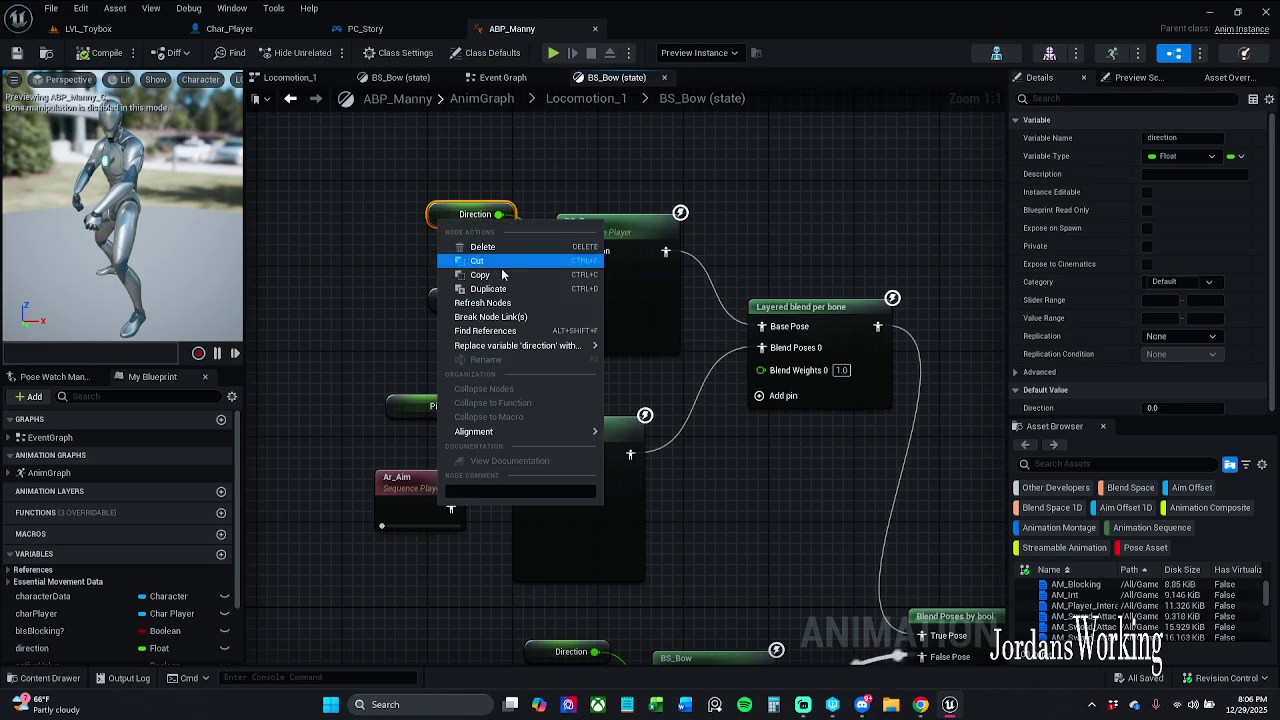
Find references to the Direction variable and jump to the node where it is set.
{"action": "left_click", "coordinate": [513, 330]}
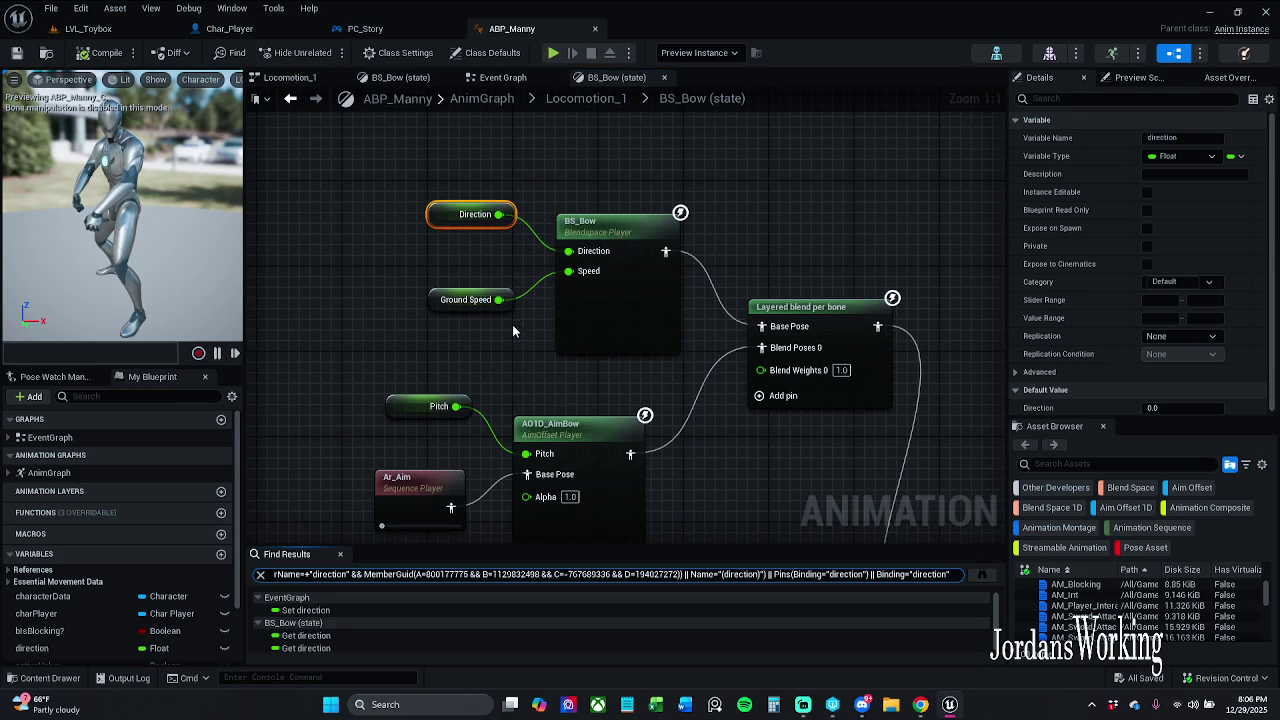
{"action": "double_click", "coordinate": [303, 610]}
{"action": "scroll", "coordinate": [612, 385], "scroll_direction": "down", "scroll_amount": 2}
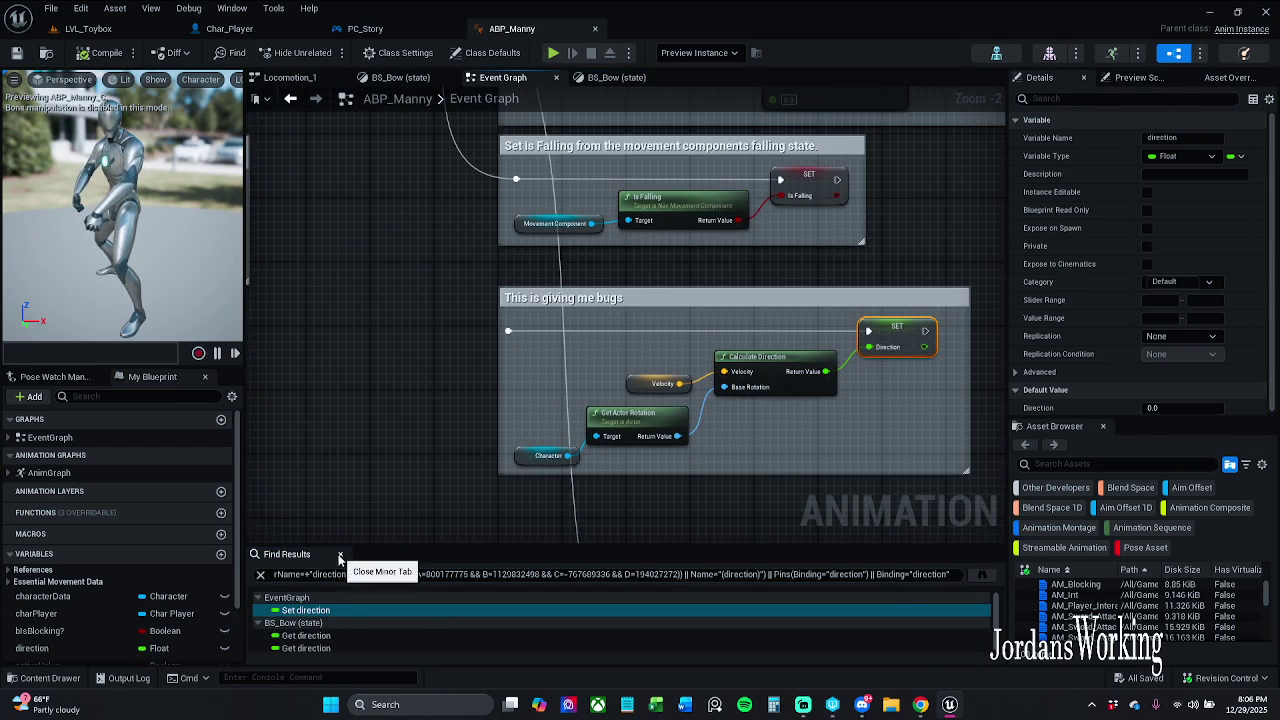
{"action": "left_click", "coordinate": [340, 556]}
{"action": "scroll", "coordinate": [538, 435], "scroll_direction": "down", "scroll_amount": 2}
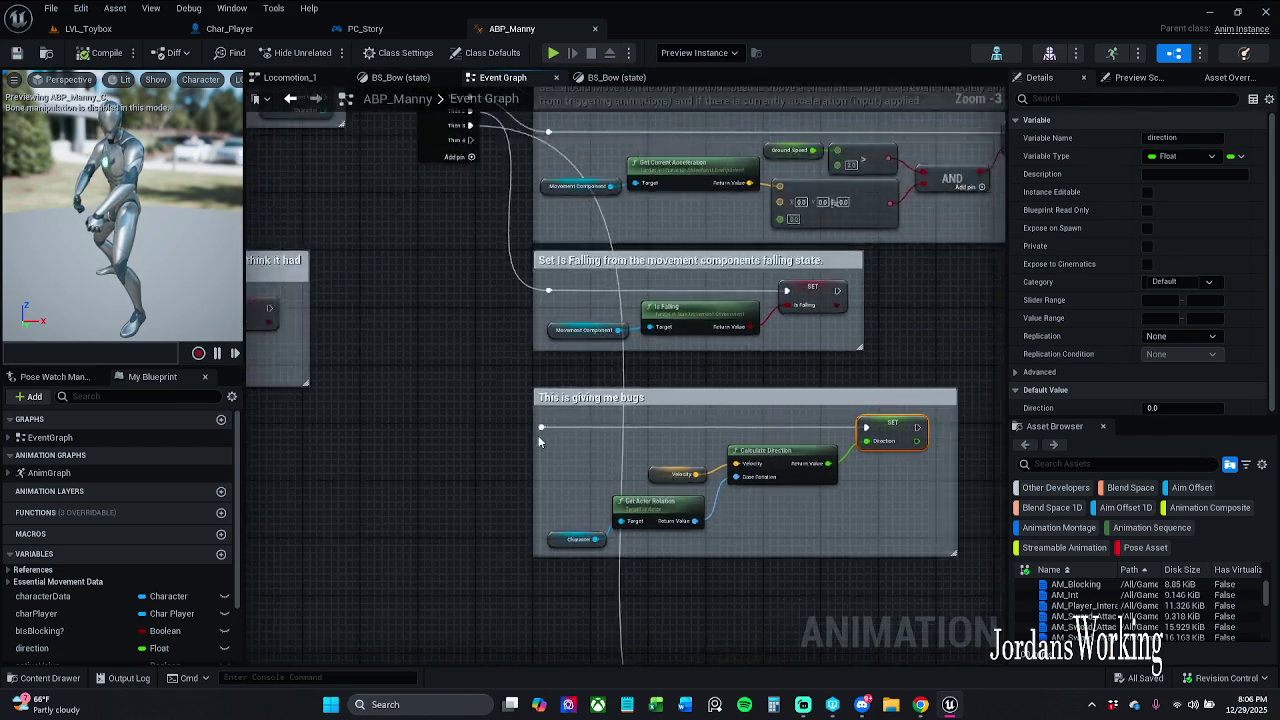
Wire the Sequence outputs into the direction-setting chain and start play-testing LVL_Toybox.
{"action": "left_click_drag", "start_coordinate": [538, 427], "coordinate": [446, 366]}
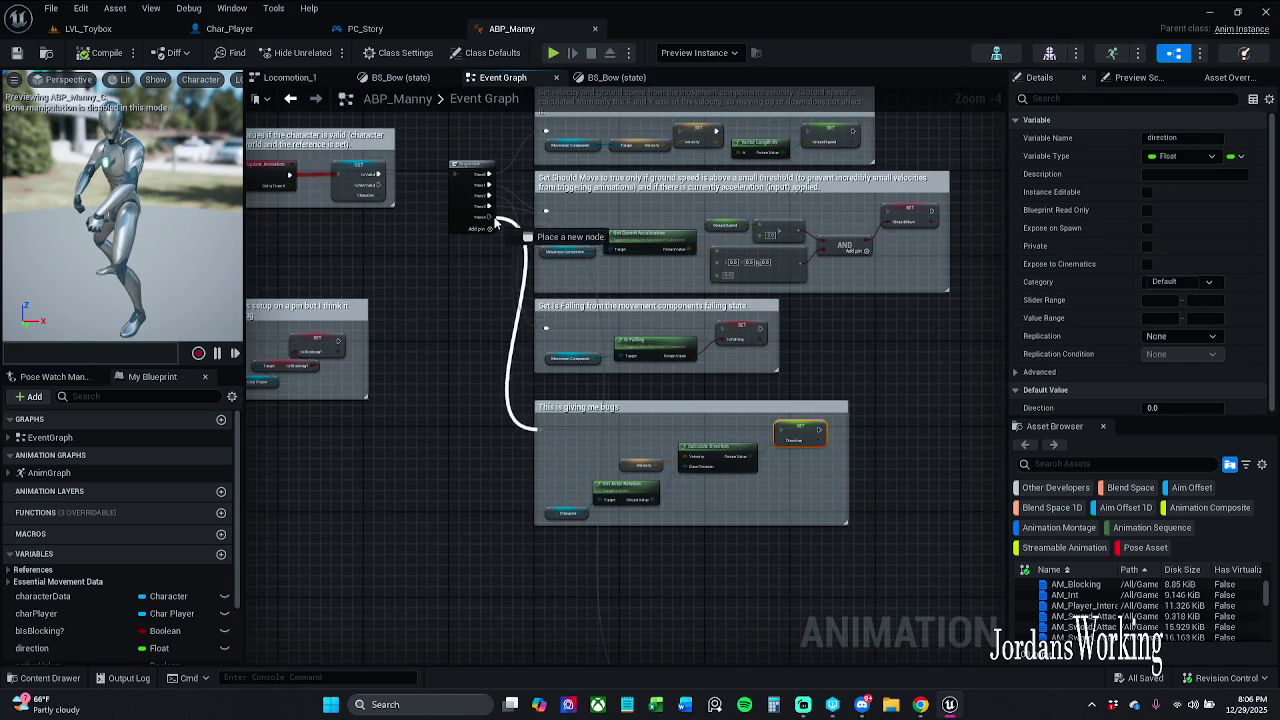
{"action": "mouse_move", "coordinate": [497, 236]}
{"action": "left_mouse_down"}
{"action": "mouse_move", "coordinate": [548, 432]}
{"action": "mouse_move", "coordinate": [537, 428]}
{"action": "left_mouse_up"}
{"action": "mouse_move", "coordinate": [487, 222]}
{"action": "left_mouse_down"}
{"action": "mouse_move", "coordinate": [537, 280]}
{"action": "mouse_move", "coordinate": [523, 646]}
{"action": "mouse_move", "coordinate": [590, 593]}
{"action": "mouse_move", "coordinate": [645, 292]}
{"action": "mouse_move", "coordinate": [706, 249]}
{"action": "left_mouse_up"}
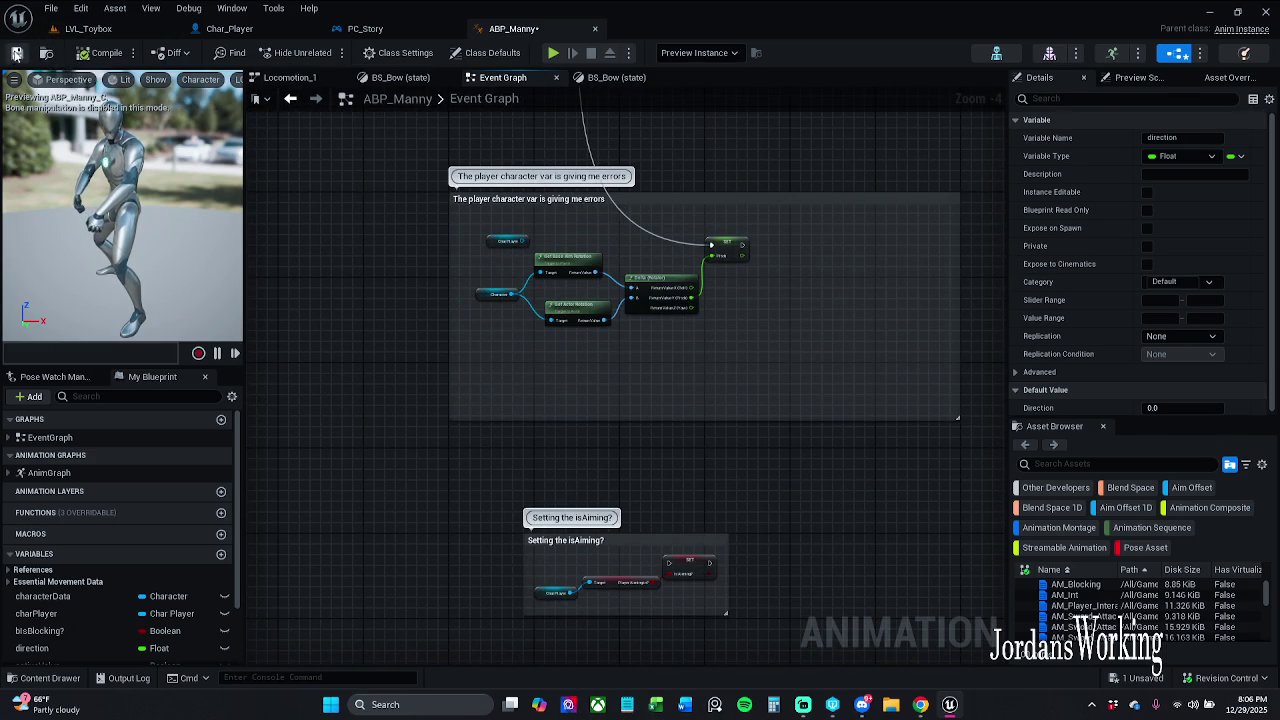
{"action": "left_click", "coordinate": [100, 29]}
{"action": "left_click", "coordinate": [326, 52]}
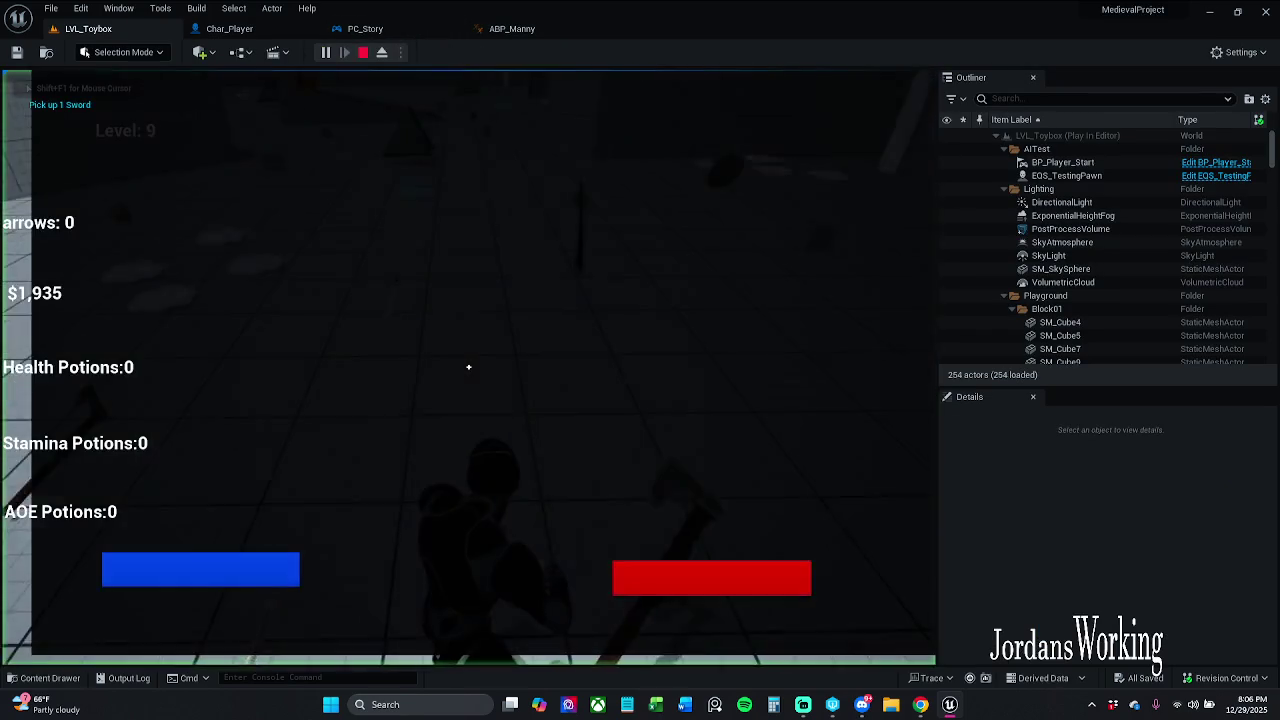
Run the character forward through LVL_Toybox, then stop the play session.
{"action": "key", "text": "w"}
{"action": "key", "text": "w"}
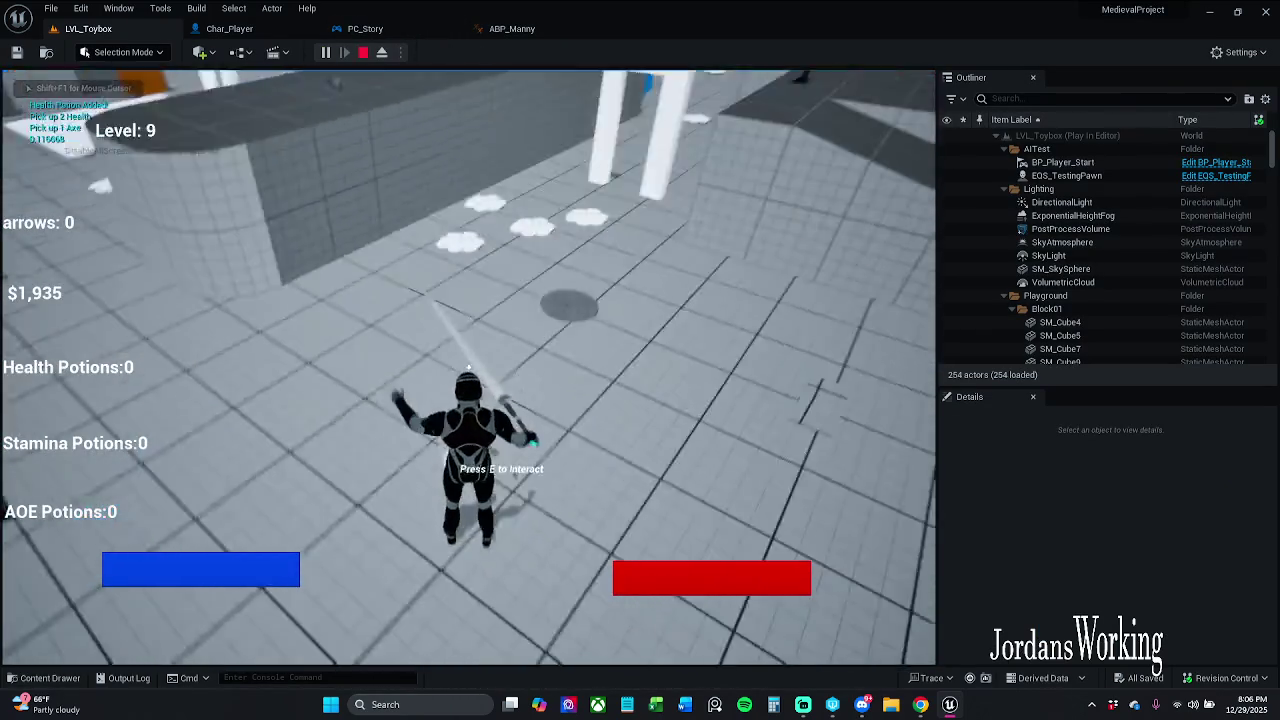
{"action": "key", "text": "w"}
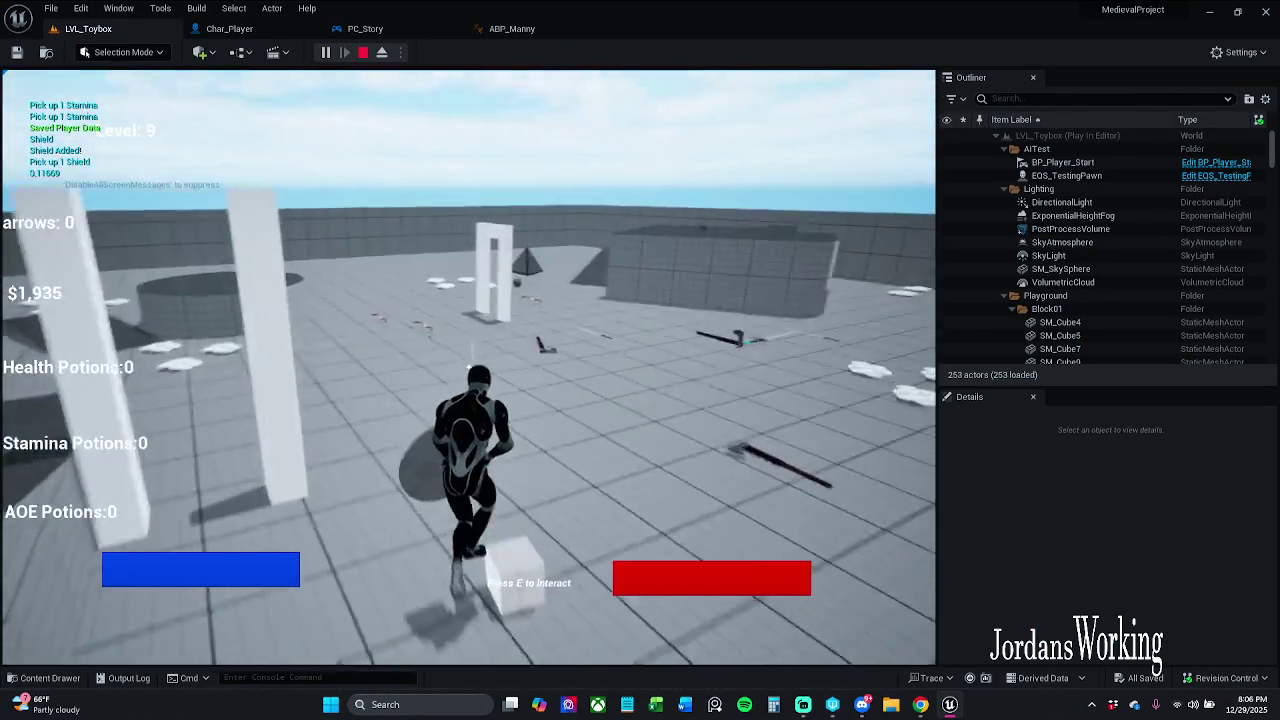
{"action": "key", "text": "w"}
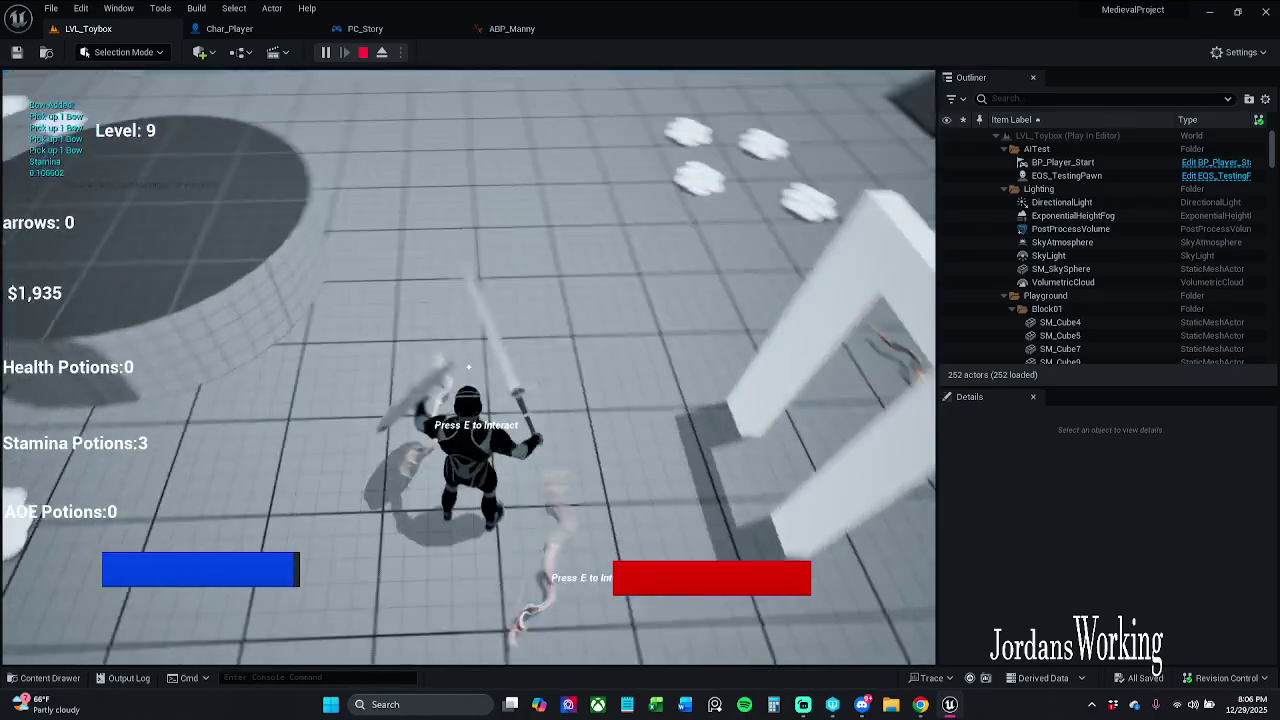
{"action": "key", "text": "w"}
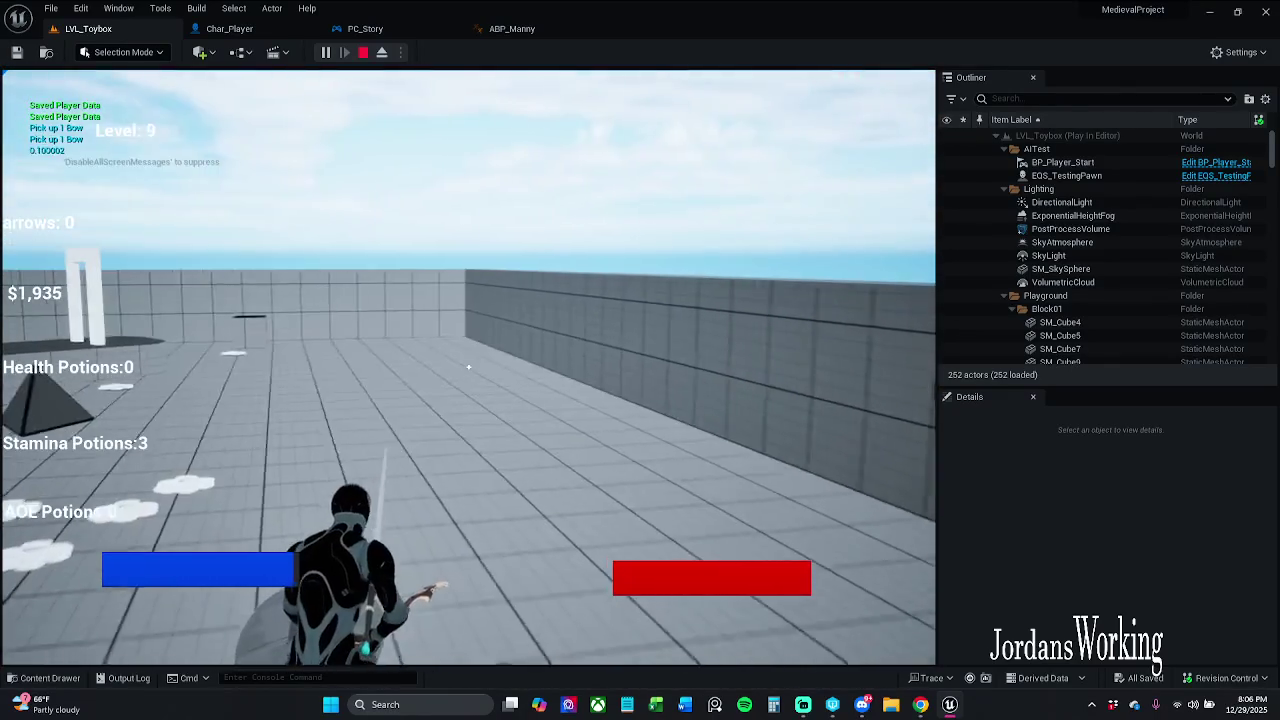
{"action": "key", "text": "w"}
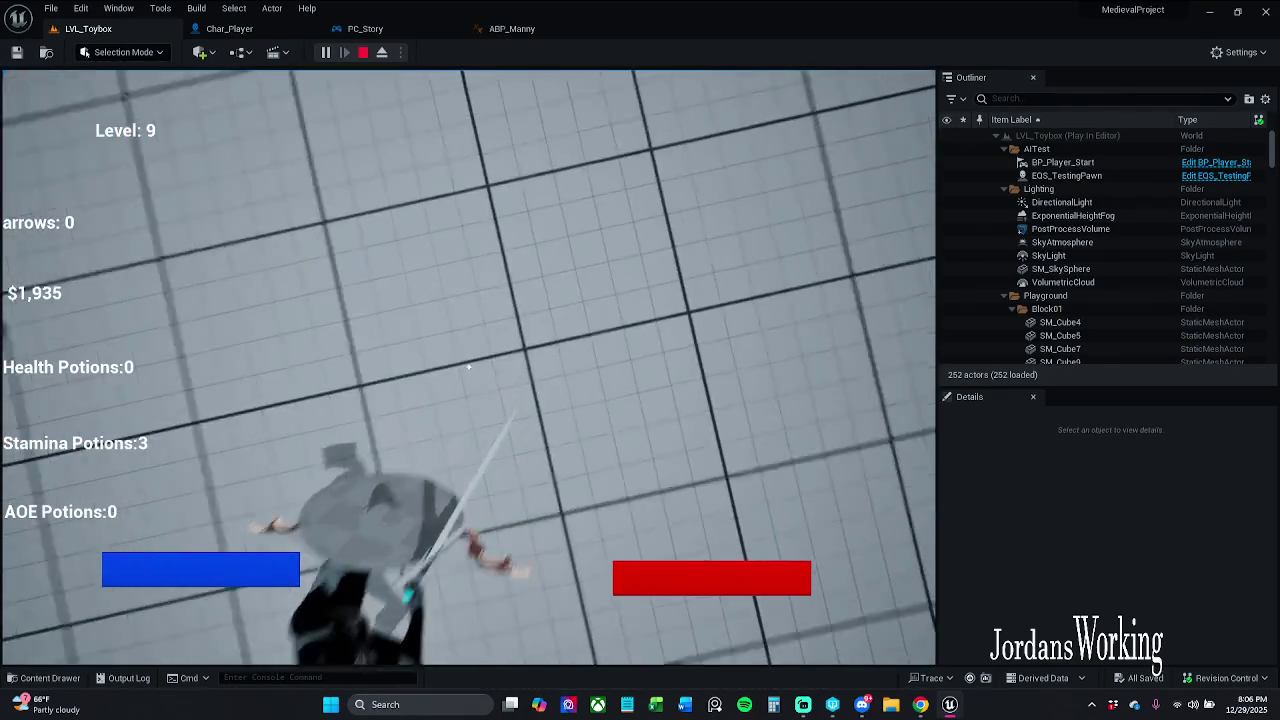
{"action": "key", "text": "Escape"}
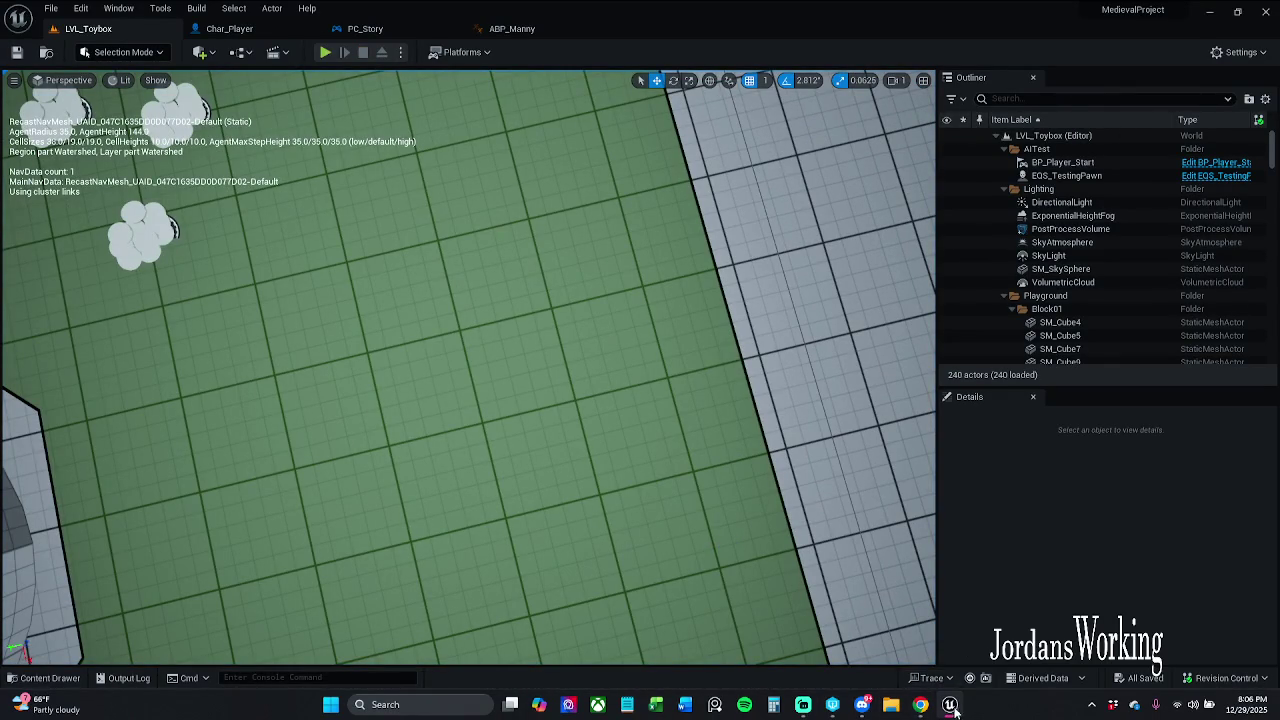
Replay the level, collect arrows, fire all six shots until empty, and stop playing.
{"action": "left_click", "coordinate": [325, 54]}
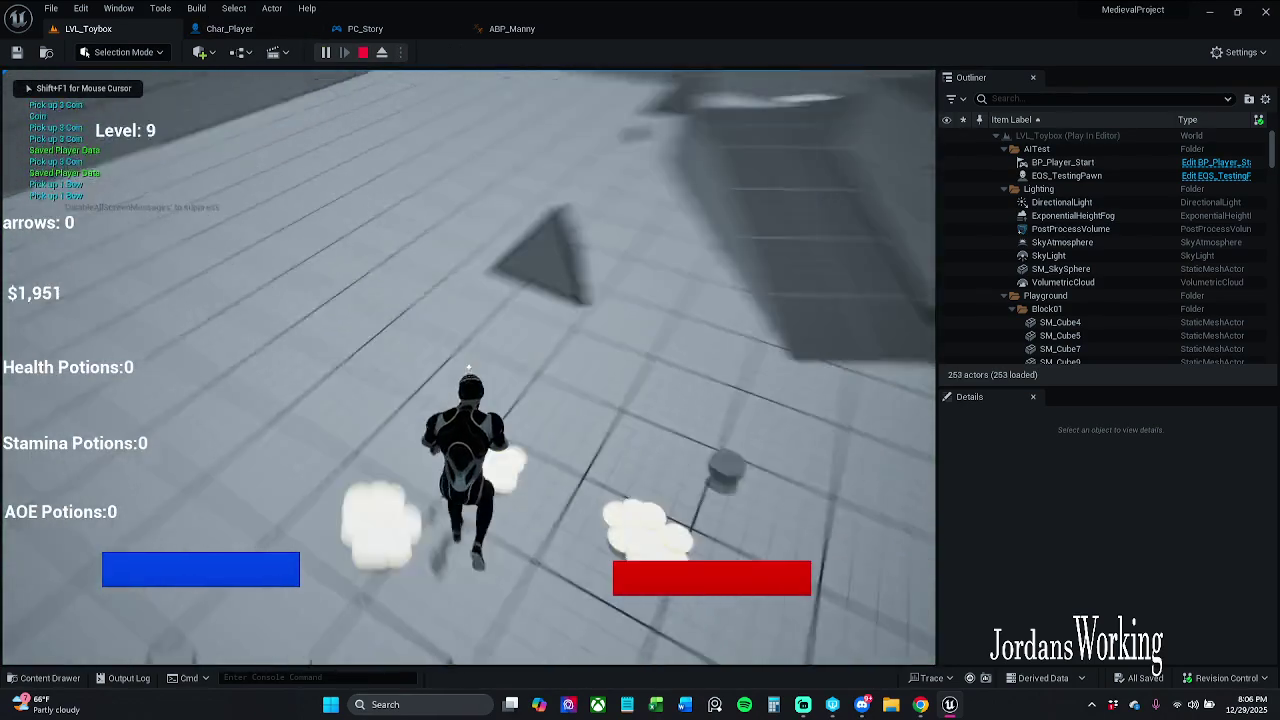
{"action": "key", "text": "w"}
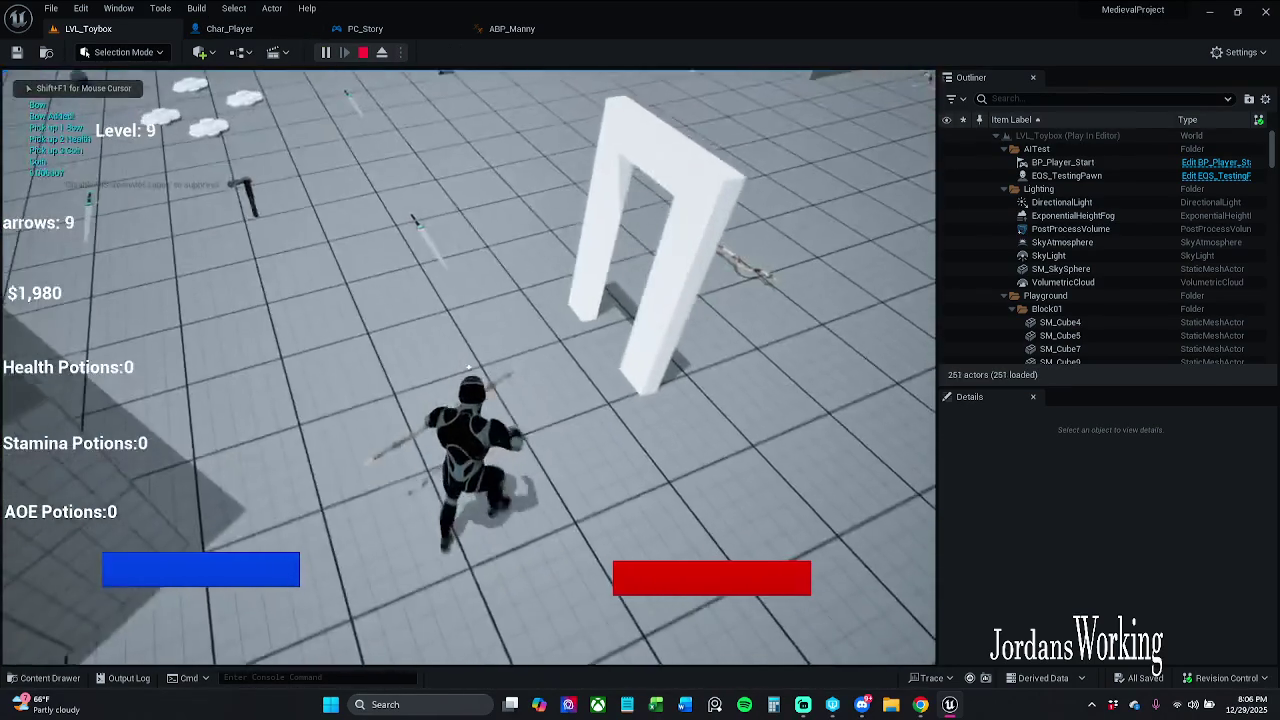
{"action": "key", "text": "w"}
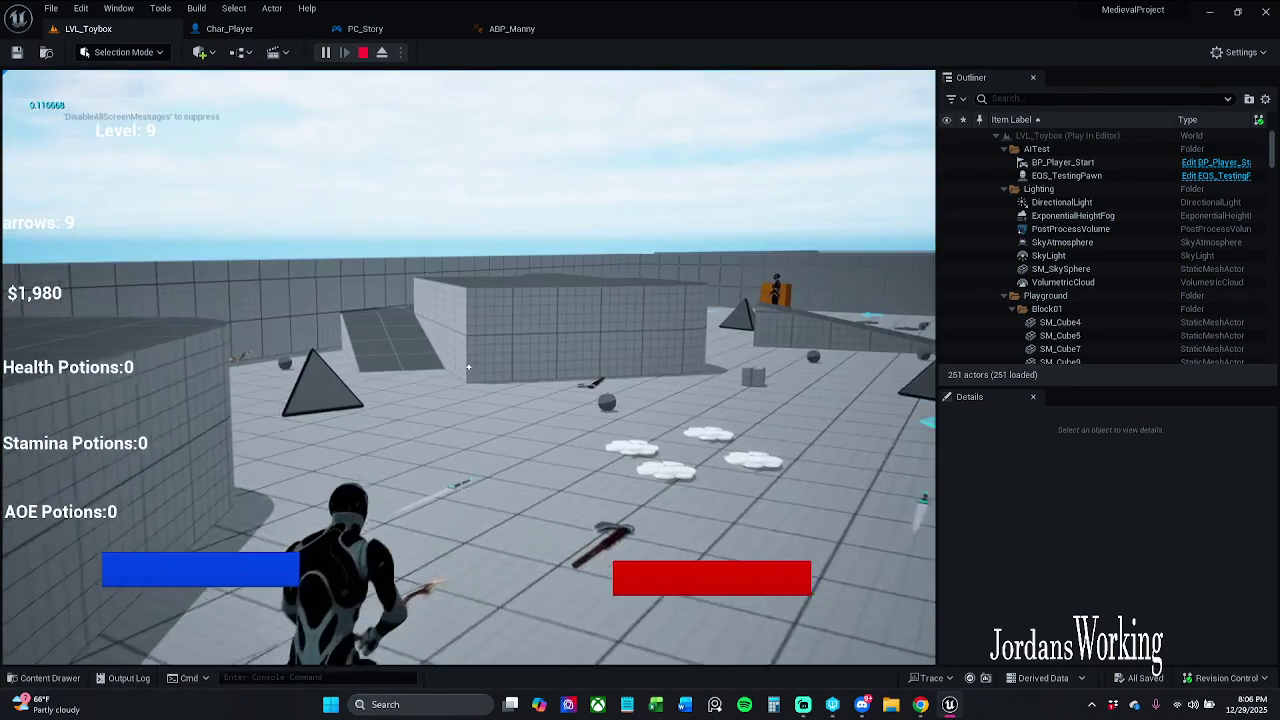
{"action": "left_click", "coordinate": [468, 367]}
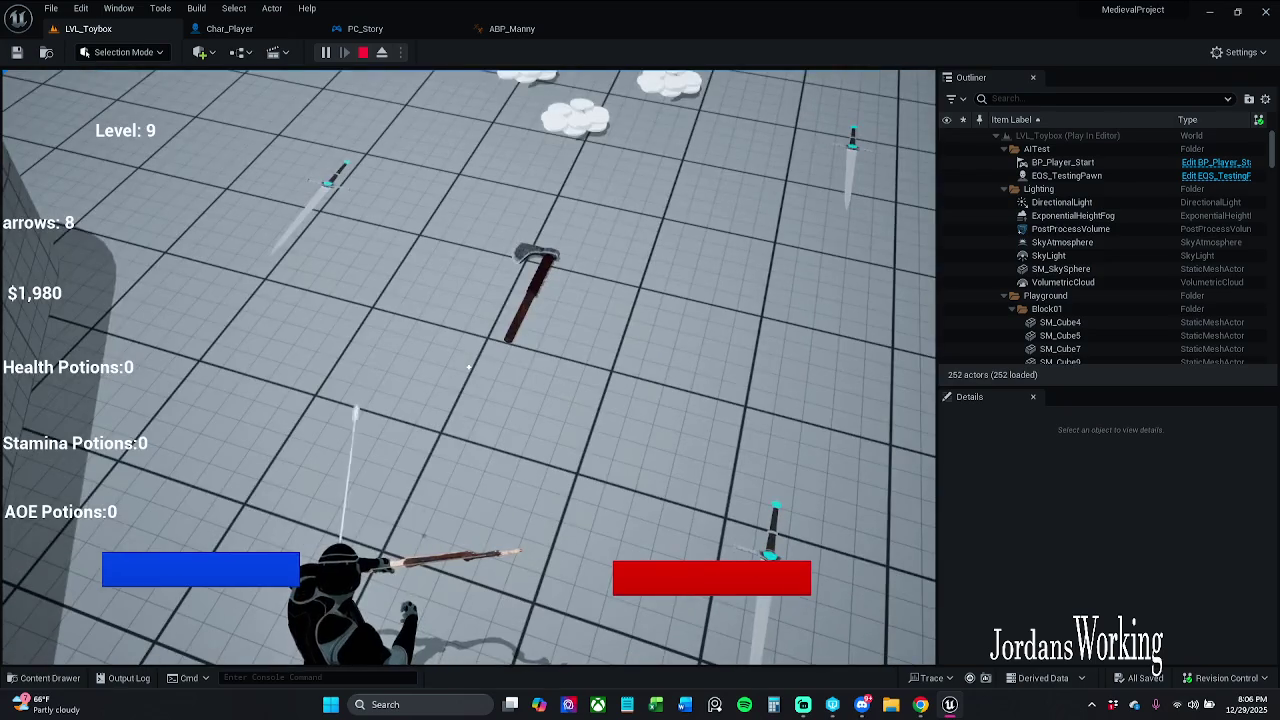
{"action": "left_click", "coordinate": [468, 367]}
{"action": "left_click", "coordinate": [468, 367]}
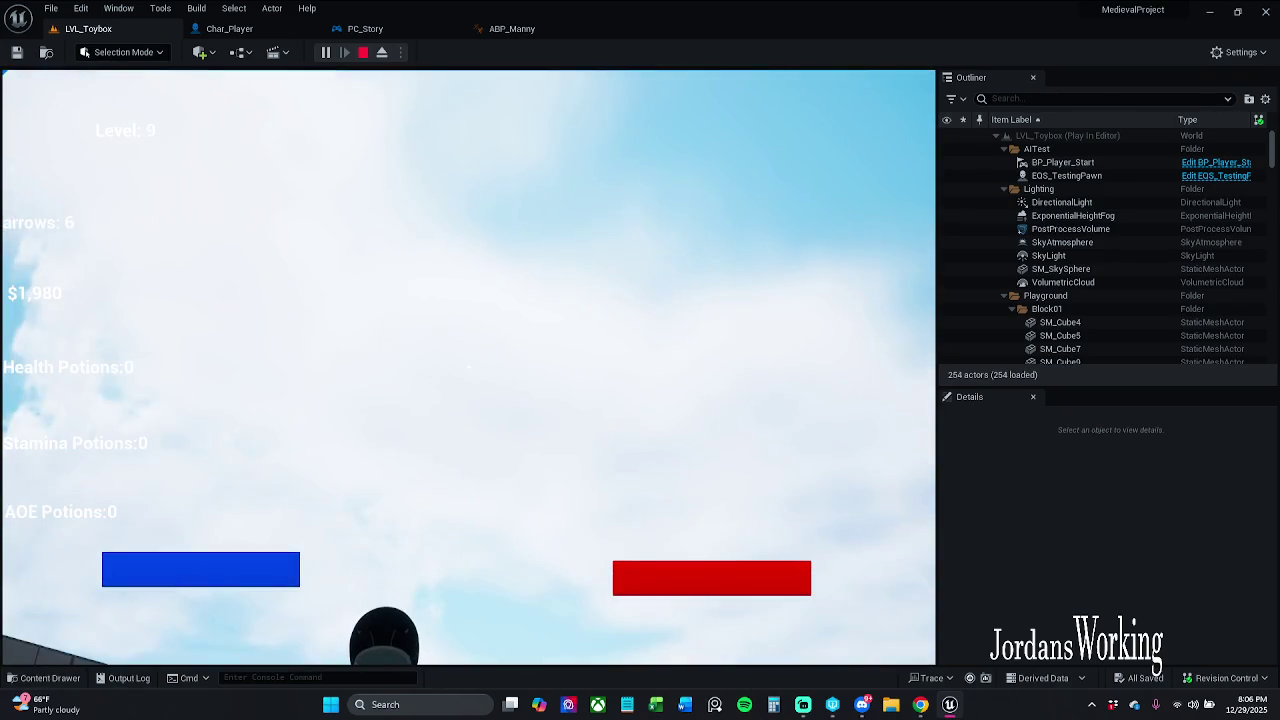
{"action": "left_click", "coordinate": [468, 367]}
{"action": "left_click", "coordinate": [468, 367]}
{"action": "left_click", "coordinate": [468, 367]}
{"action": "left_click", "coordinate": [468, 367]}
{"action": "left_click", "coordinate": [468, 367]}
{"action": "left_click", "coordinate": [468, 367]}
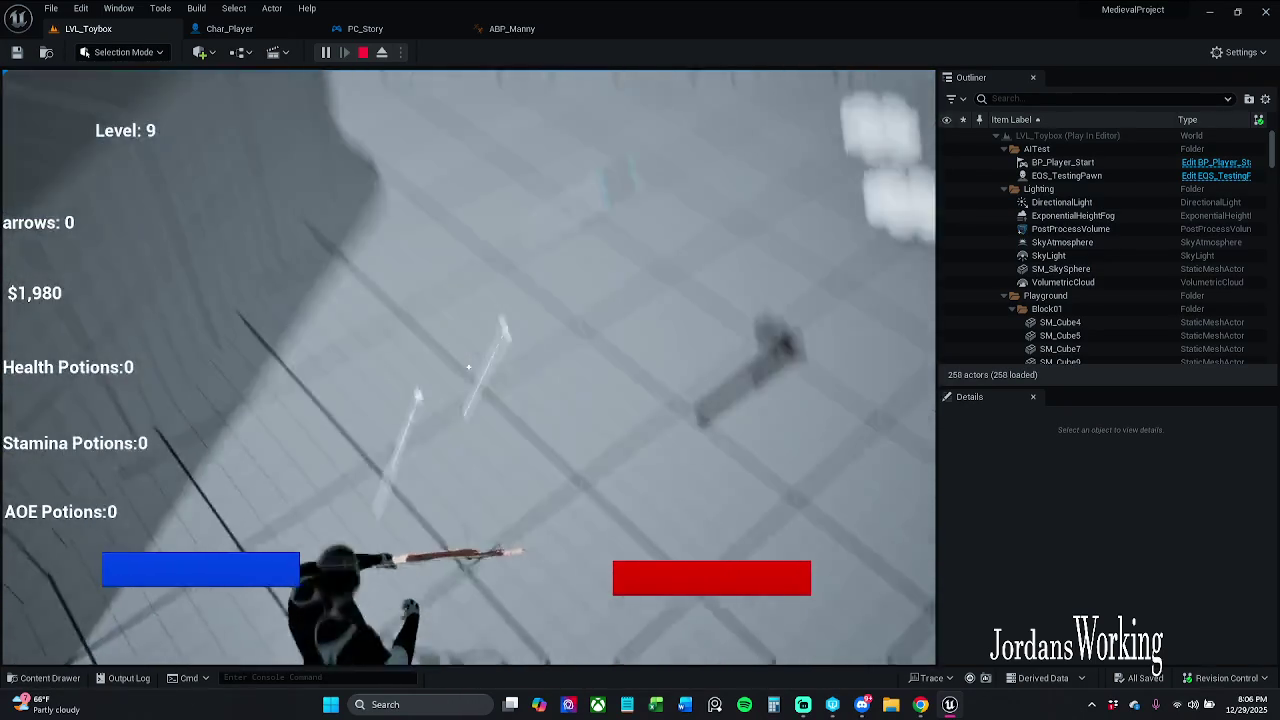
{"action": "key", "text": "Escape"}
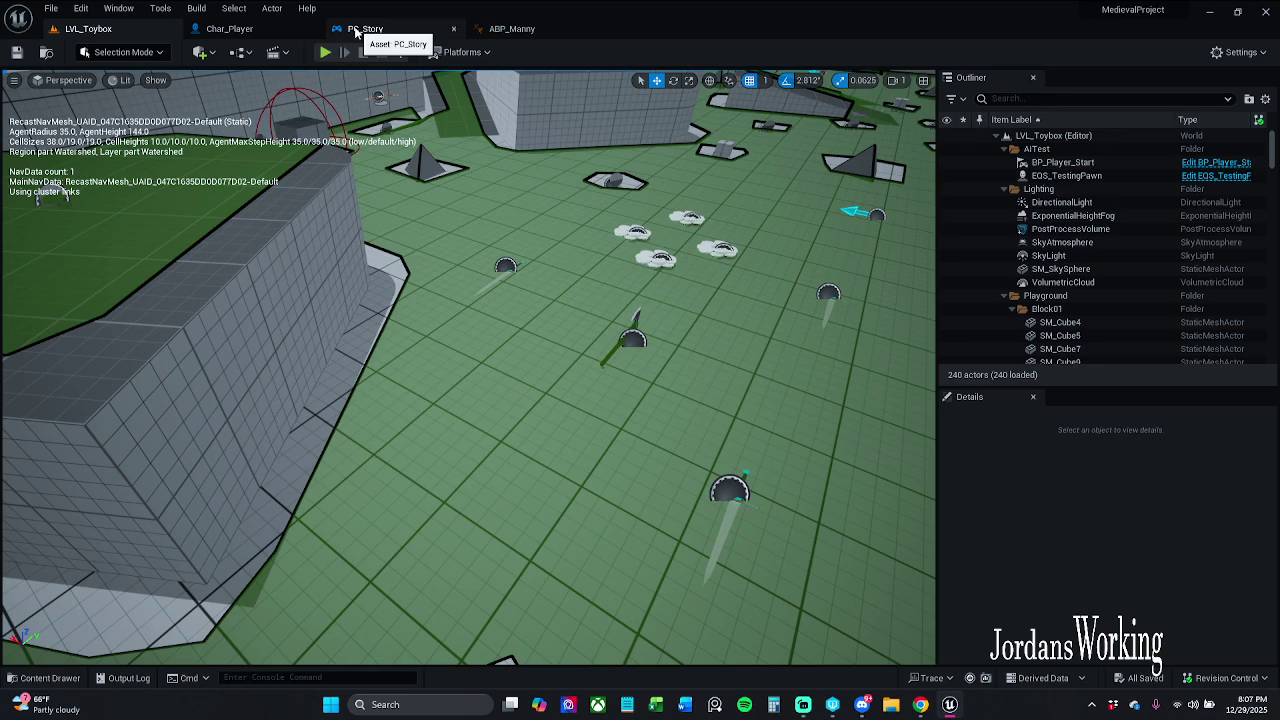
Close the ABP_Manny animation blueprint.
{"action": "scroll", "coordinate": [468, 367], "scroll_direction": "down", "scroll_amount": 10}
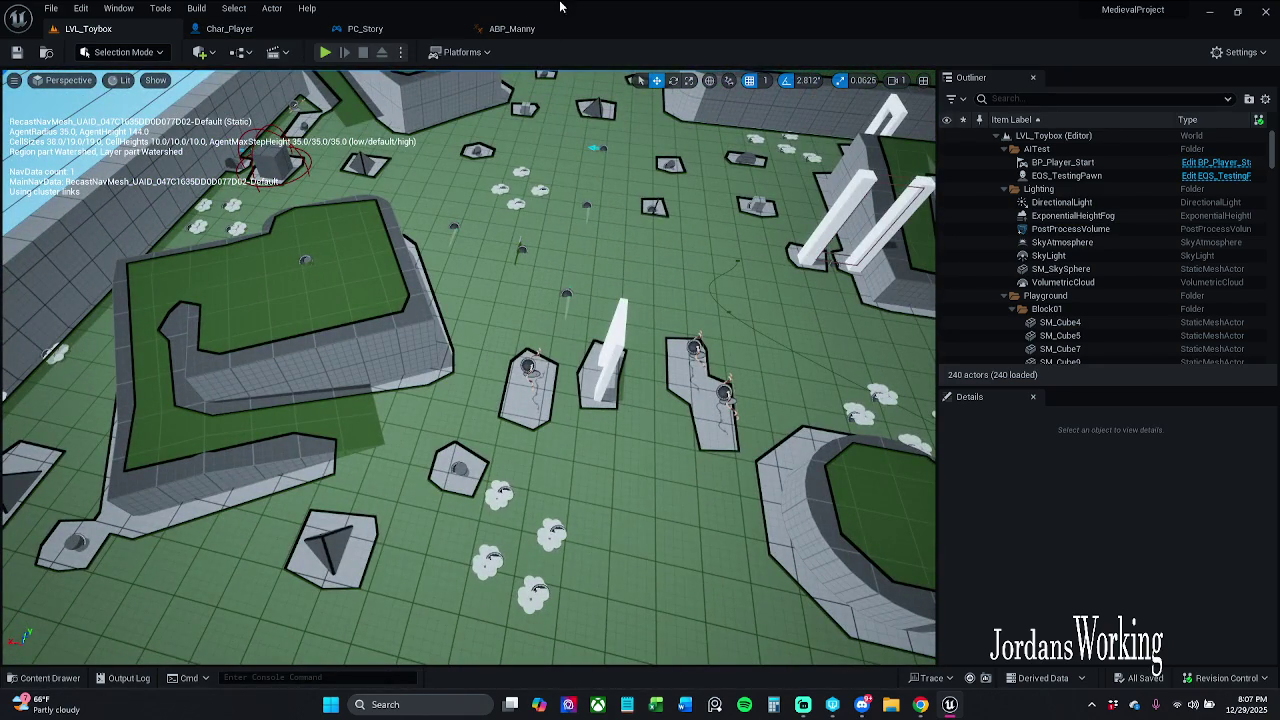
{"action": "left_click", "coordinate": [540, 28]}
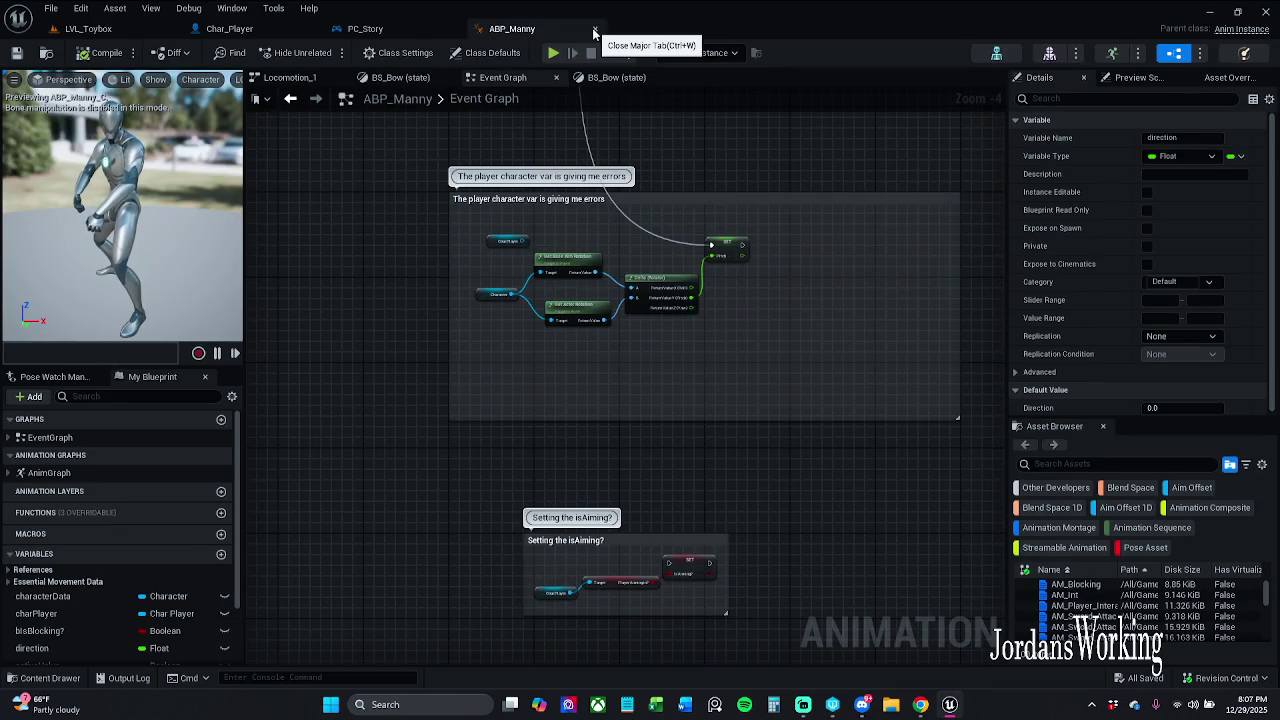
{"action": "left_click", "coordinate": [594, 32]}
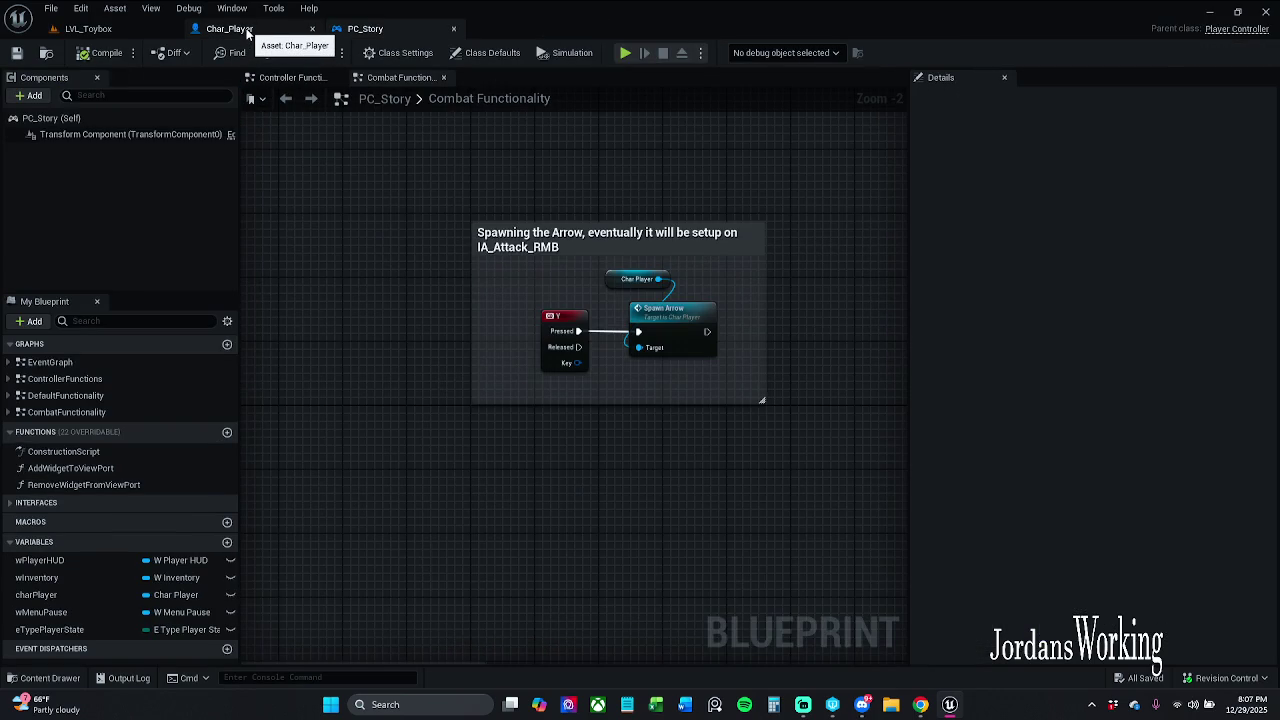
{"action": "mouse_move", "coordinate": [629, 277]}
{"action": "left_mouse_down"}
{"action": "mouse_move", "coordinate": [506, 217]}
{"action": "mouse_move", "coordinate": [577, 319]}
{"action": "left_mouse_up"}
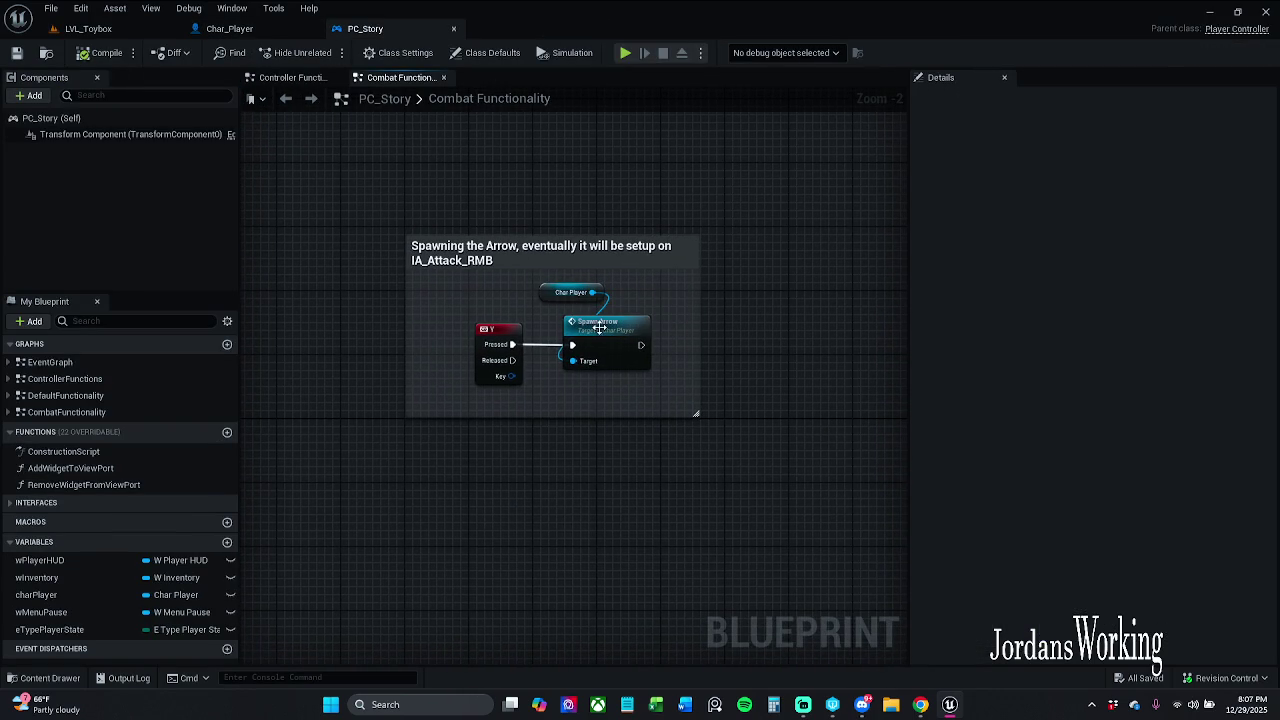
In Char_Player, view the Spawn Arrow function graph, then return to the Event Graph.
{"action": "left_click", "coordinate": [229, 28]}
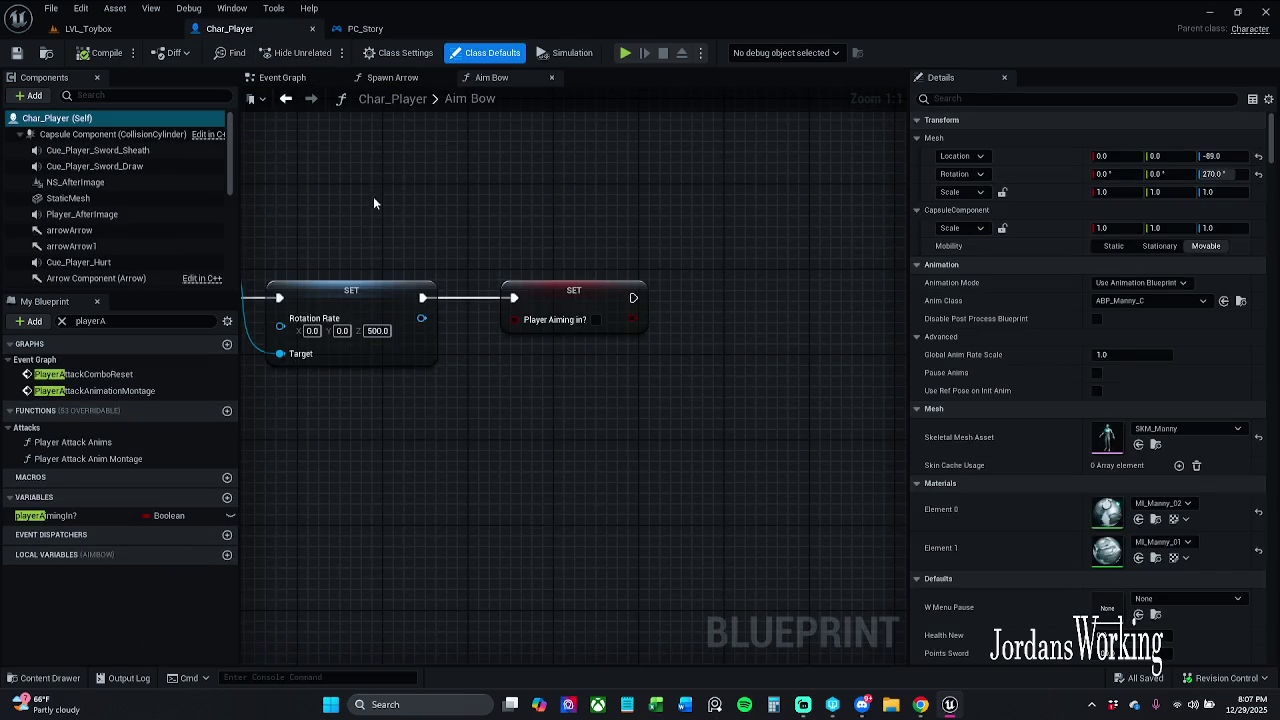
{"action": "scroll", "coordinate": [425, 180], "scroll_direction": "down", "scroll_amount": 5}
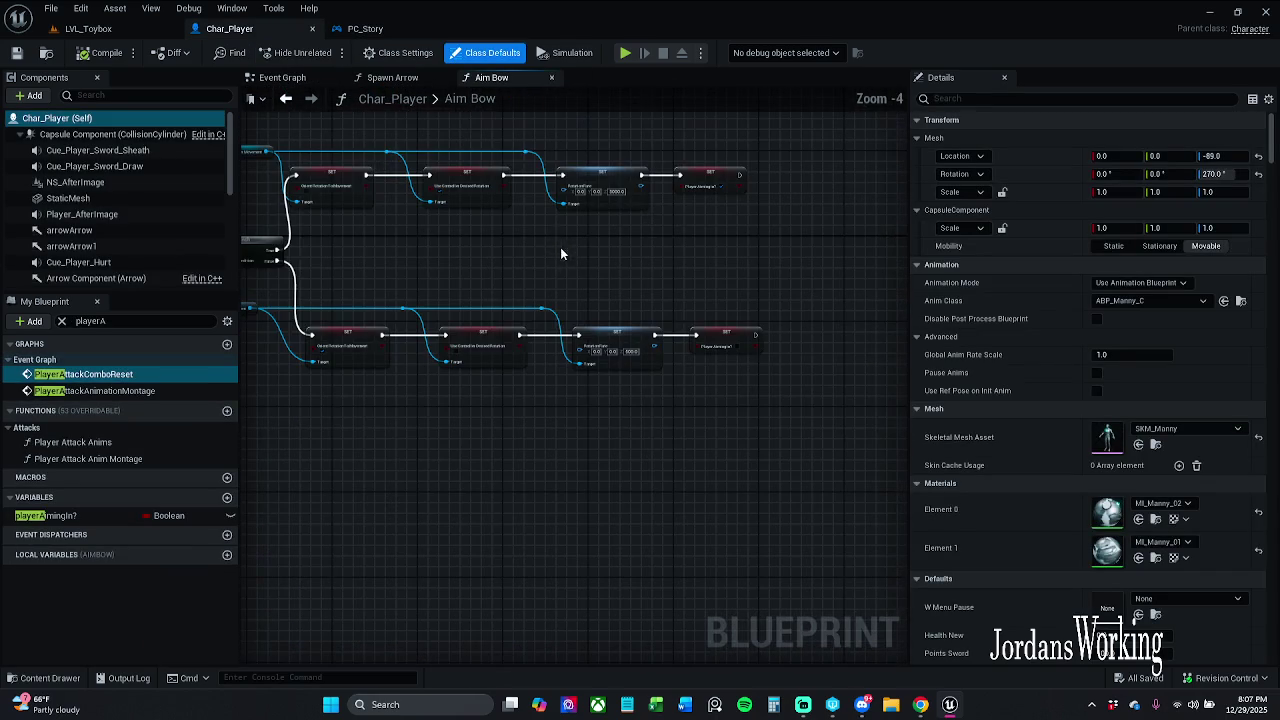
{"action": "left_click", "coordinate": [293, 80]}
{"action": "left_click", "coordinate": [389, 80]}
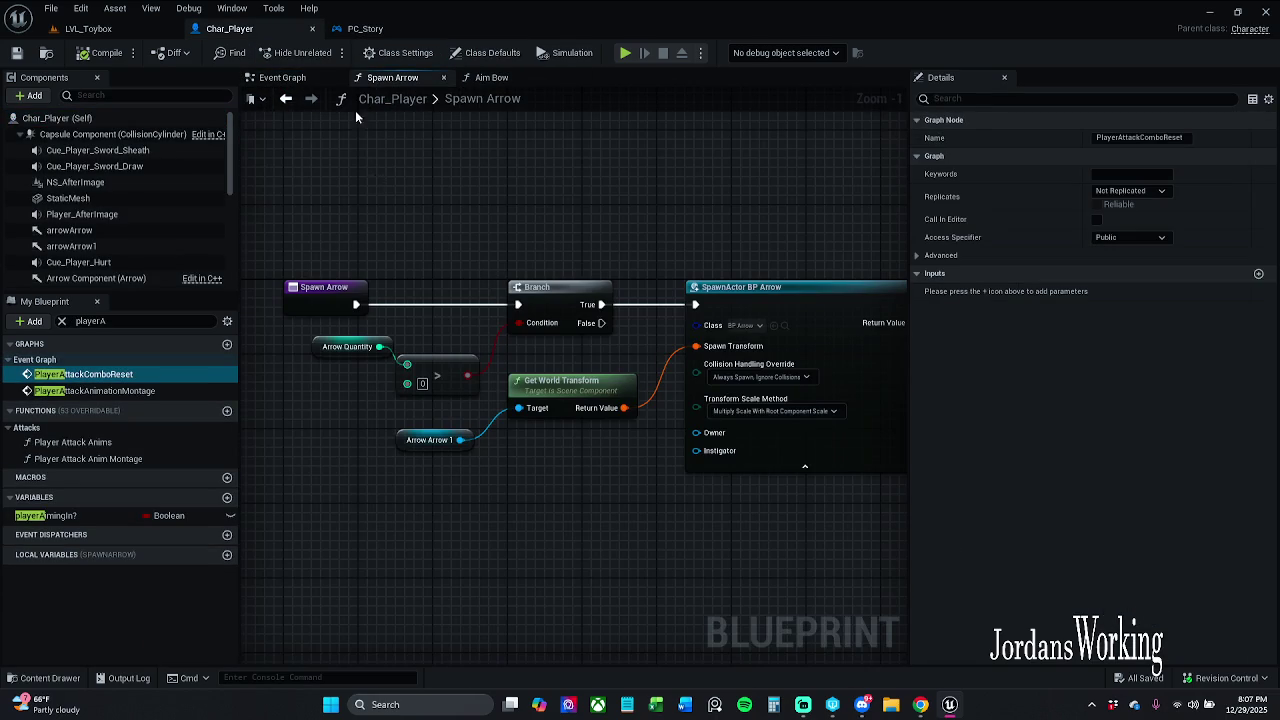
{"action": "left_click", "coordinate": [282, 77]}
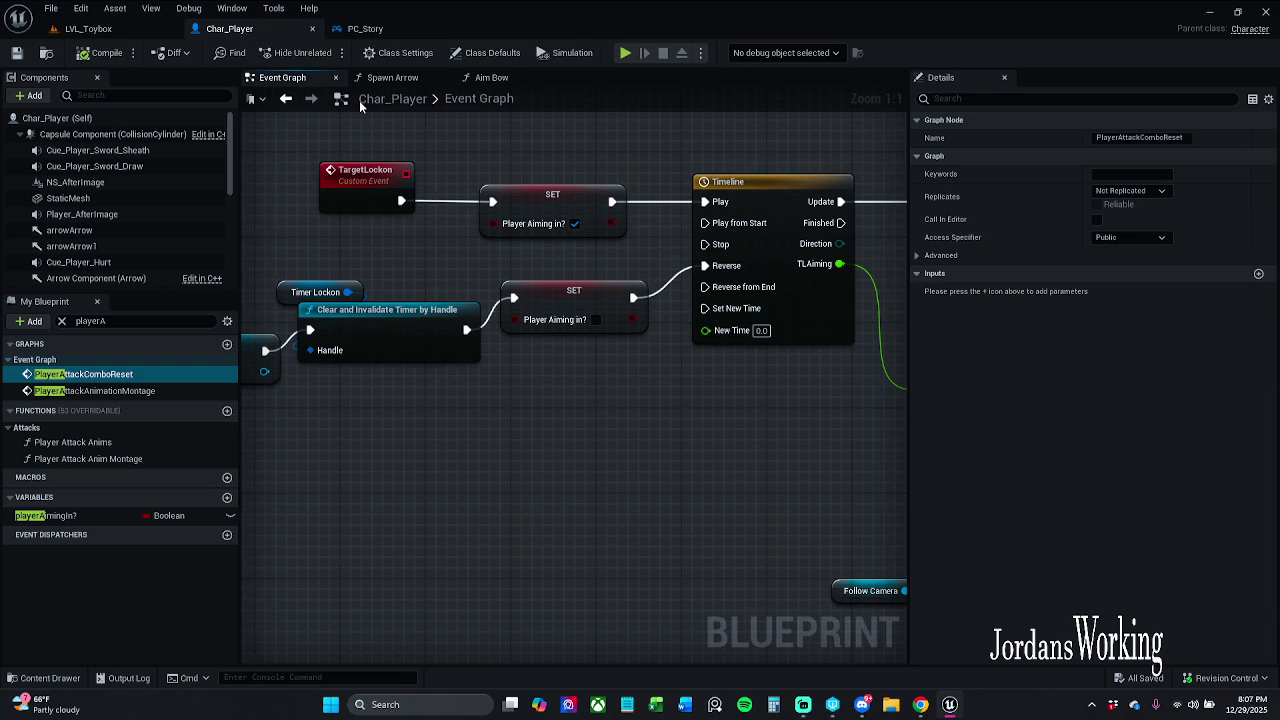
Pan through the Event Graph to the [LMB] for shooting arrows comment and resize it.
{"action": "scroll", "coordinate": [370, 208], "scroll_direction": "down", "scroll_amount": 3}
{"action": "mouse_move", "coordinate": [423, 214]}
{"action": "left_mouse_down"}
{"action": "mouse_move", "coordinate": [495, 450]}
{"action": "mouse_move", "coordinate": [411, 603]}
{"action": "mouse_move", "coordinate": [406, 366]}
{"action": "mouse_move", "coordinate": [490, 600]}
{"action": "left_mouse_up"}
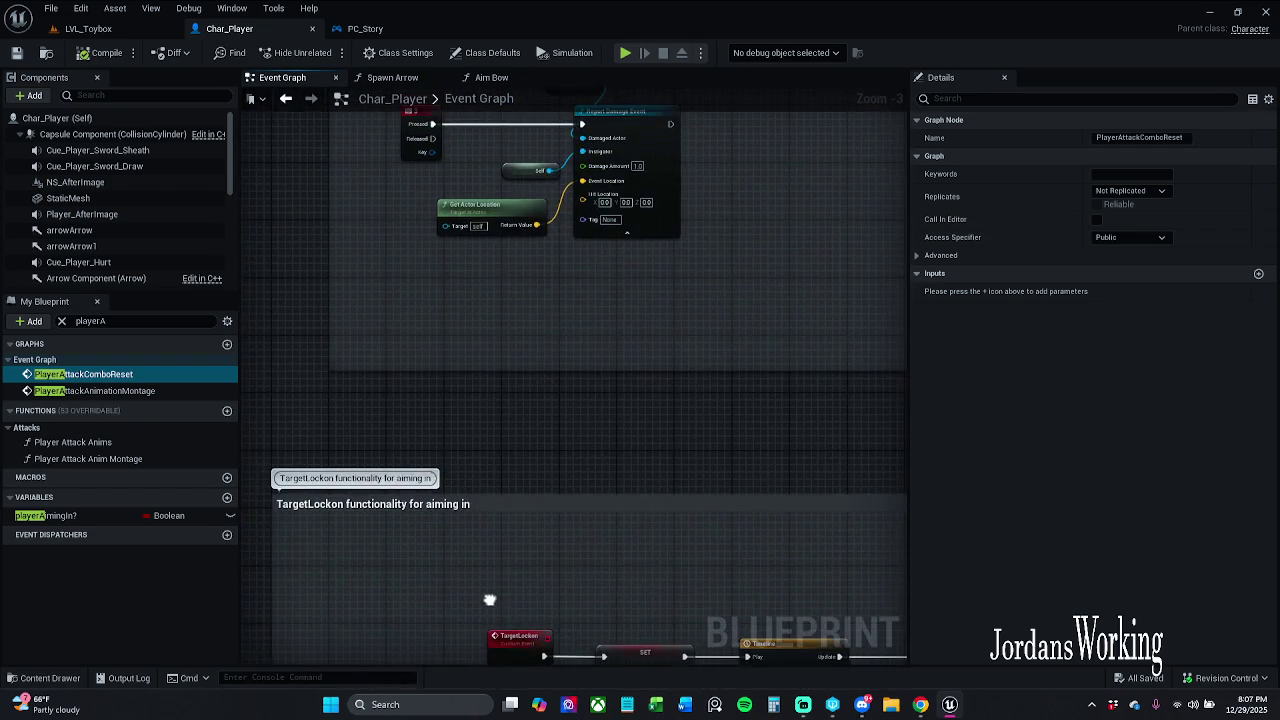
{"action": "left_click_drag", "start_coordinate": [596, 331], "coordinate": [589, 448]}
{"action": "mouse_move", "coordinate": [718, 638]}
{"action": "left_mouse_down"}
{"action": "mouse_move", "coordinate": [677, 470]}
{"action": "mouse_move", "coordinate": [588, 310]}
{"action": "left_mouse_up"}
{"action": "left_click_drag", "start_coordinate": [618, 395], "coordinate": [648, 710]}
{"action": "mouse_move", "coordinate": [630, 655]}
{"action": "left_mouse_down"}
{"action": "mouse_move", "coordinate": [632, 300]}
{"action": "mouse_move", "coordinate": [628, 650]}
{"action": "mouse_move", "coordinate": [615, 442]}
{"action": "left_mouse_up"}
{"action": "scroll", "coordinate": [615, 442], "scroll_direction": "down", "scroll_amount": 3}
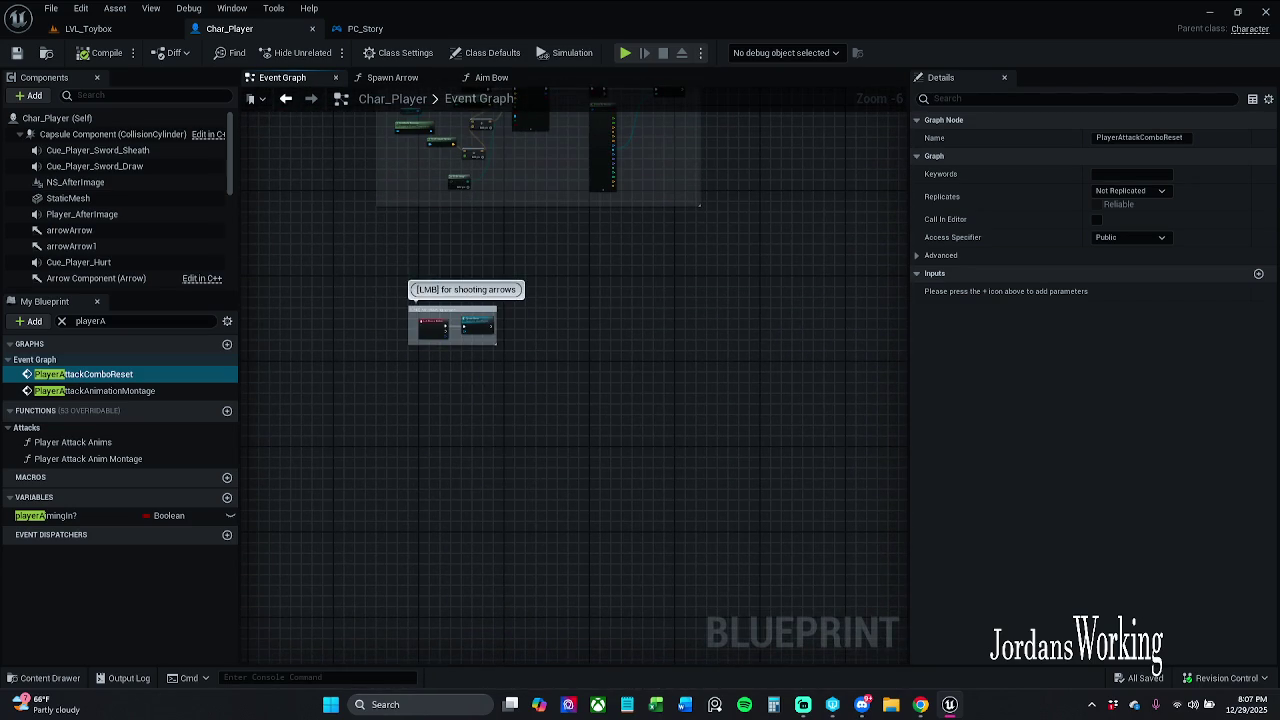
{"action": "scroll", "coordinate": [463, 289], "scroll_direction": "up", "scroll_amount": 4}
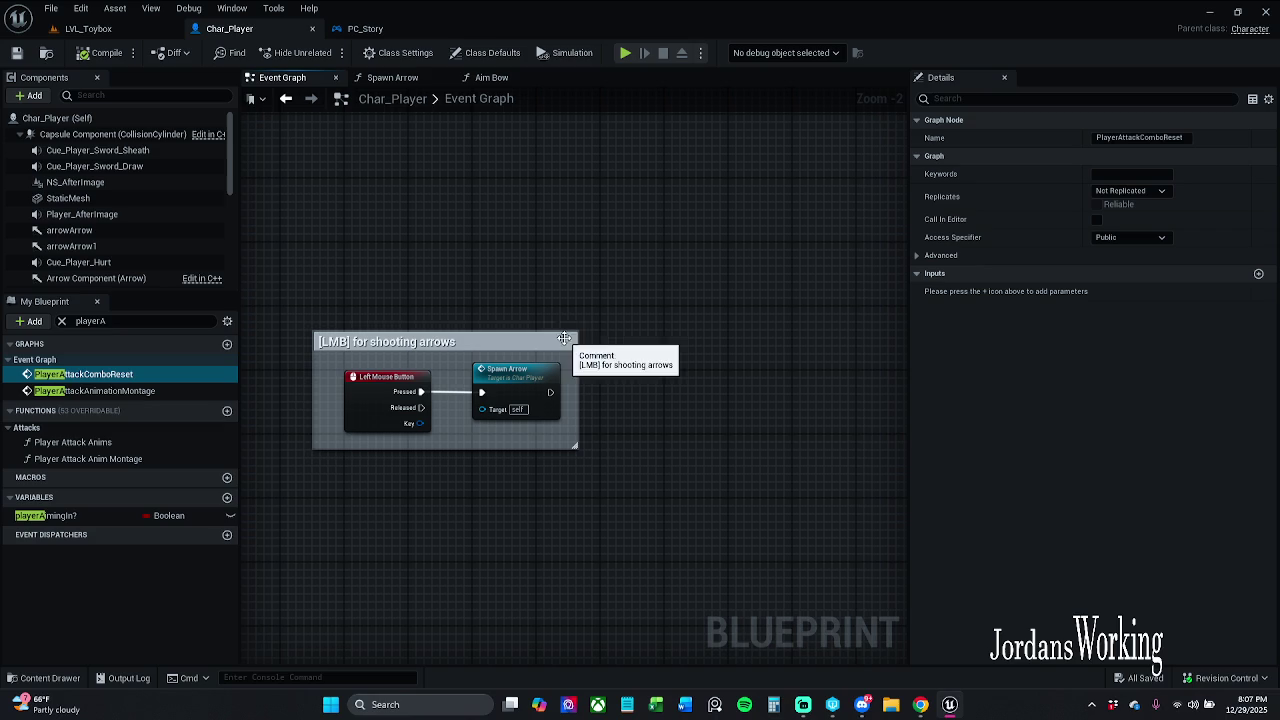
{"action": "left_click_drag", "start_coordinate": [604, 311], "coordinate": [605, 310]}
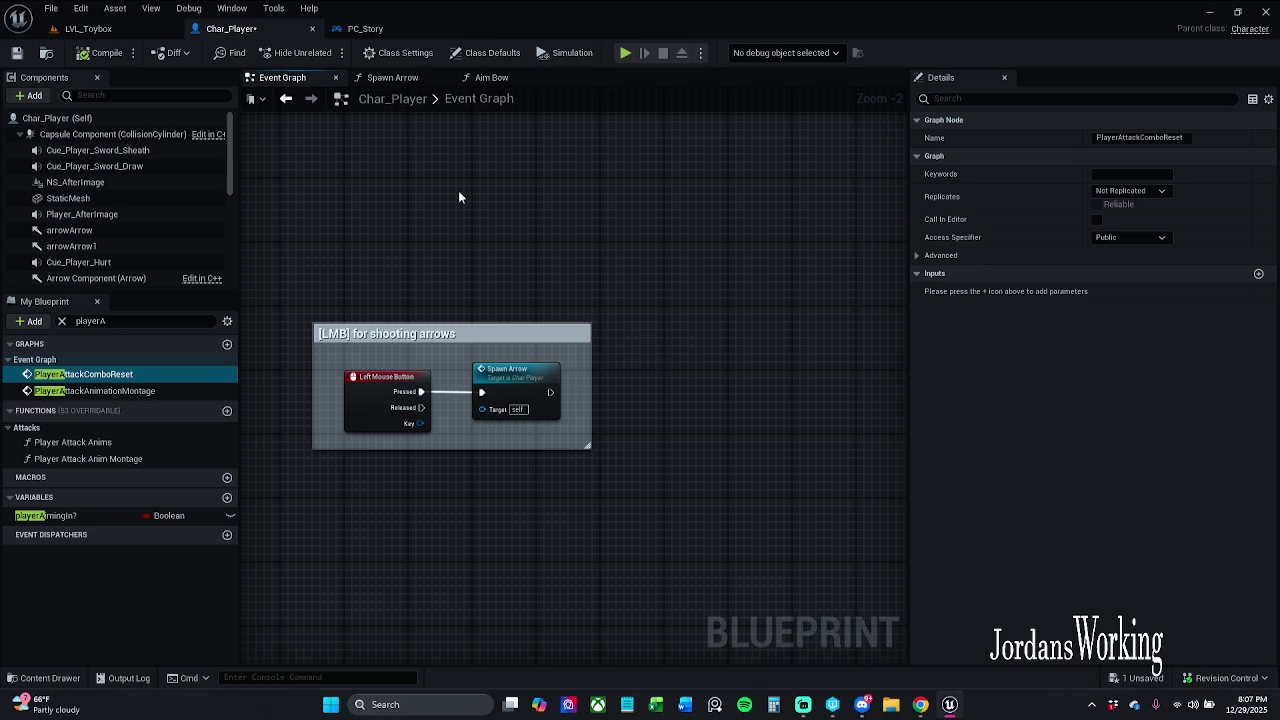
{"action": "left_click", "coordinate": [365, 28]}
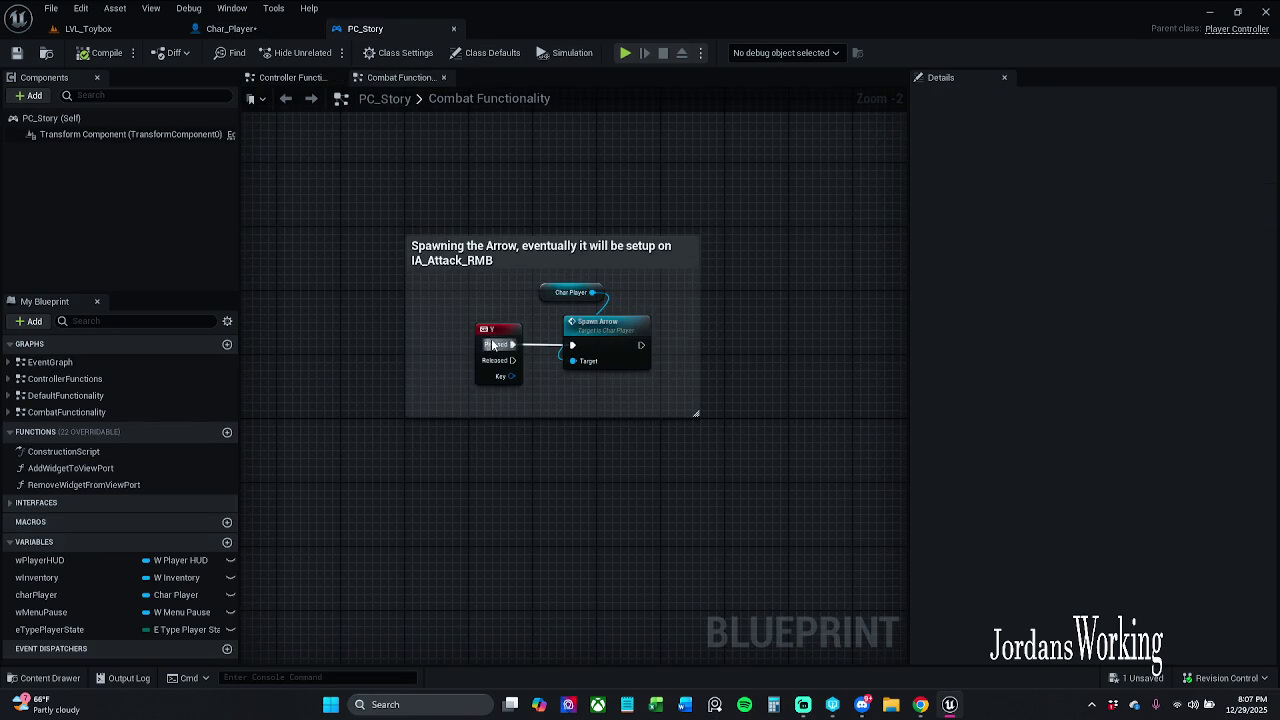
In PC_Story, select the Y key event that spawns arrows and start reassigning its key.
{"action": "left_click", "coordinate": [487, 332]}
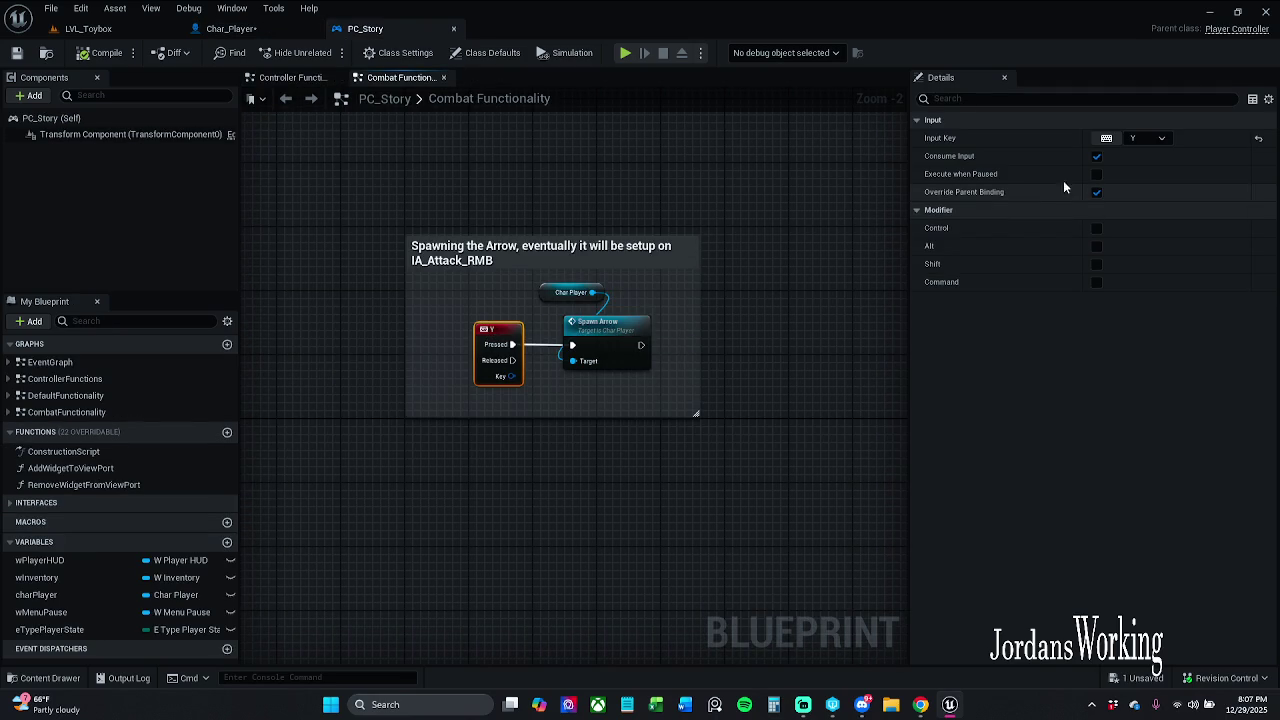
{"action": "left_click", "coordinate": [1106, 138]}
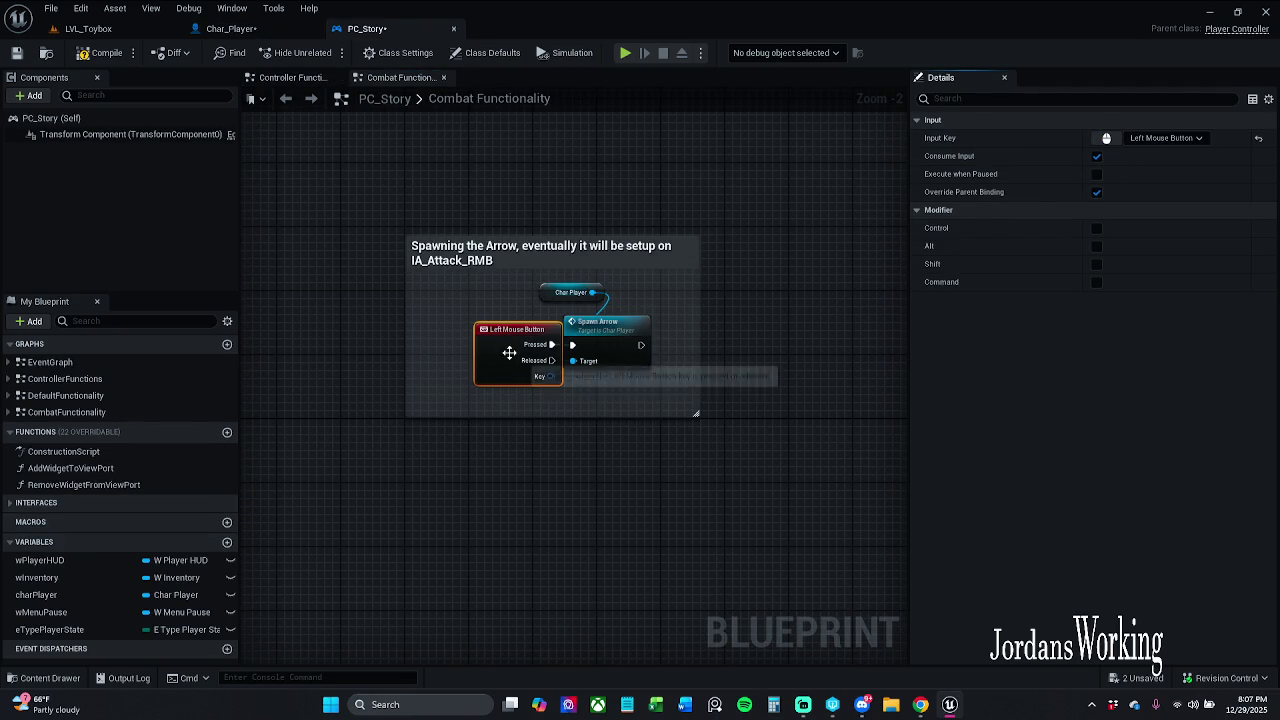
{"action": "left_click", "coordinate": [486, 330]}
{"action": "left_click", "coordinate": [477, 249]}
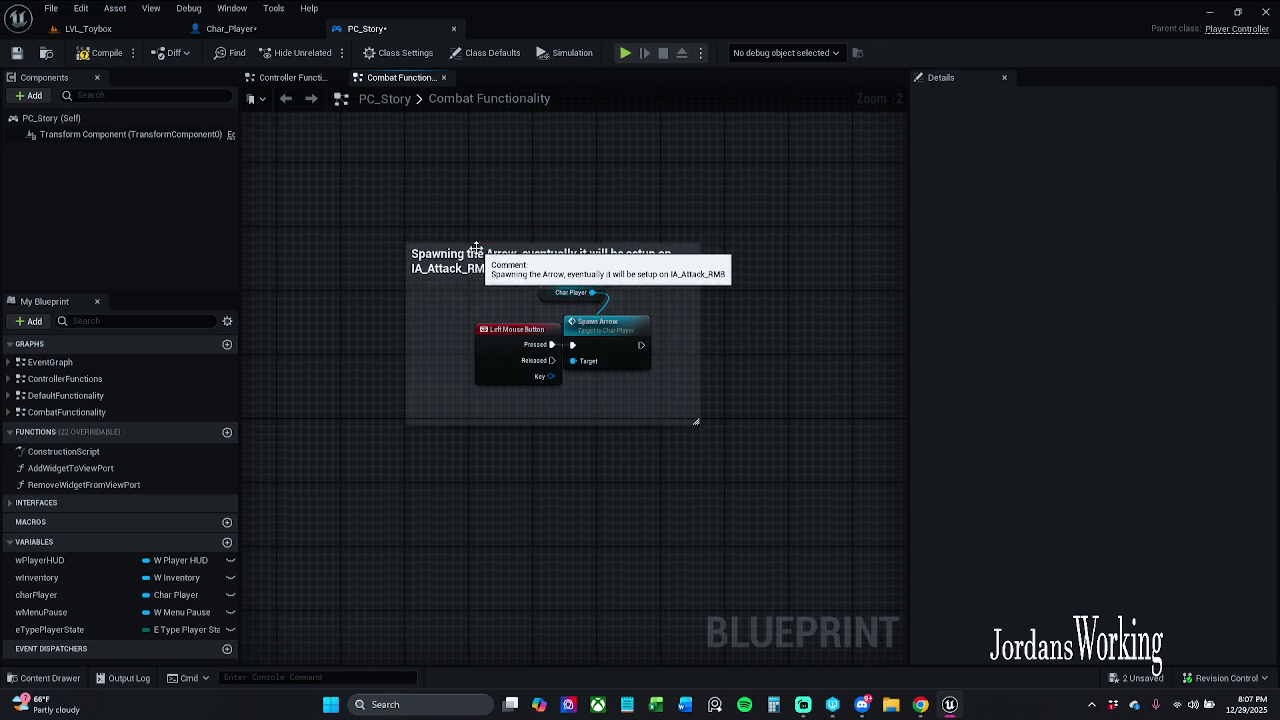
Undo Char_Player's left-mouse link to Spawn Arrow and nudge PC_Story's Left Mouse Button node.
{"action": "left_click", "coordinate": [250, 32]}
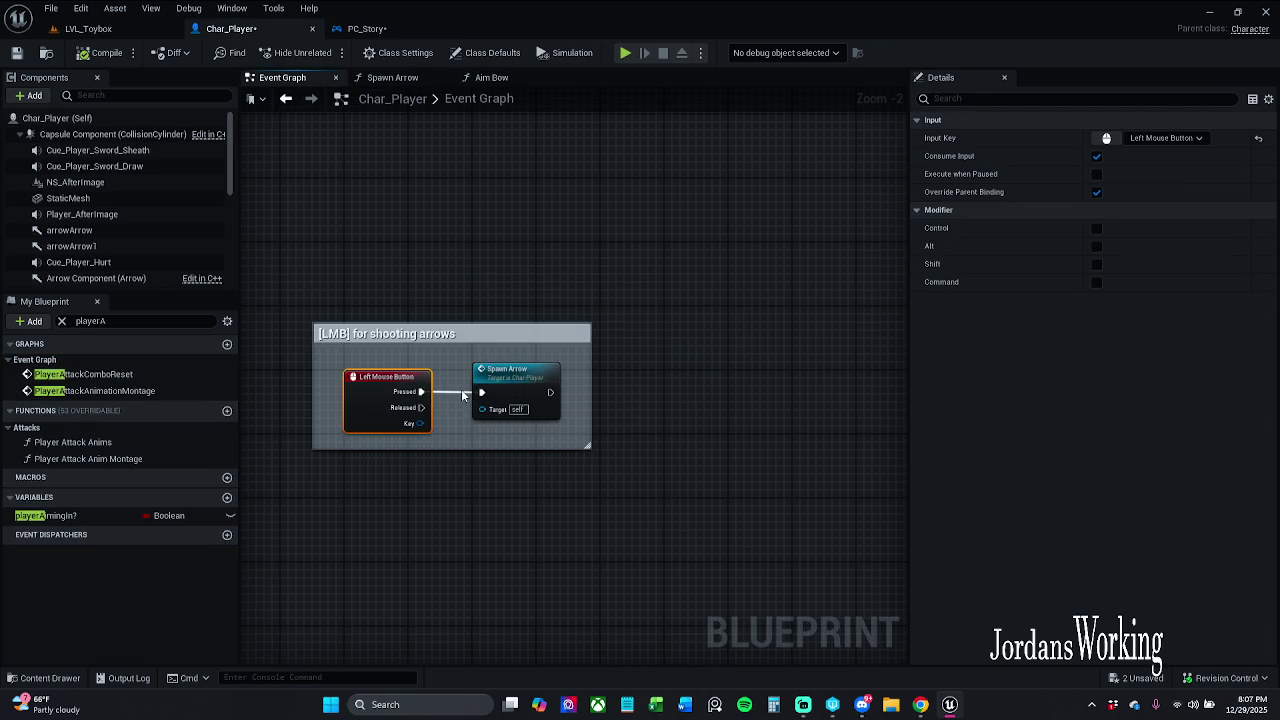
{"action": "key", "text": "ctrl+z"}
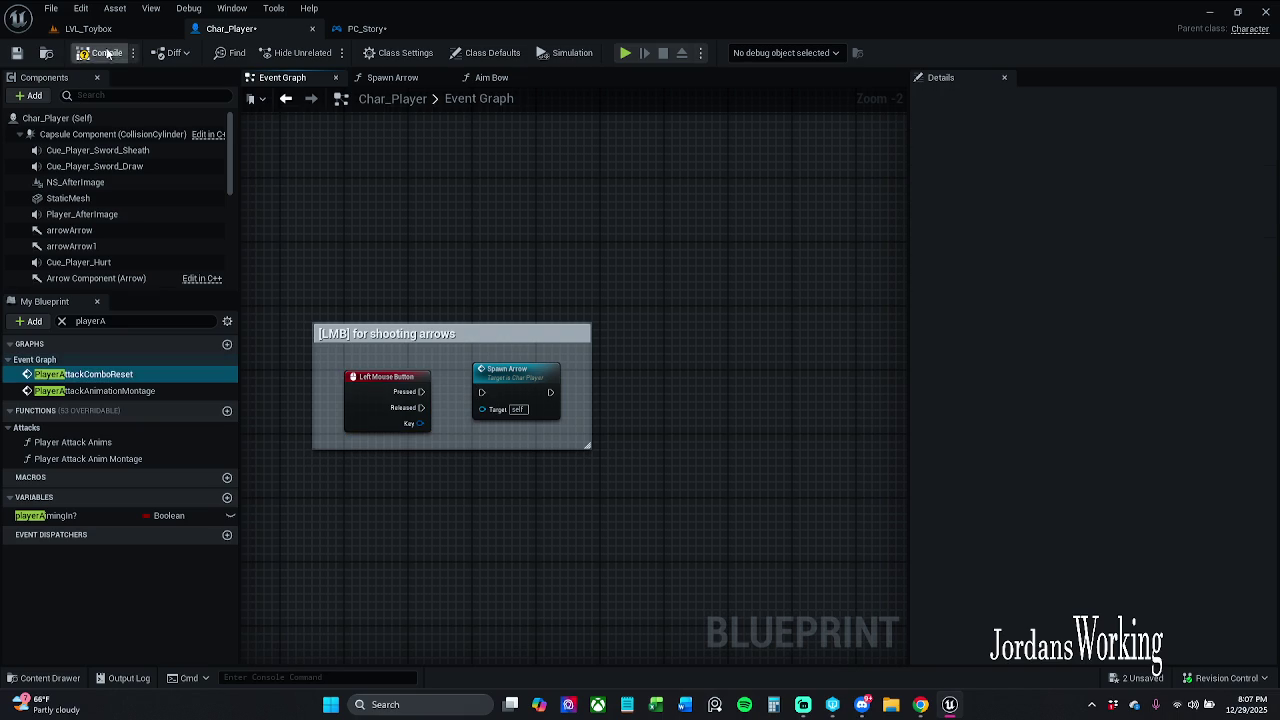
{"action": "left_click", "coordinate": [385, 30]}
{"action": "left_click_drag", "start_coordinate": [534, 337], "coordinate": [504, 336]}
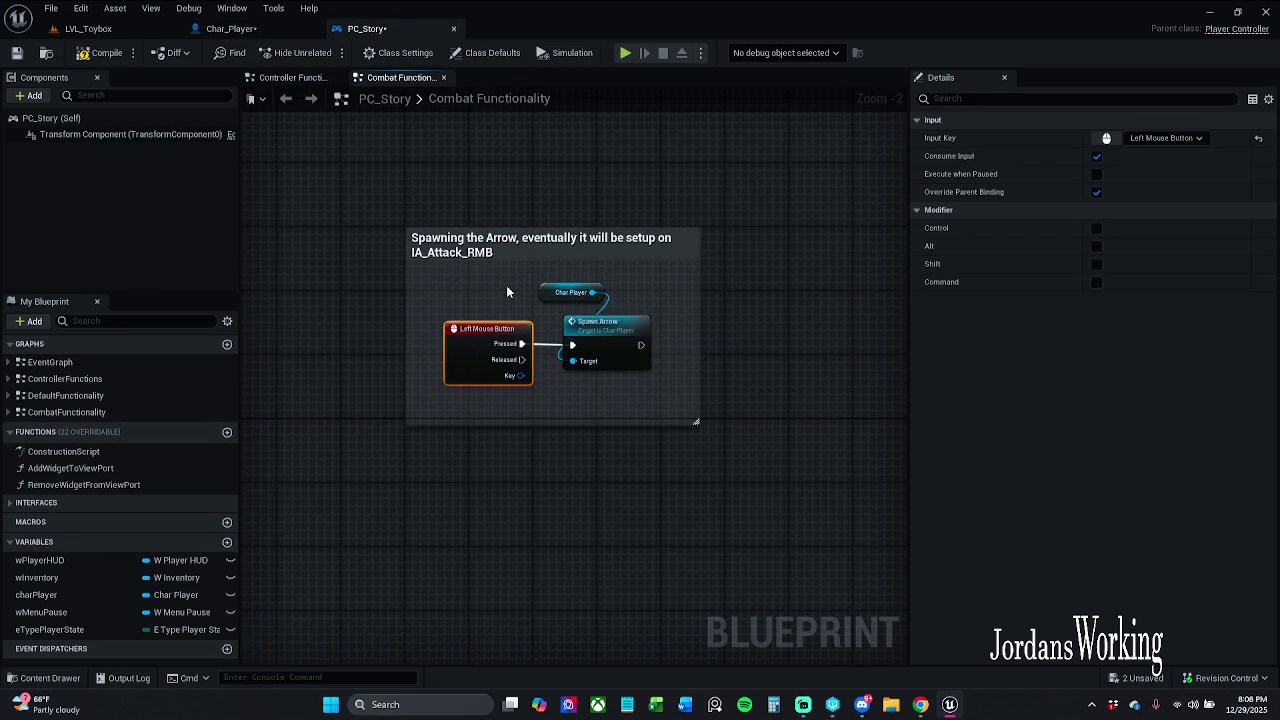
{"action": "left_click", "coordinate": [514, 289]}
{"action": "left_click", "coordinate": [115, 30]}
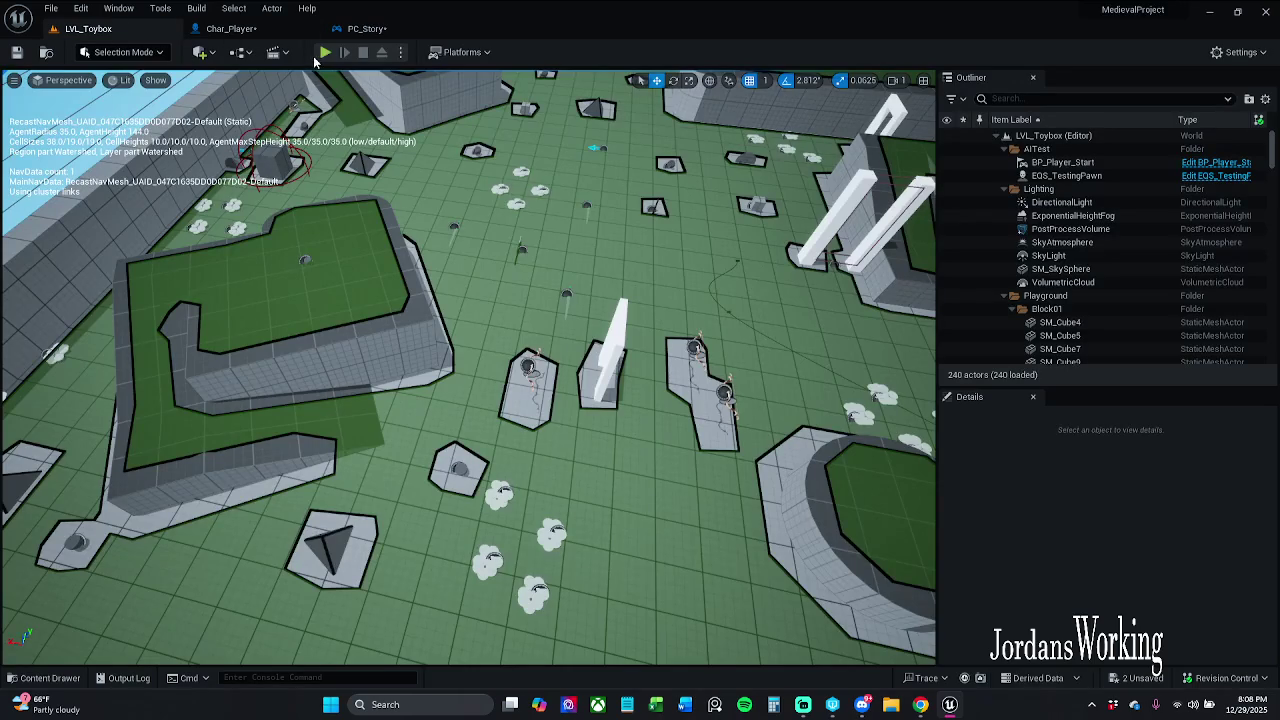
Play LVL_Toybox, jumping and running to collect the bow and arrows, then stop the session.
{"action": "left_click", "coordinate": [327, 55]}
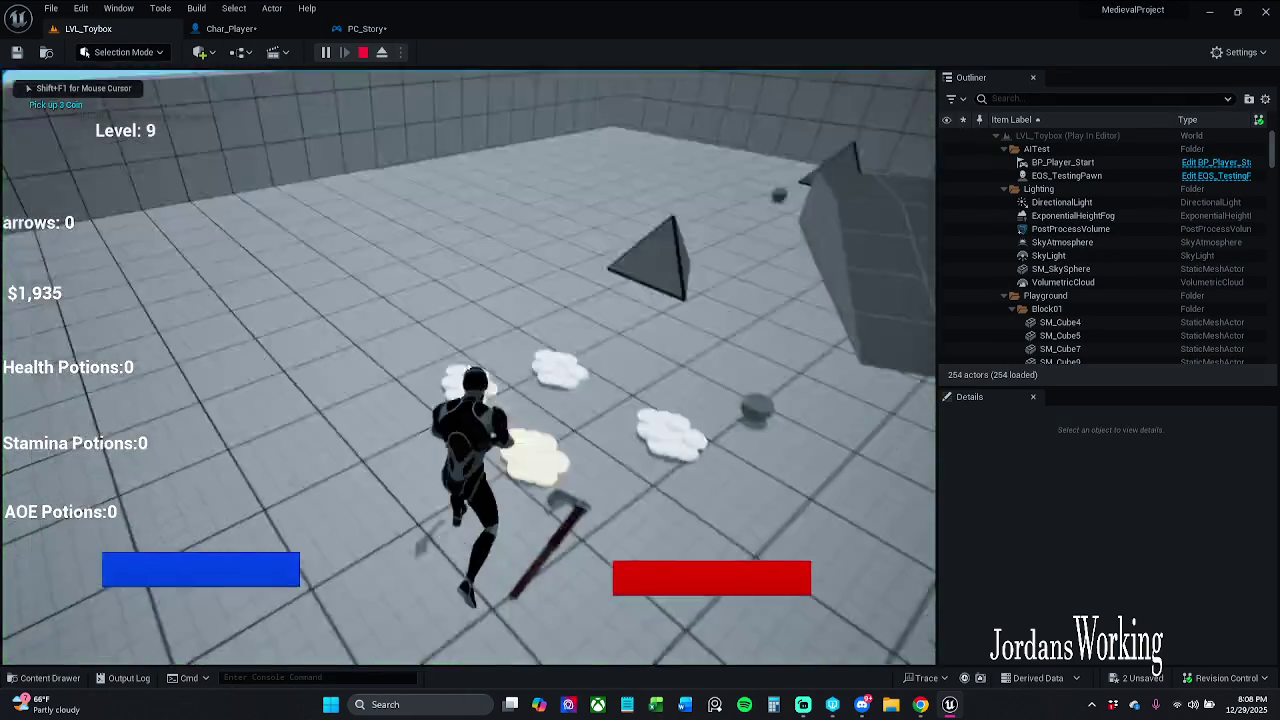
{"action": "key", "text": "space"}
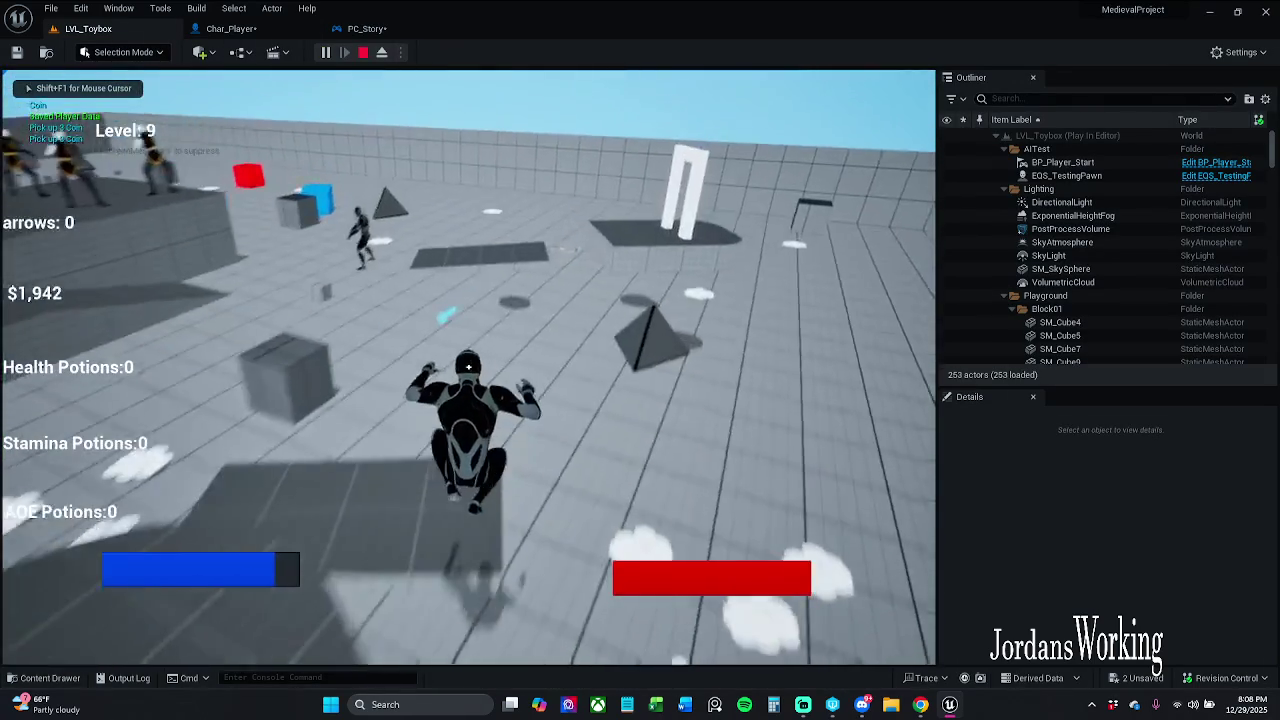
{"action": "key", "text": "w"}
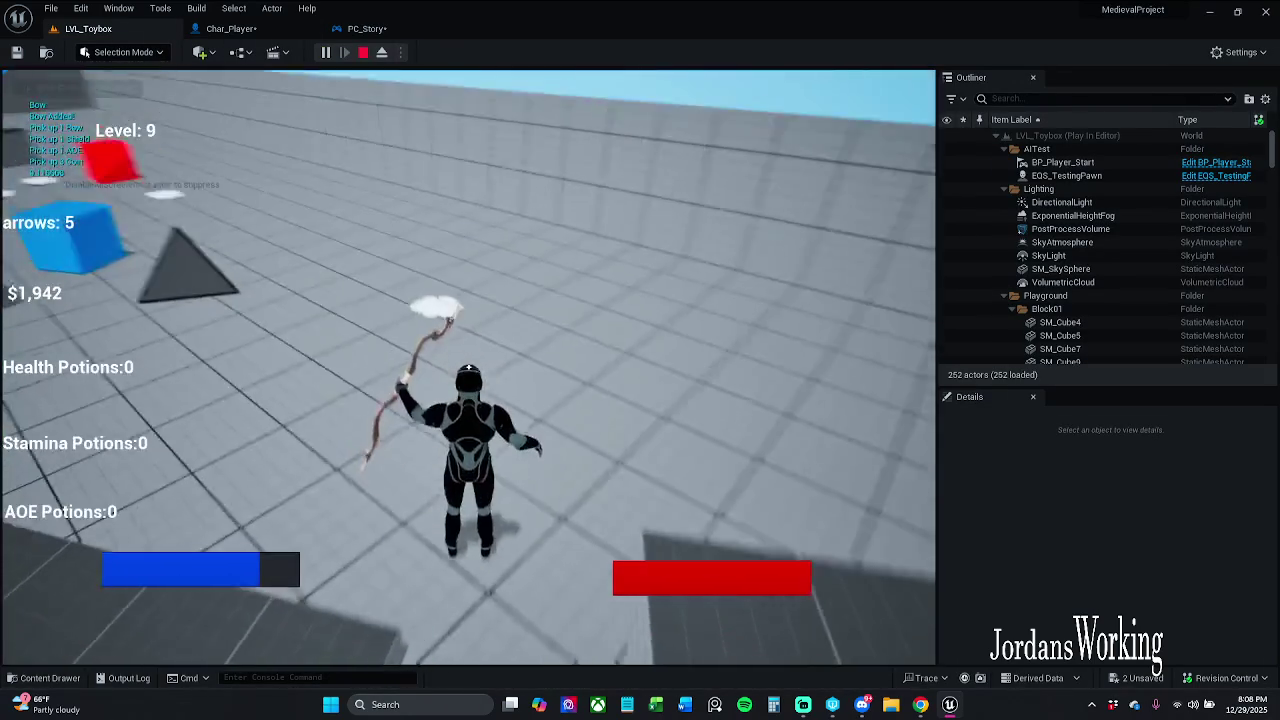
{"action": "key", "text": "w"}
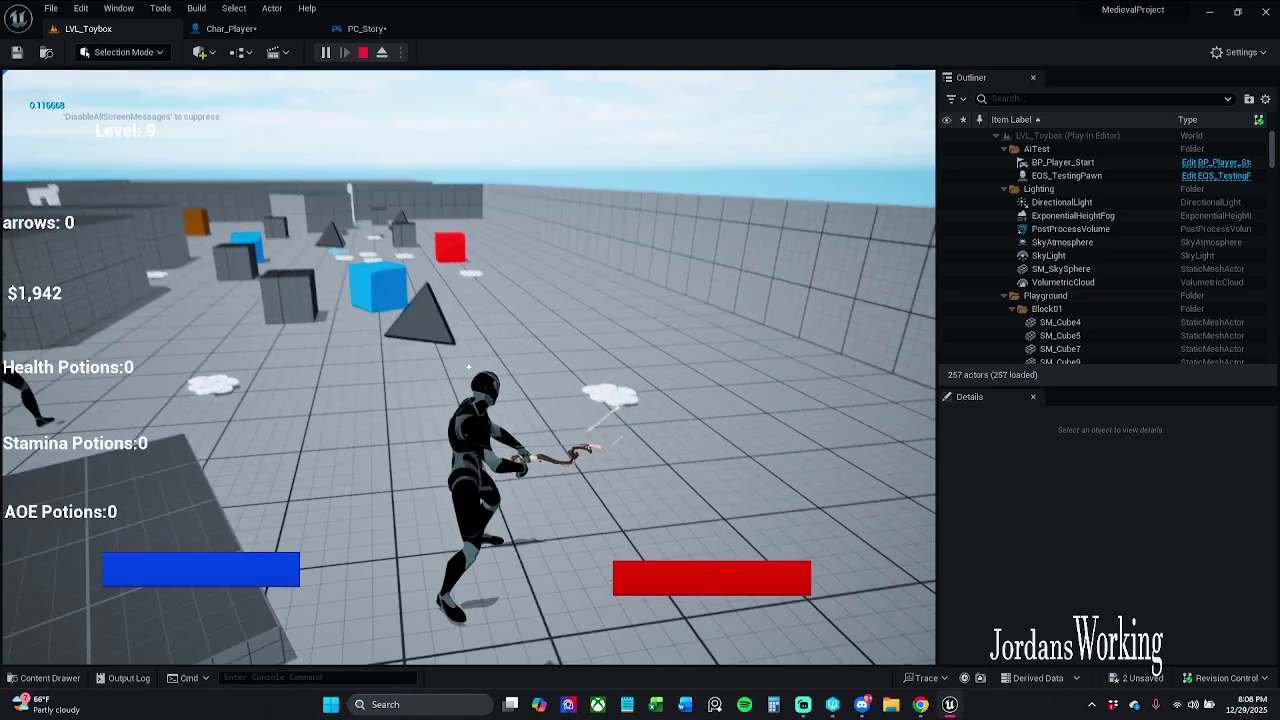
{"action": "key", "text": "Escape"}
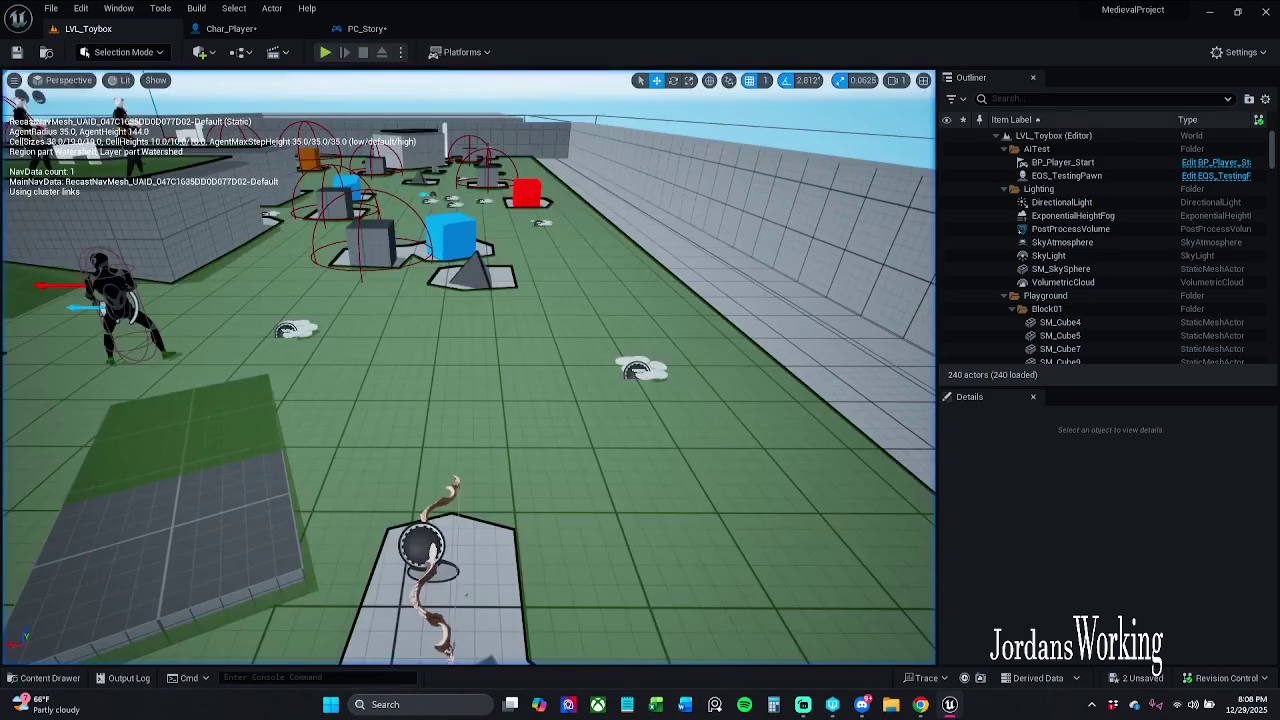
{"action": "left_click", "coordinate": [391, 37]}
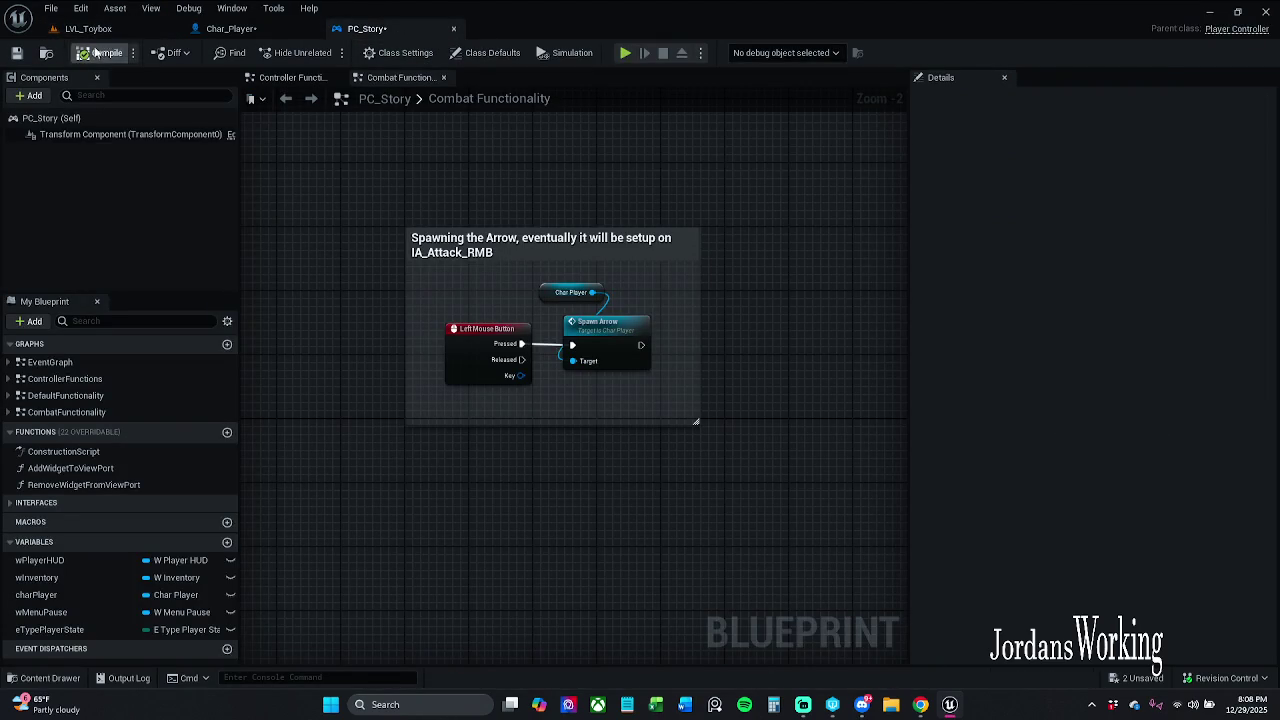
Select PC_Story's Left Mouse Button and Spawn Arrow nodes and save past the check-out prompt.
{"action": "left_click_drag", "start_coordinate": [601, 374], "coordinate": [596, 370]}
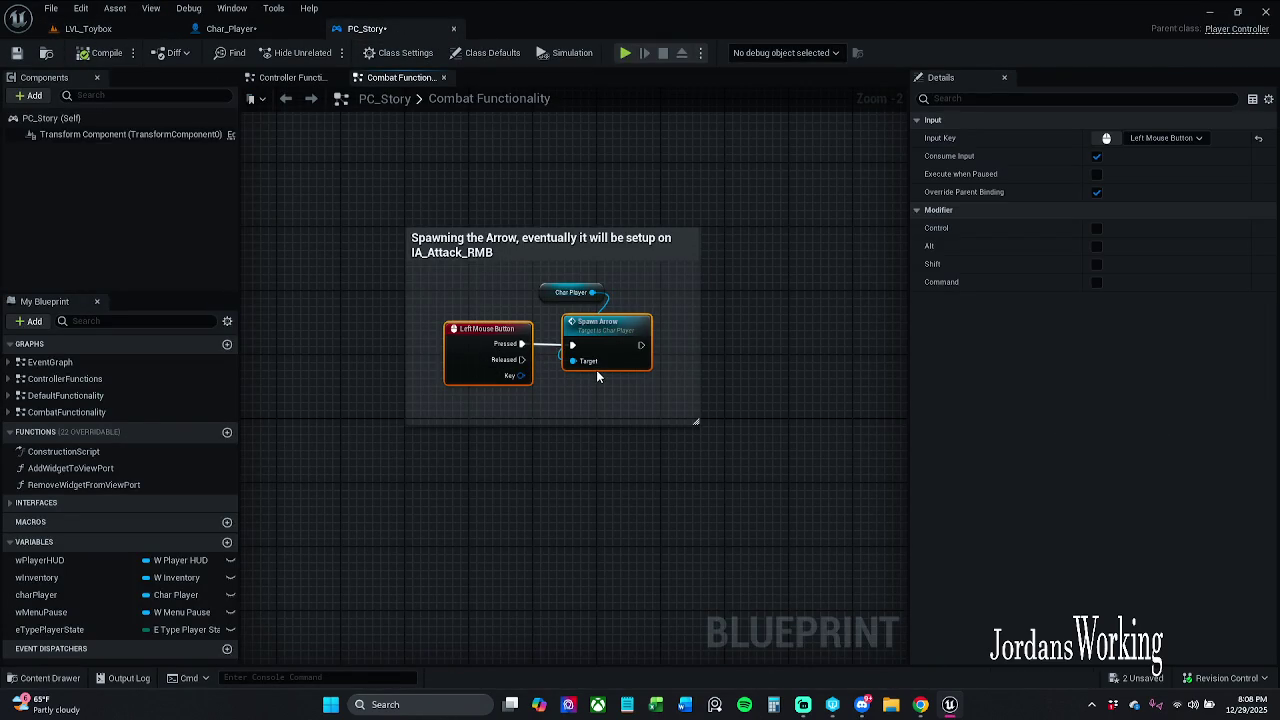
{"action": "left_click", "coordinate": [18, 58]}
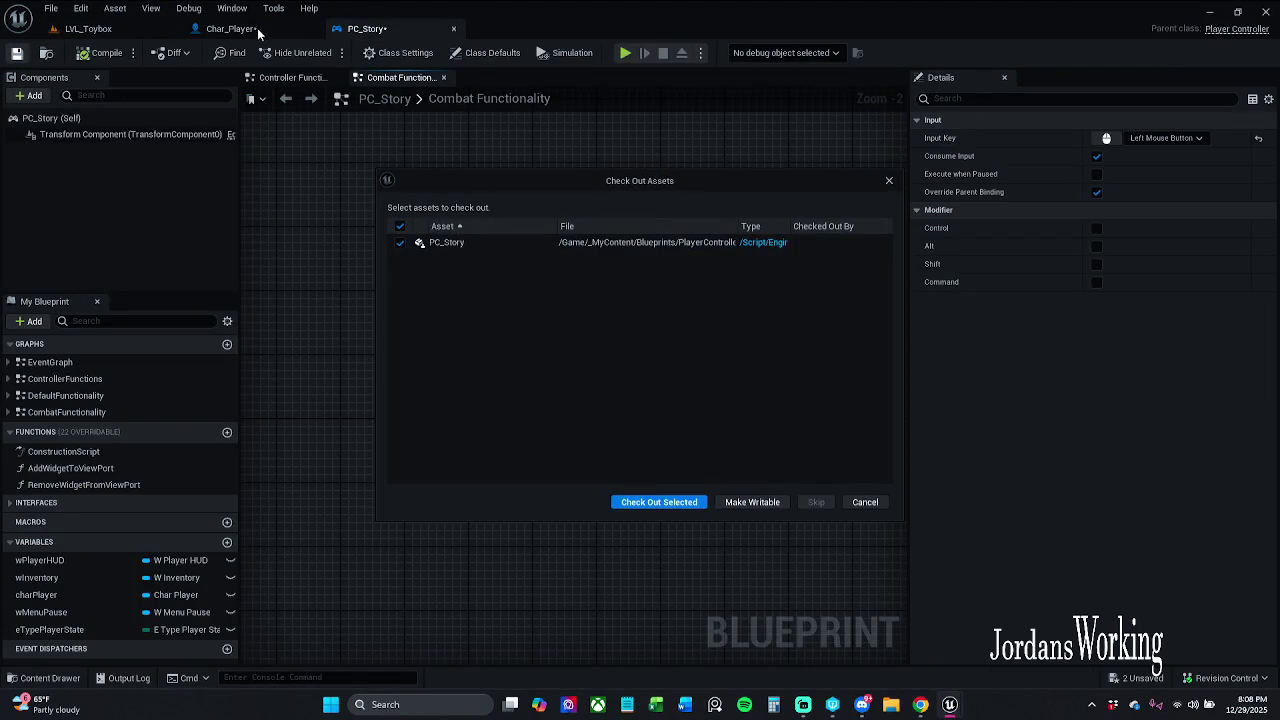
{"action": "left_click", "coordinate": [655, 502]}
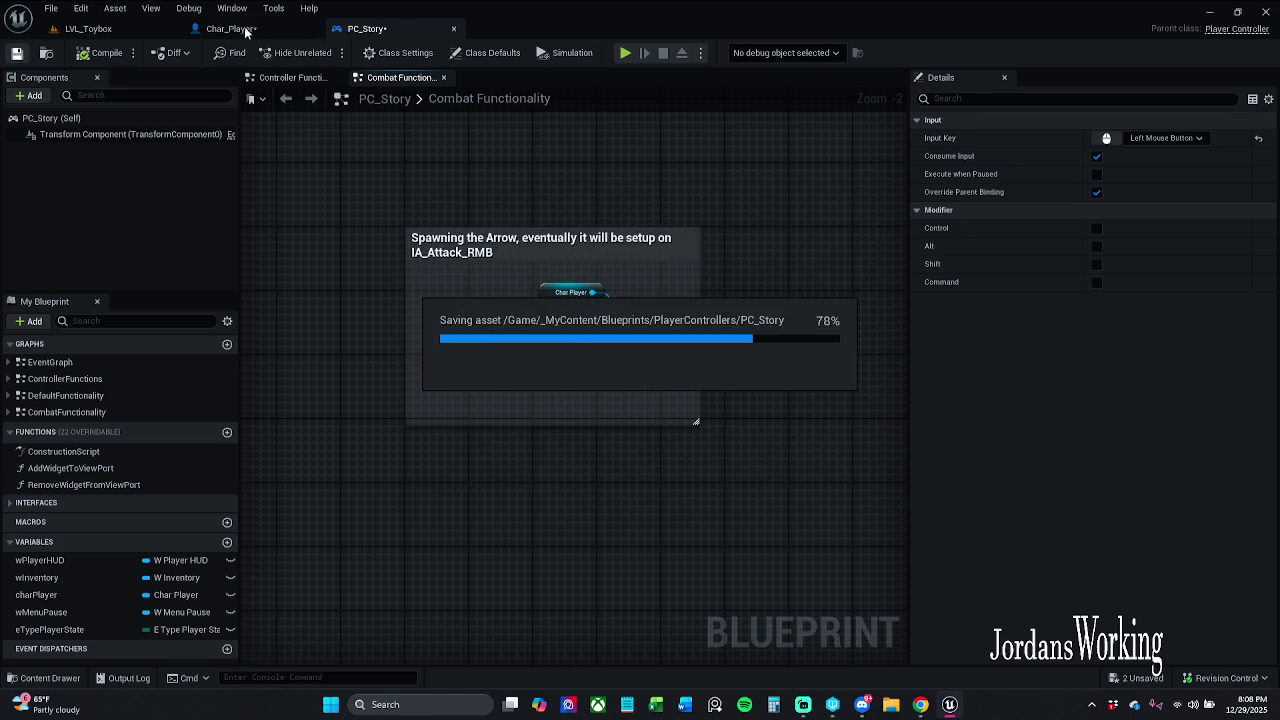
{"action": "left_click", "coordinate": [249, 32]}
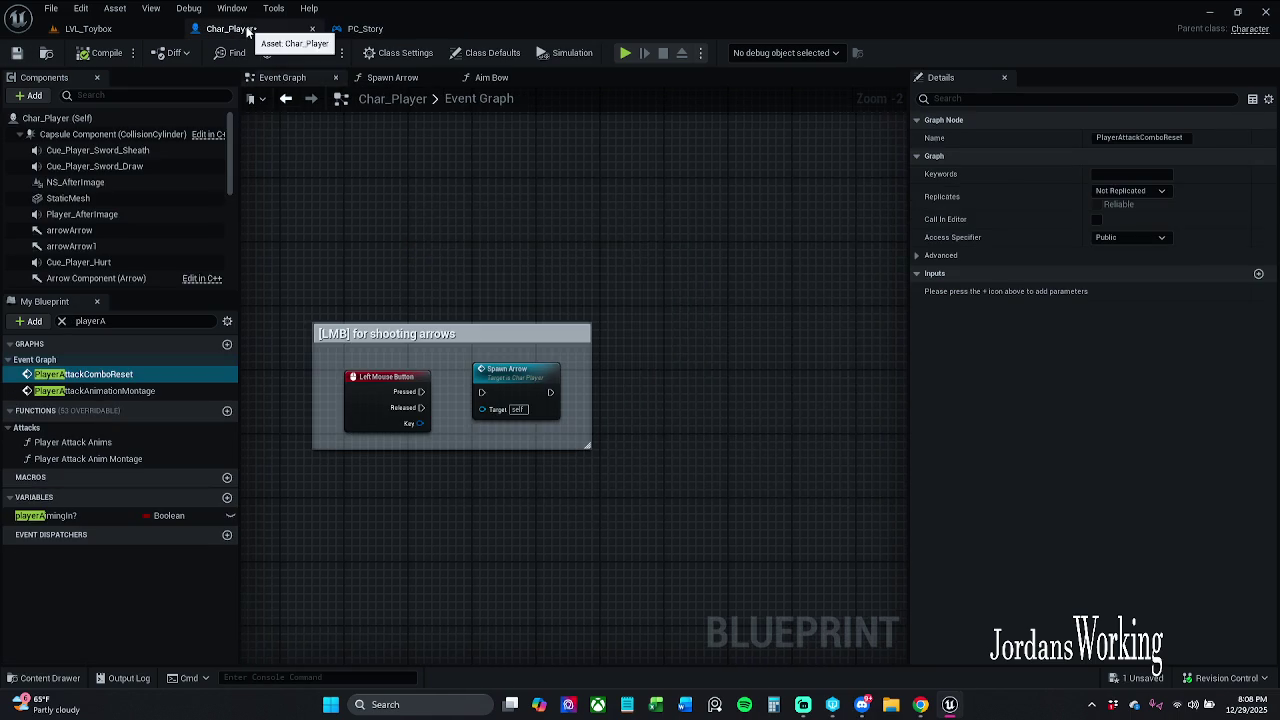
Delete the [LMB] for shooting arrows comment block and save Char_Player with Ctrl+S.
{"action": "left_click", "coordinate": [30, 56]}
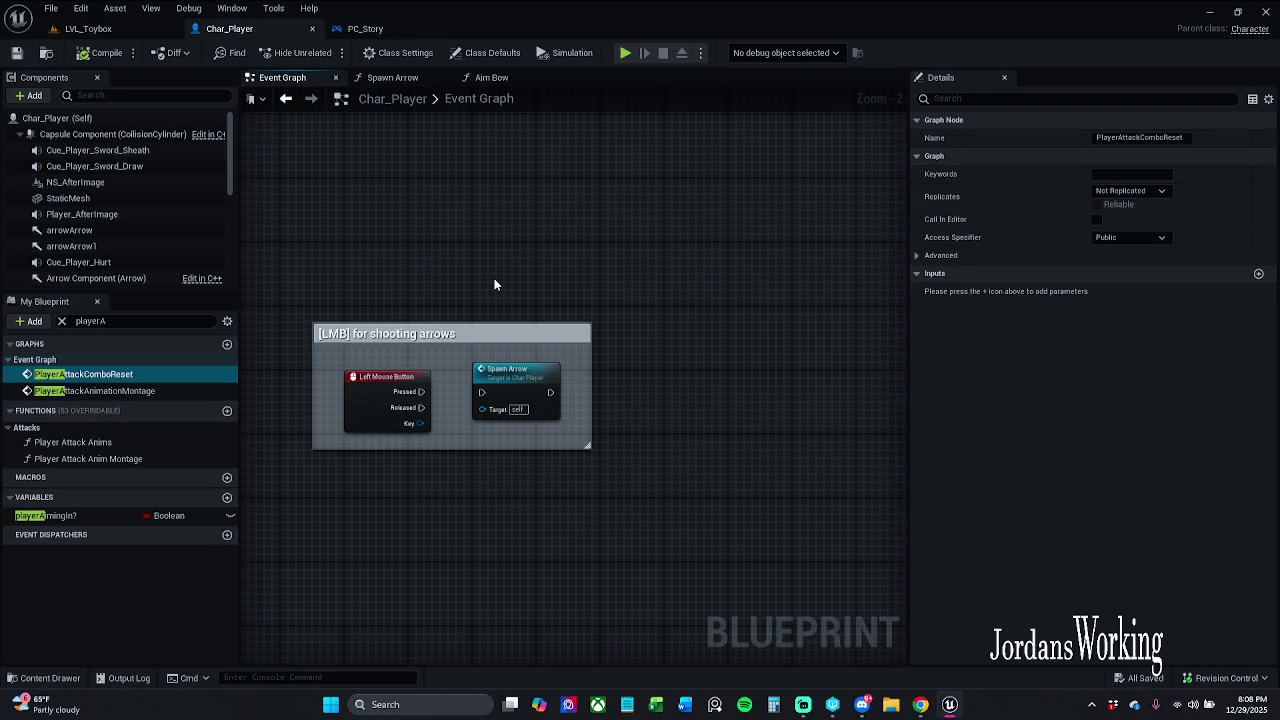
{"action": "left_click_drag", "start_coordinate": [494, 278], "coordinate": [543, 464]}
{"action": "key", "text": "Delete"}
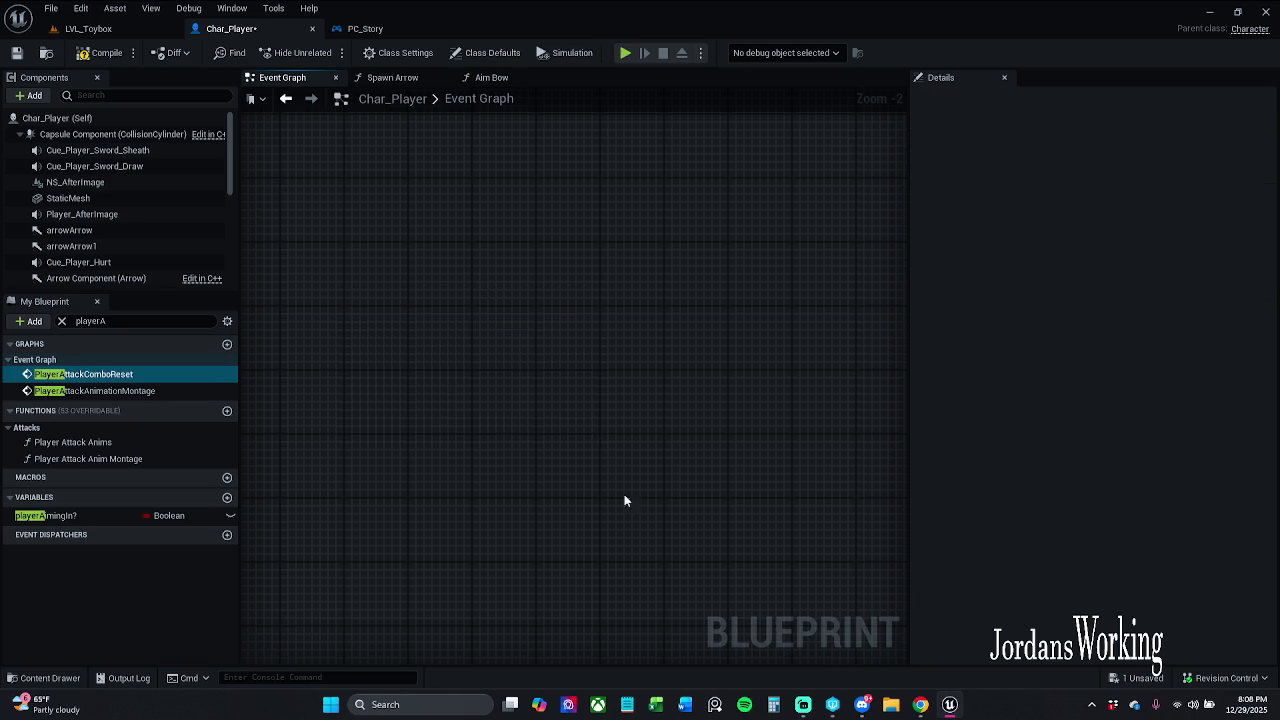
{"action": "left_click", "coordinate": [383, 53]}
{"action": "left_click", "coordinate": [340, 30]}
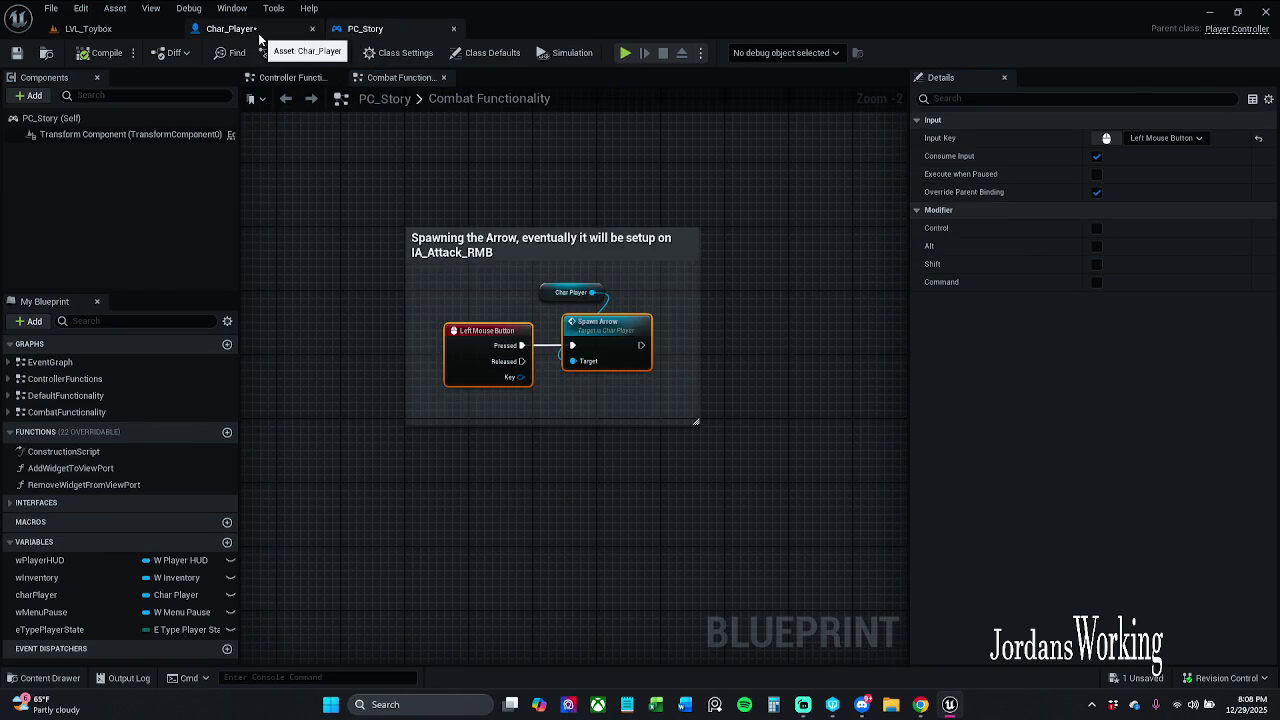
{"action": "left_click", "coordinate": [259, 35]}
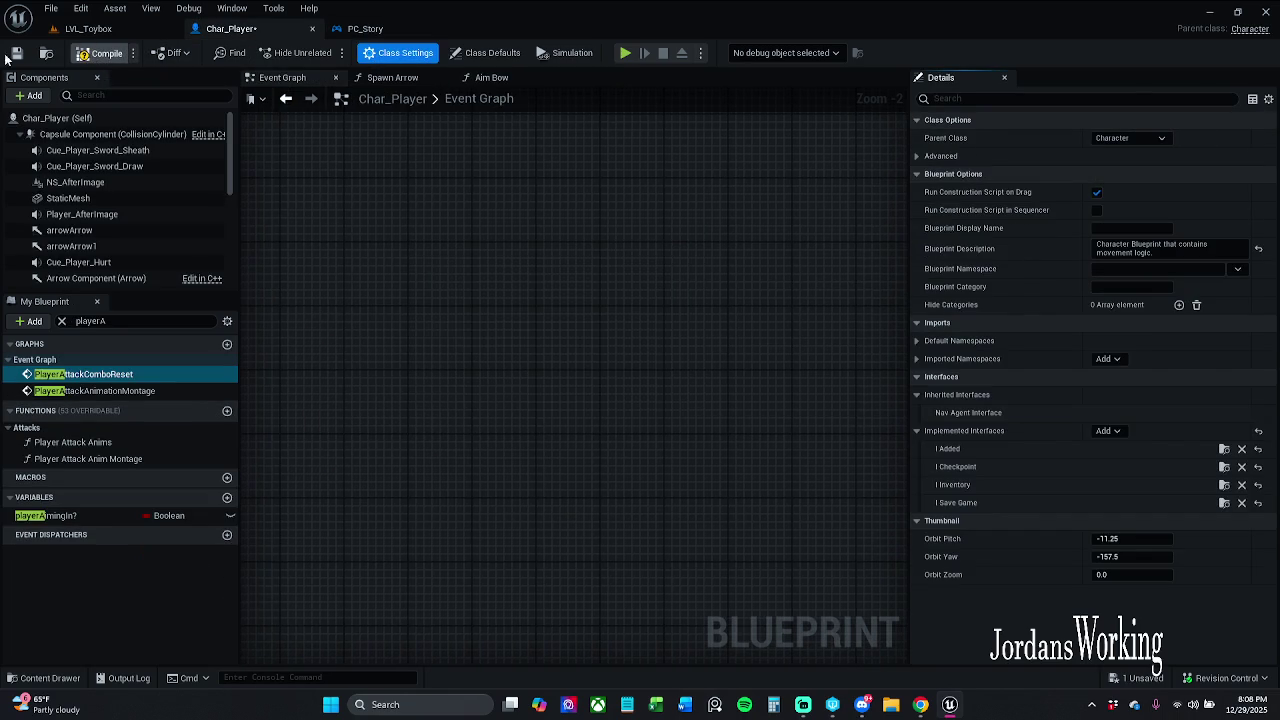
{"action": "key", "text": "ctrl+s"}
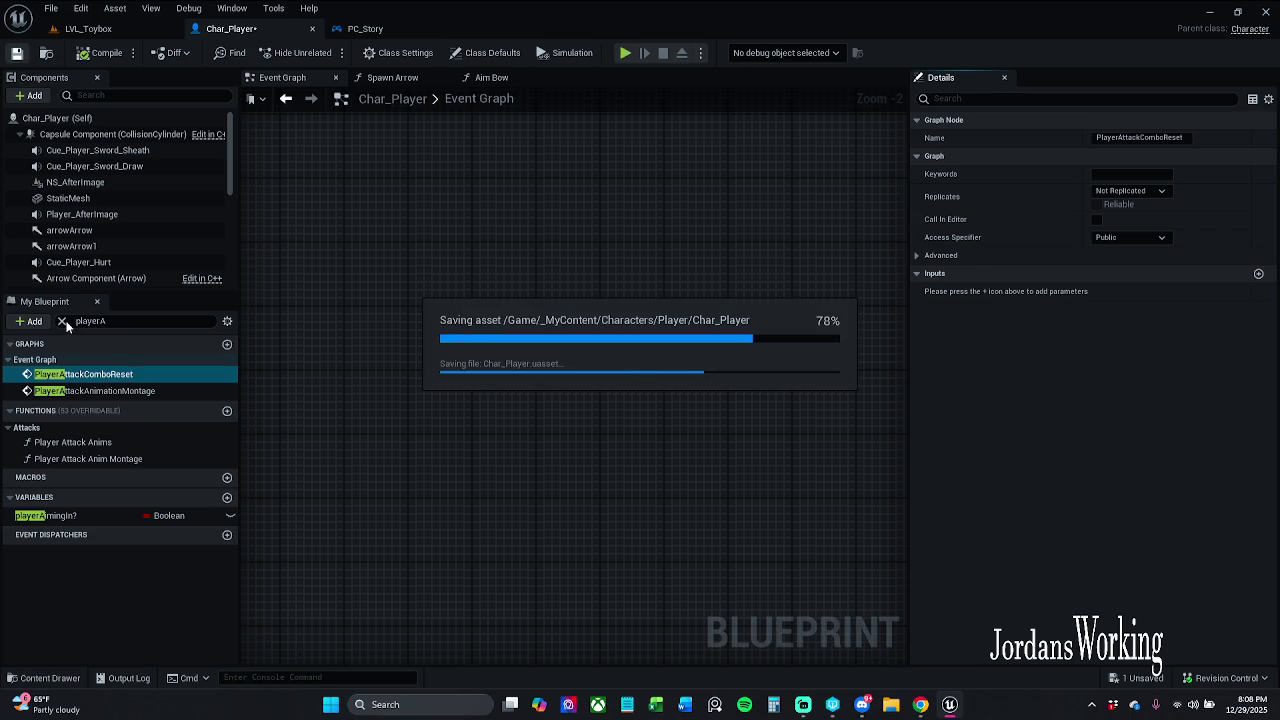
Clear the member search filter, deselect PC_Story's nodes, and fly the LVL_Toybox view forward.
{"action": "left_click", "coordinate": [62, 321]}
{"action": "left_click", "coordinate": [372, 28]}
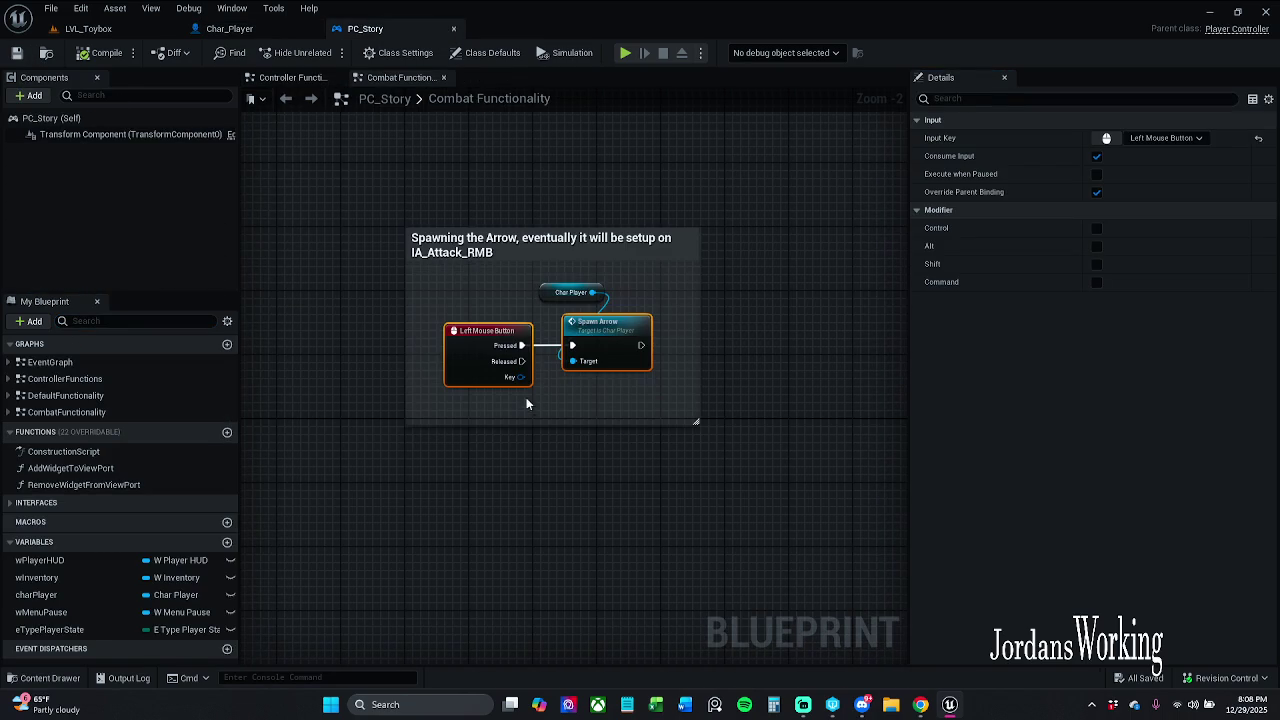
{"action": "left_click", "coordinate": [502, 175]}
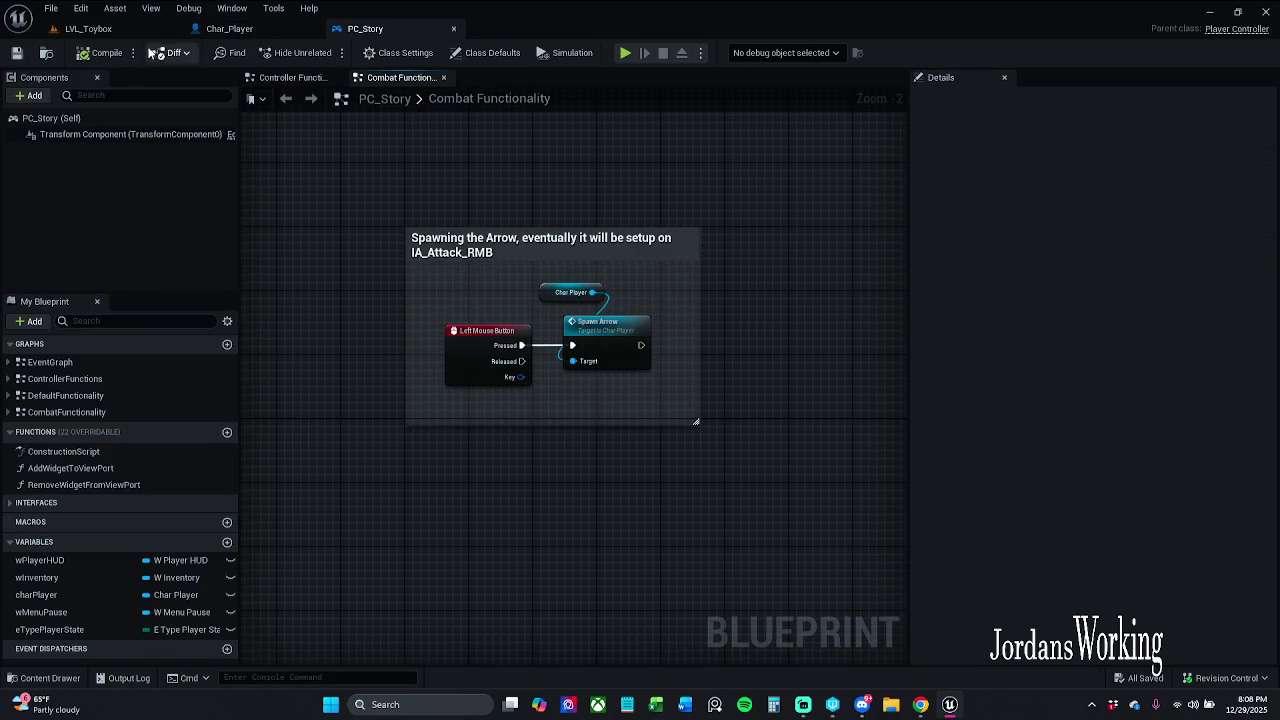
{"action": "left_click", "coordinate": [105, 28]}
{"action": "left_click_drag", "start_coordinate": [372, 388], "coordinate": [365, 330]}
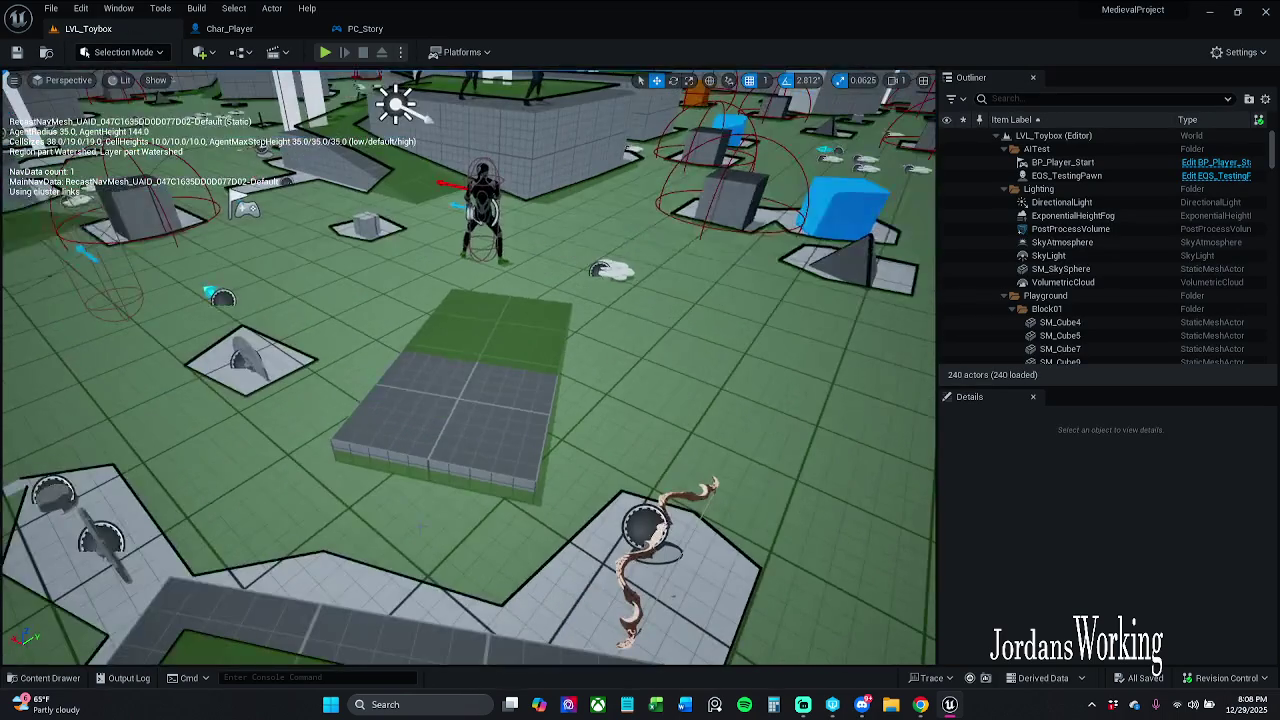
Open BP_Arrow from Content/_MyContent/Actors and set ProjectileMovement Initial Speed from 500 to 10000.
{"action": "left_click", "coordinate": [42, 678]}
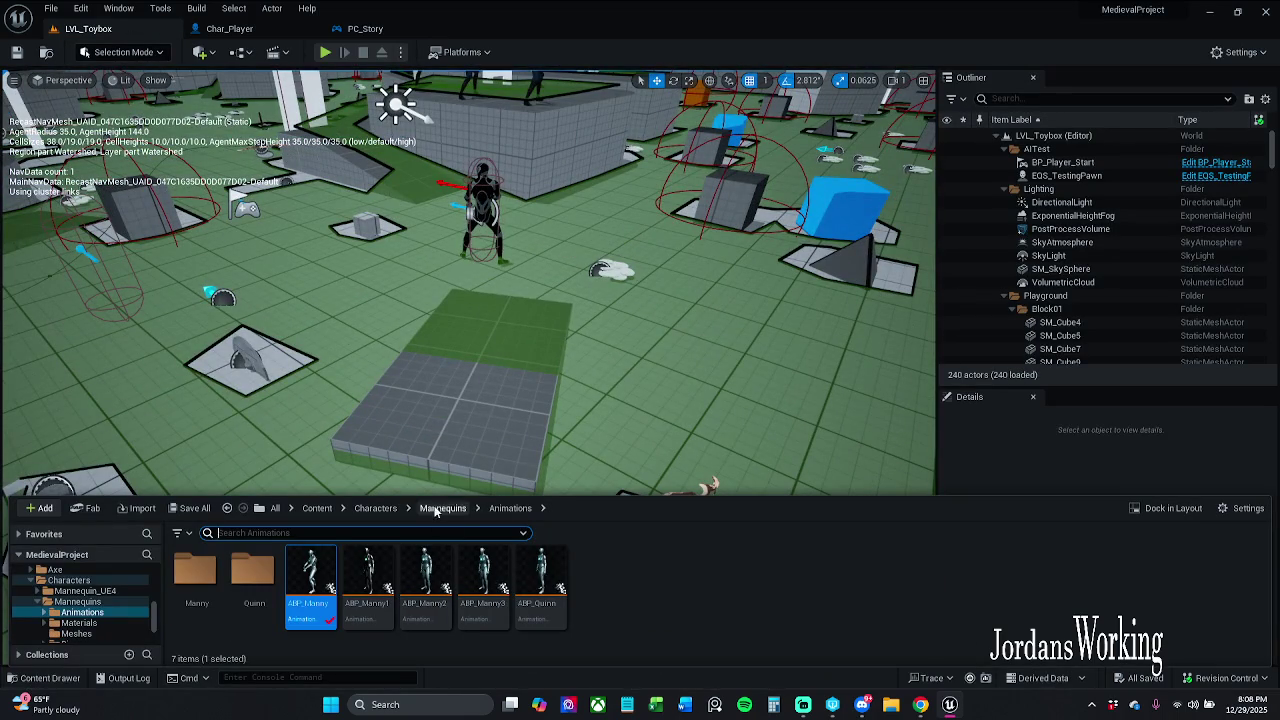
{"action": "left_click", "coordinate": [317, 508]}
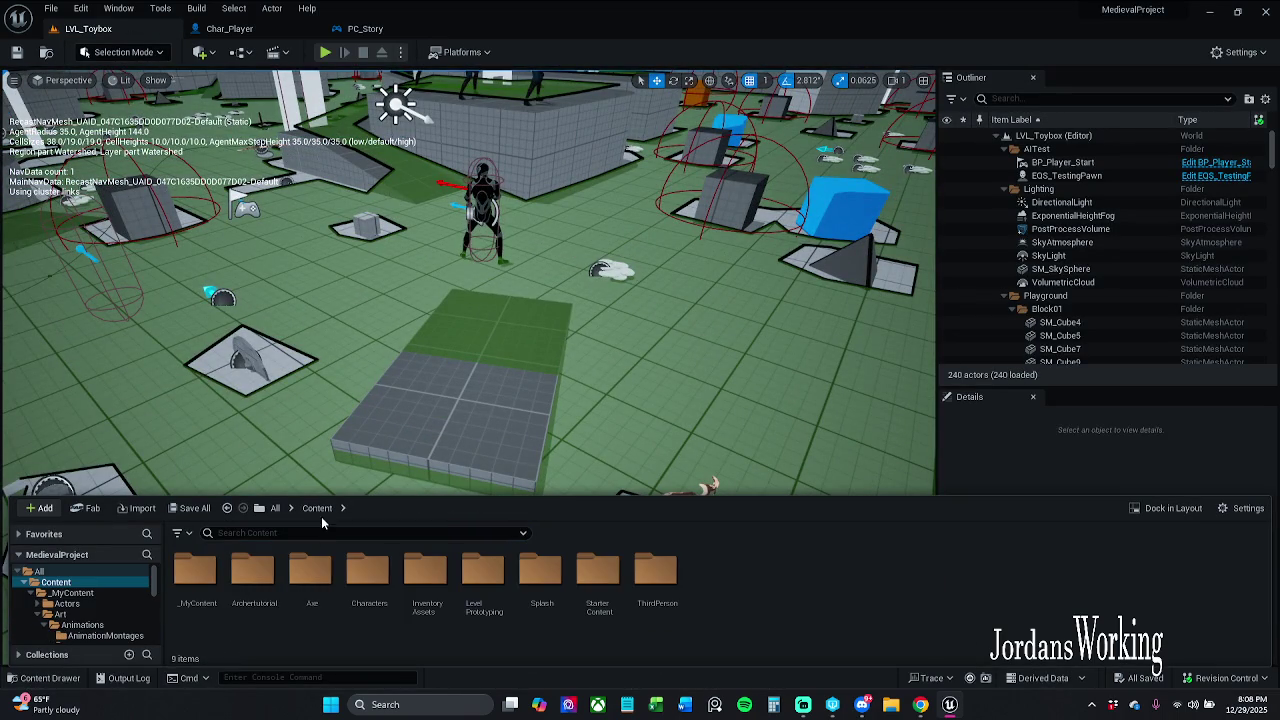
{"action": "double_click", "coordinate": [265, 580]}
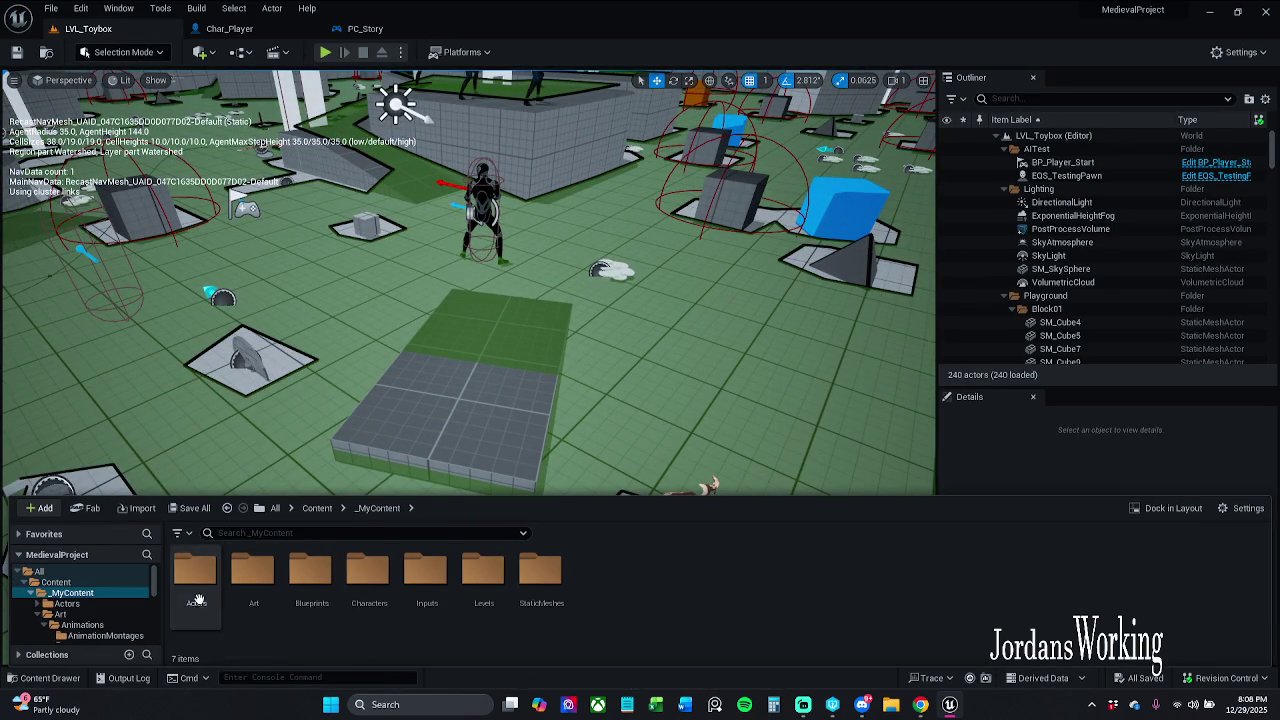
{"action": "double_click", "coordinate": [195, 590]}
{"action": "left_click", "coordinate": [648, 605]}
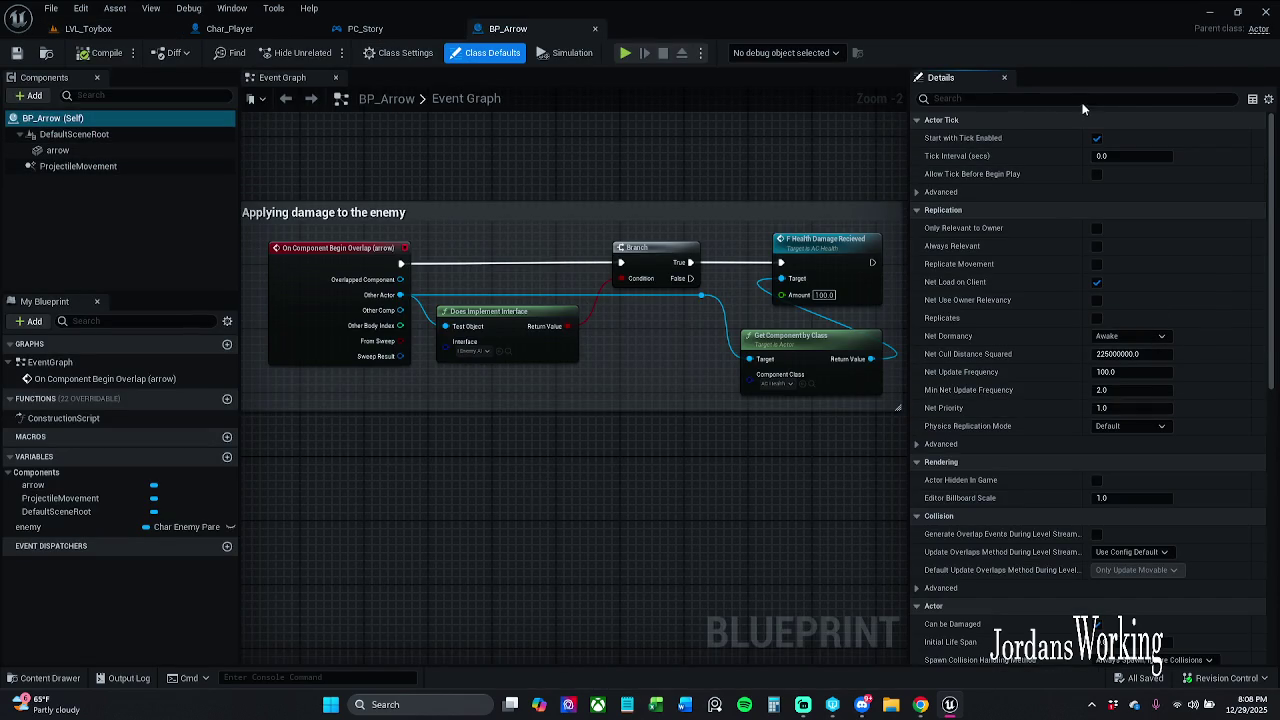
{"action": "left_click", "coordinate": [78, 166]}
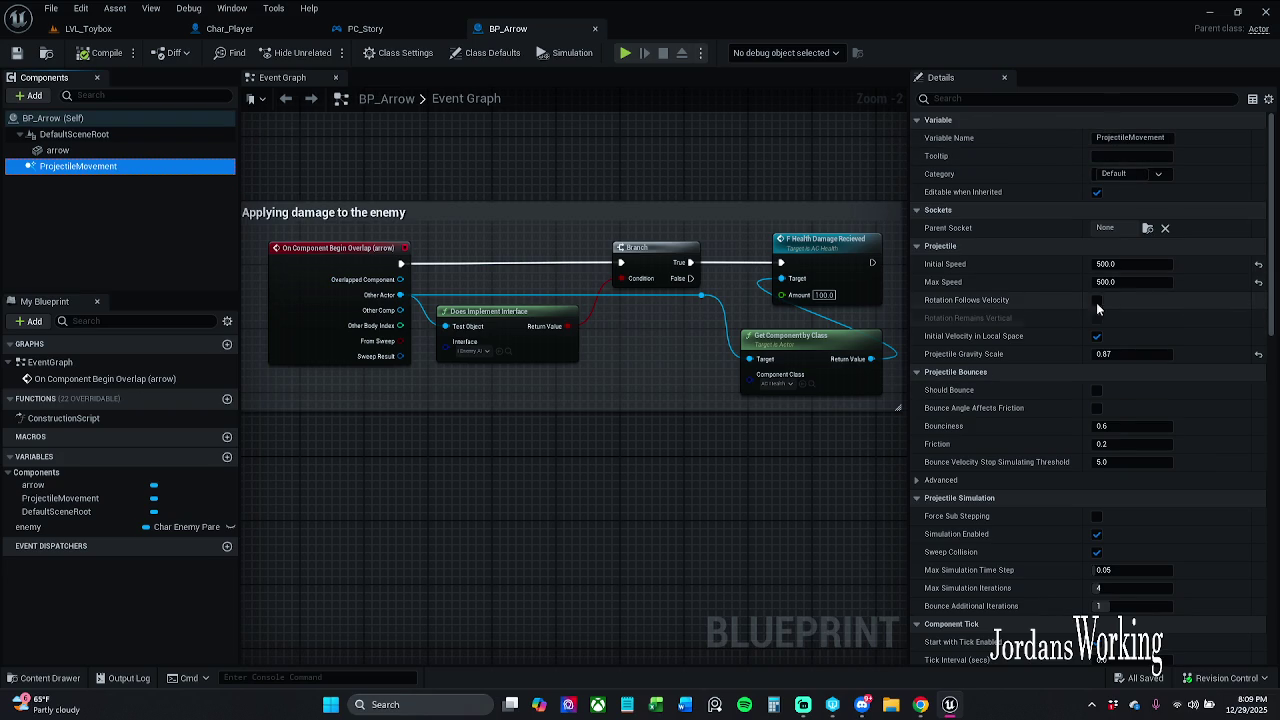
{"action": "left_click", "coordinate": [1136, 264]}
{"action": "type", "text": "10000"}
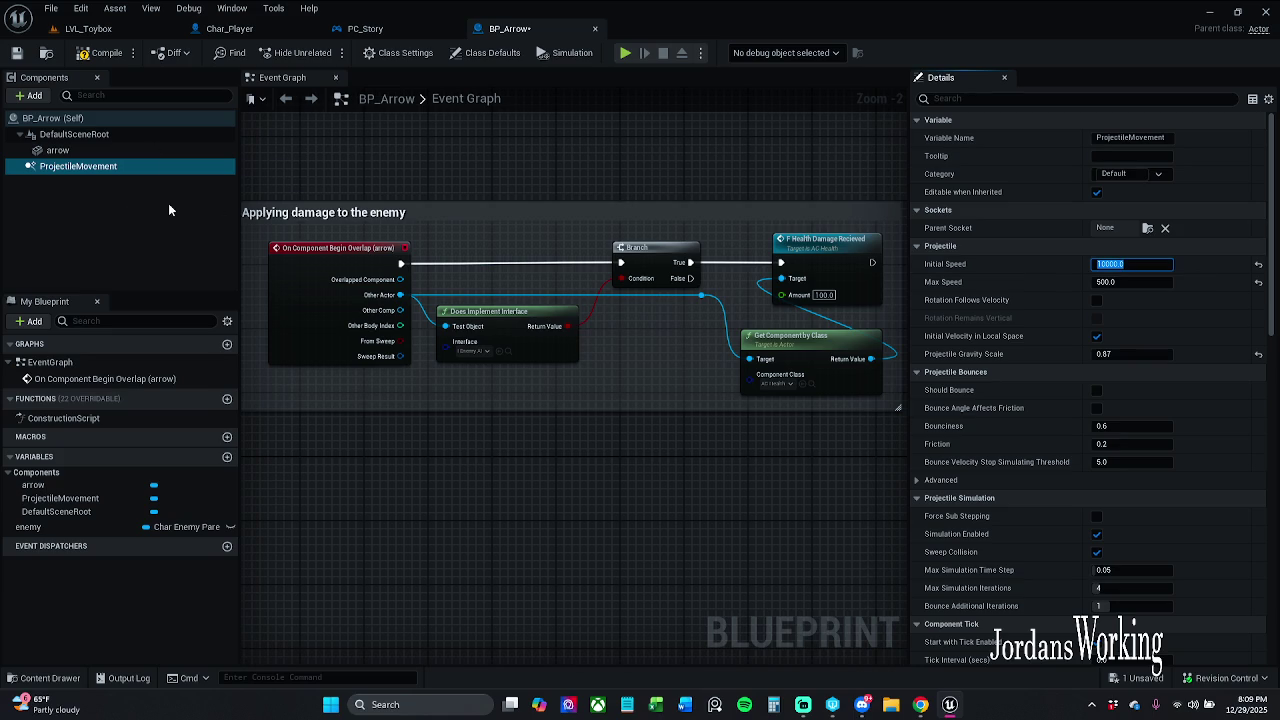
{"action": "key", "text": "Return"}
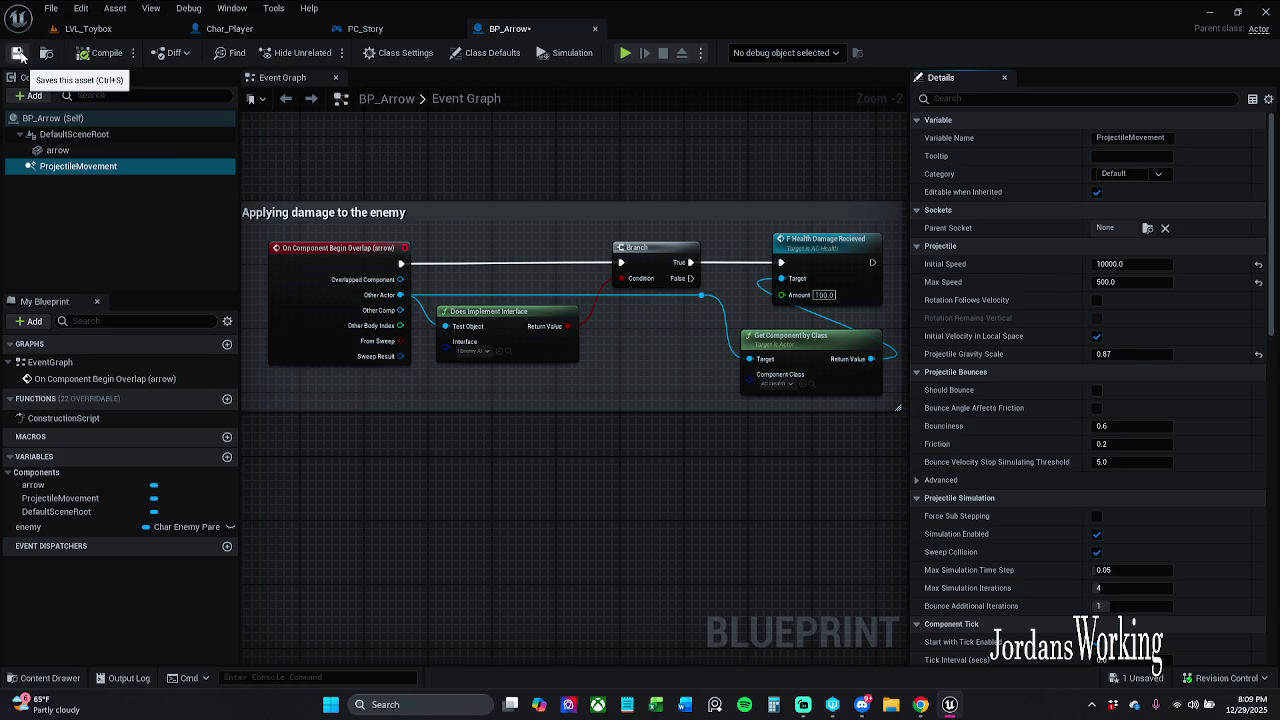
{"action": "left_click", "coordinate": [88, 28]}
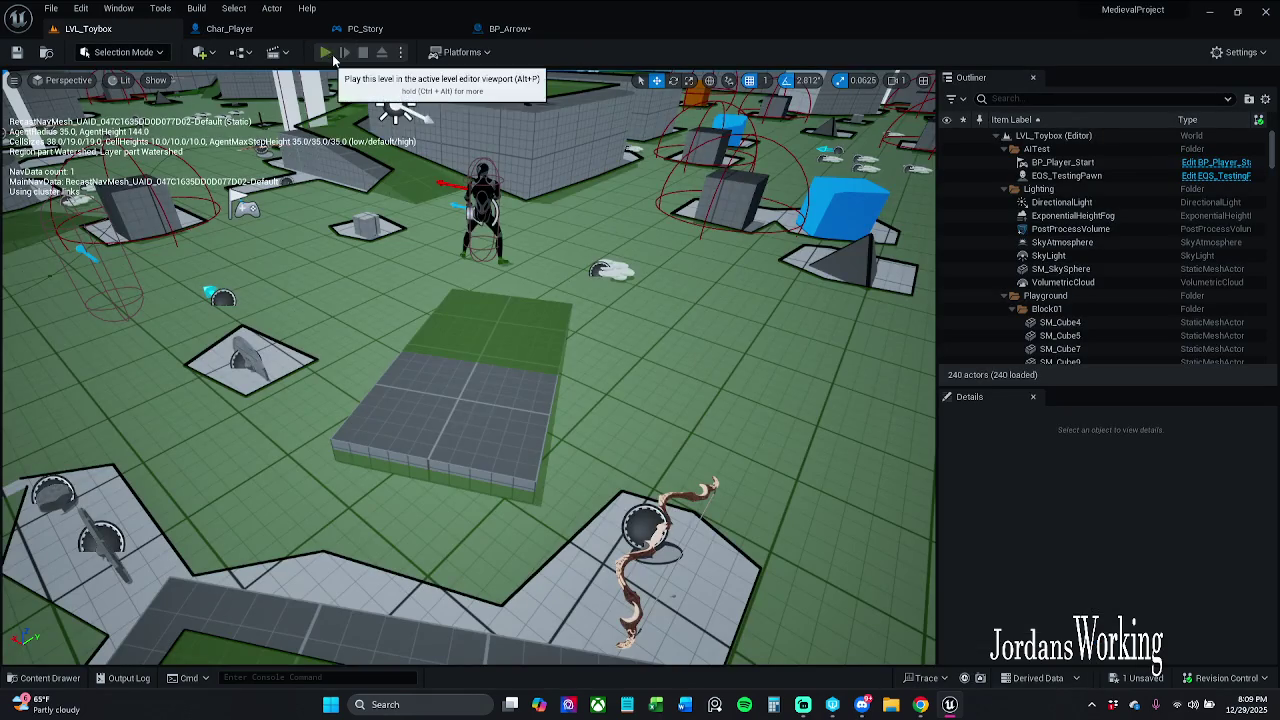
Play-test LVL_Toybox, collecting the bow and firing the four remaining arrows.
{"action": "left_click", "coordinate": [333, 58]}
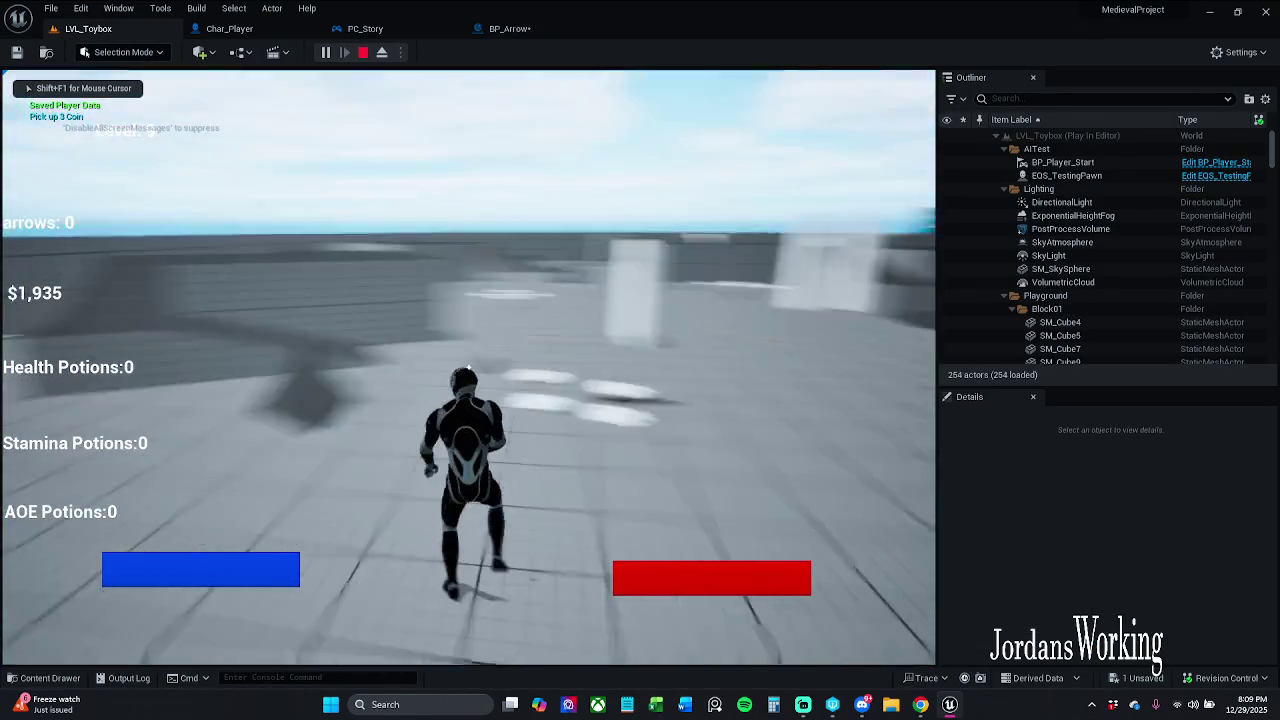
{"action": "key", "text": "w"}
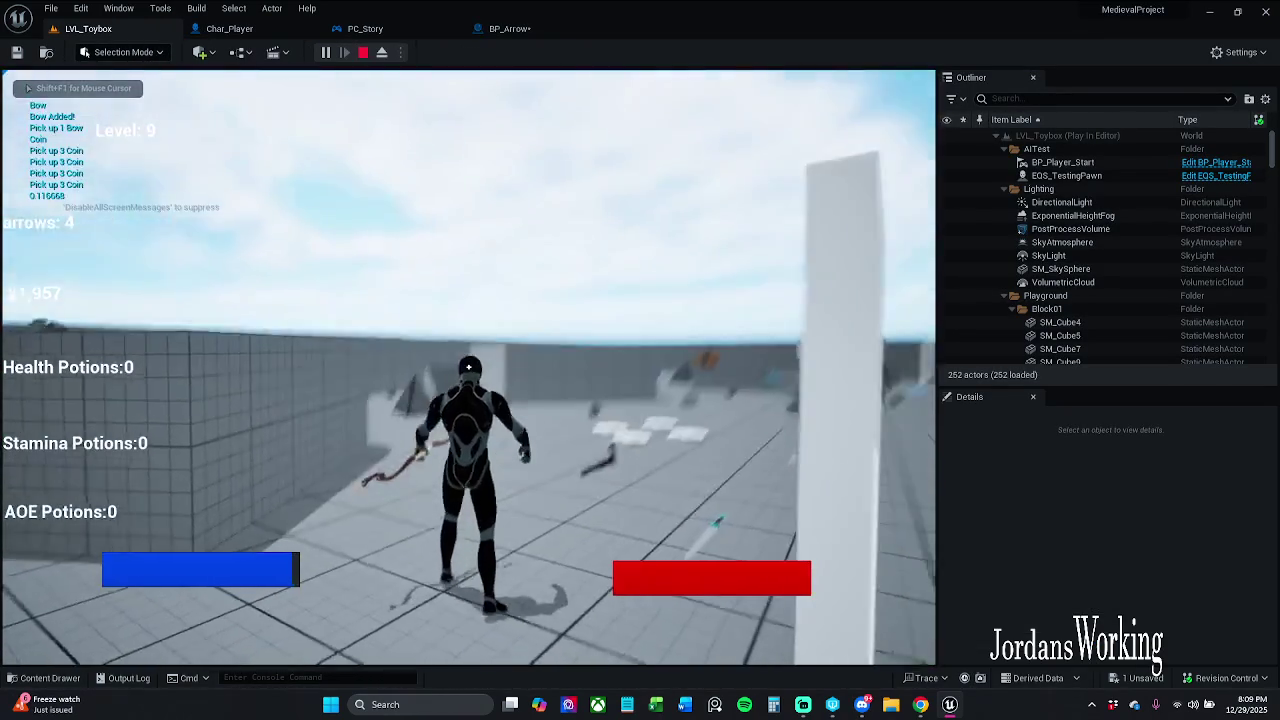
{"action": "left_click", "coordinate": [468, 367]}
{"action": "left_click", "coordinate": [468, 367]}
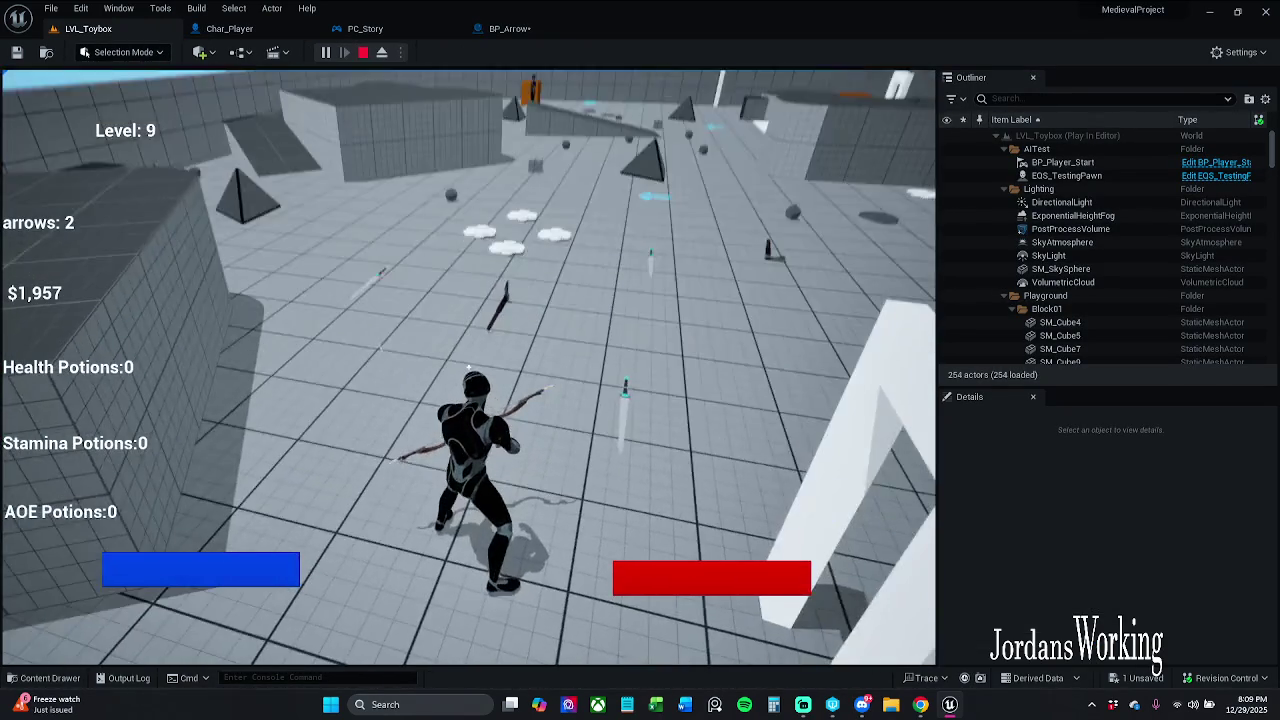
{"action": "left_click", "coordinate": [468, 367]}
{"action": "left_click", "coordinate": [468, 367]}
Stop the play test and begin changing BP_Arrow's Max Speed to 1000.
{"action": "key", "text": "Escape"}
{"action": "left_click", "coordinate": [509, 28]}
{"action": "left_click", "coordinate": [1112, 283]}
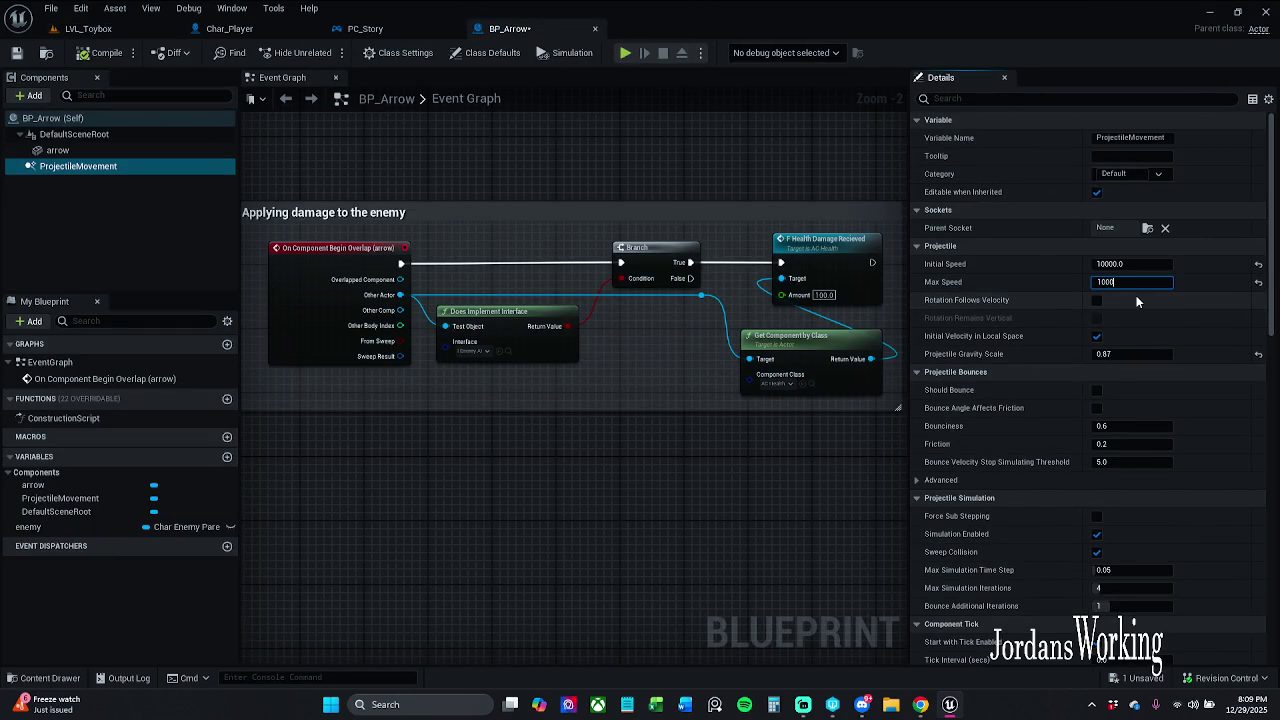
Commit BP_Arrow's Max Speed of 1000 and compile the blueprint.
{"action": "key", "text": "Return"}
{"action": "left_click", "coordinate": [107, 52]}
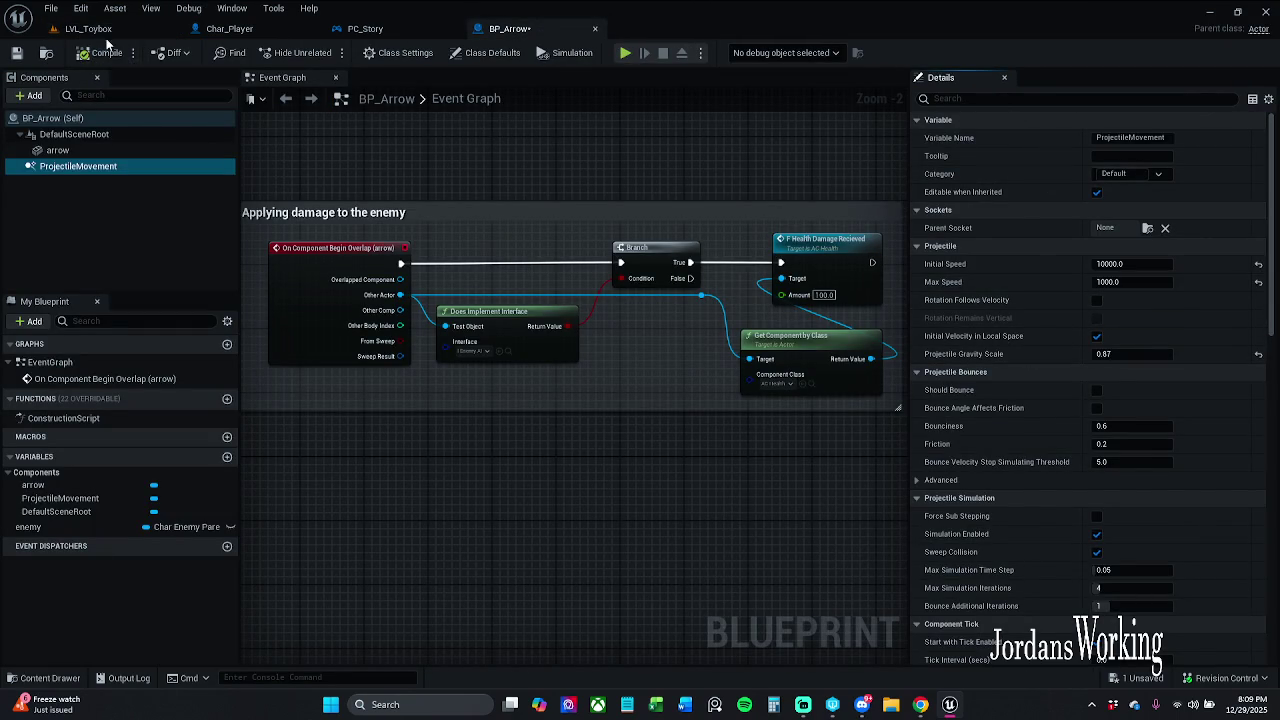
{"action": "left_click", "coordinate": [88, 28]}
Play-test LVL_Toybox, picking up the bow with E and firing two arrows.
{"action": "left_click", "coordinate": [325, 52]}
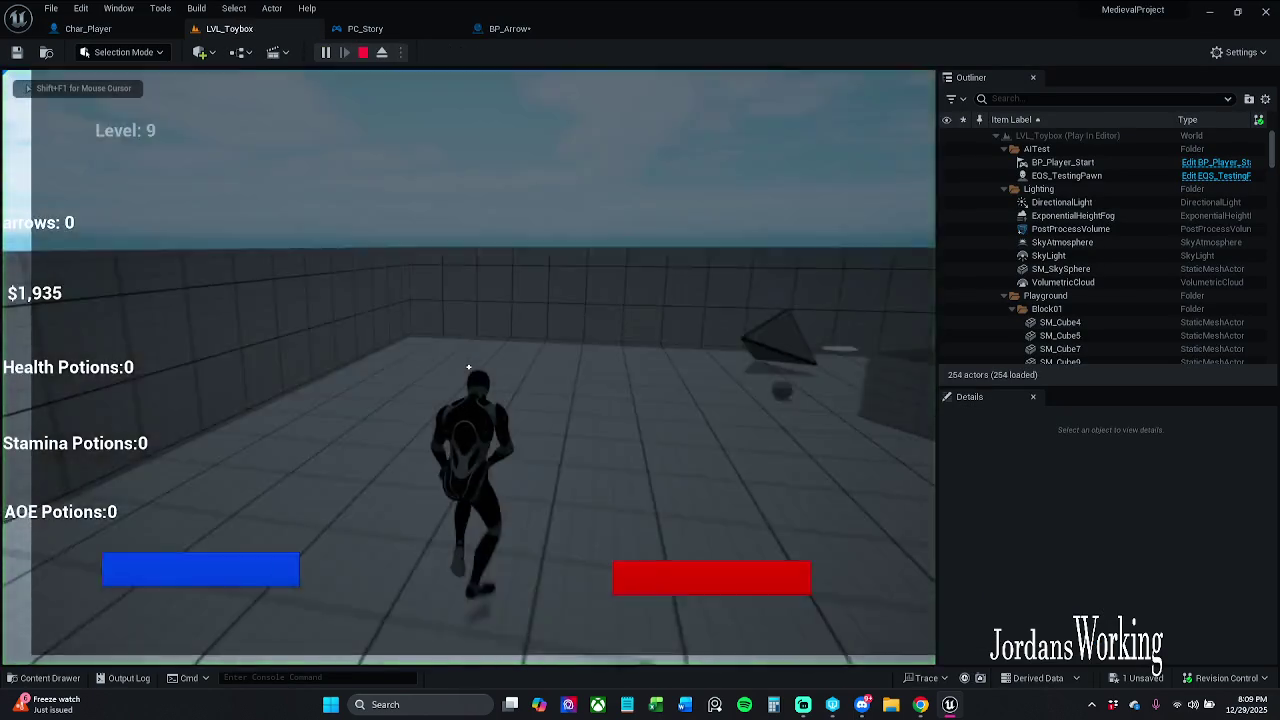
{"action": "key", "text": "w"}
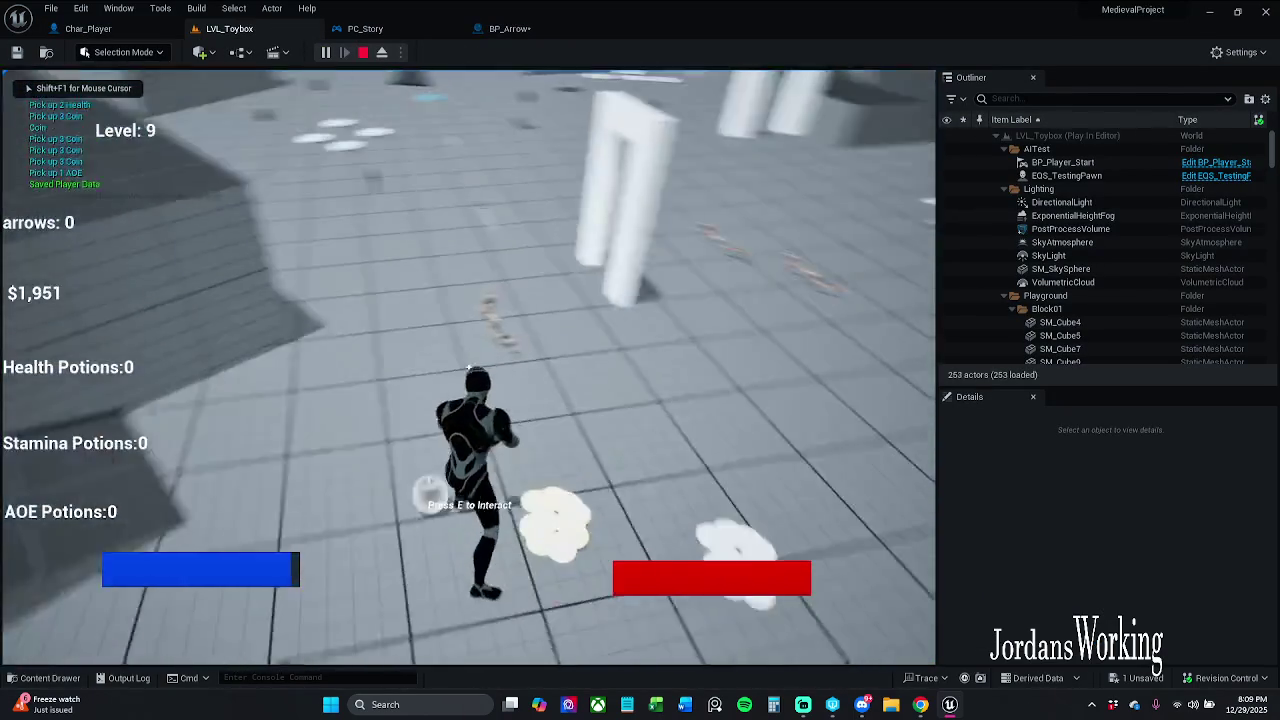
{"action": "key", "text": "e"}
{"action": "left_click", "coordinate": [468, 368]}
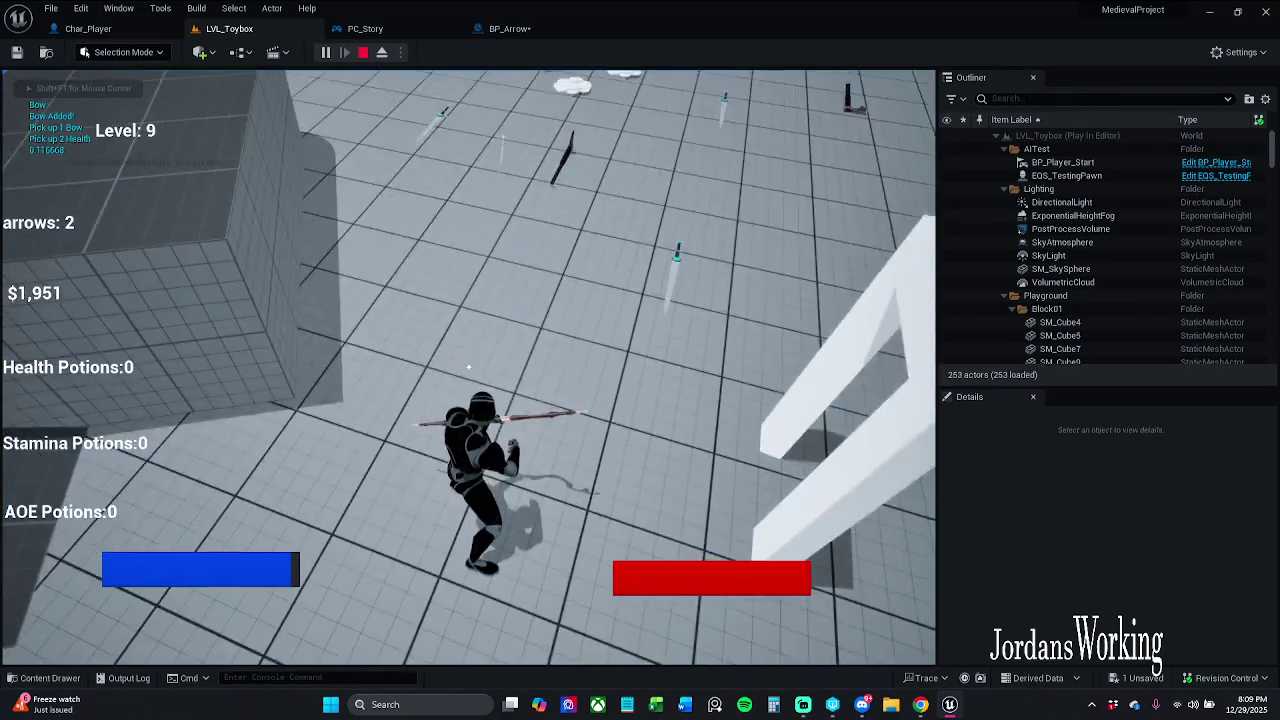
{"action": "left_click", "coordinate": [468, 368]}
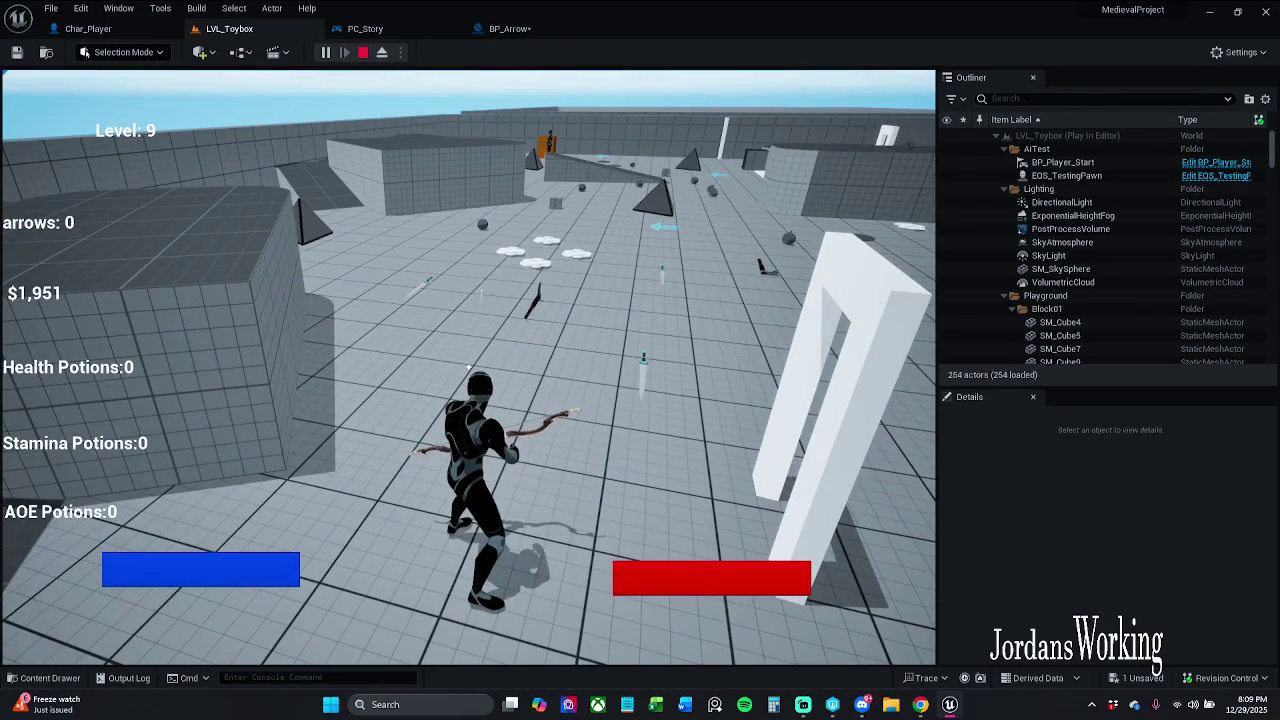
{"action": "key", "text": "Escape"}
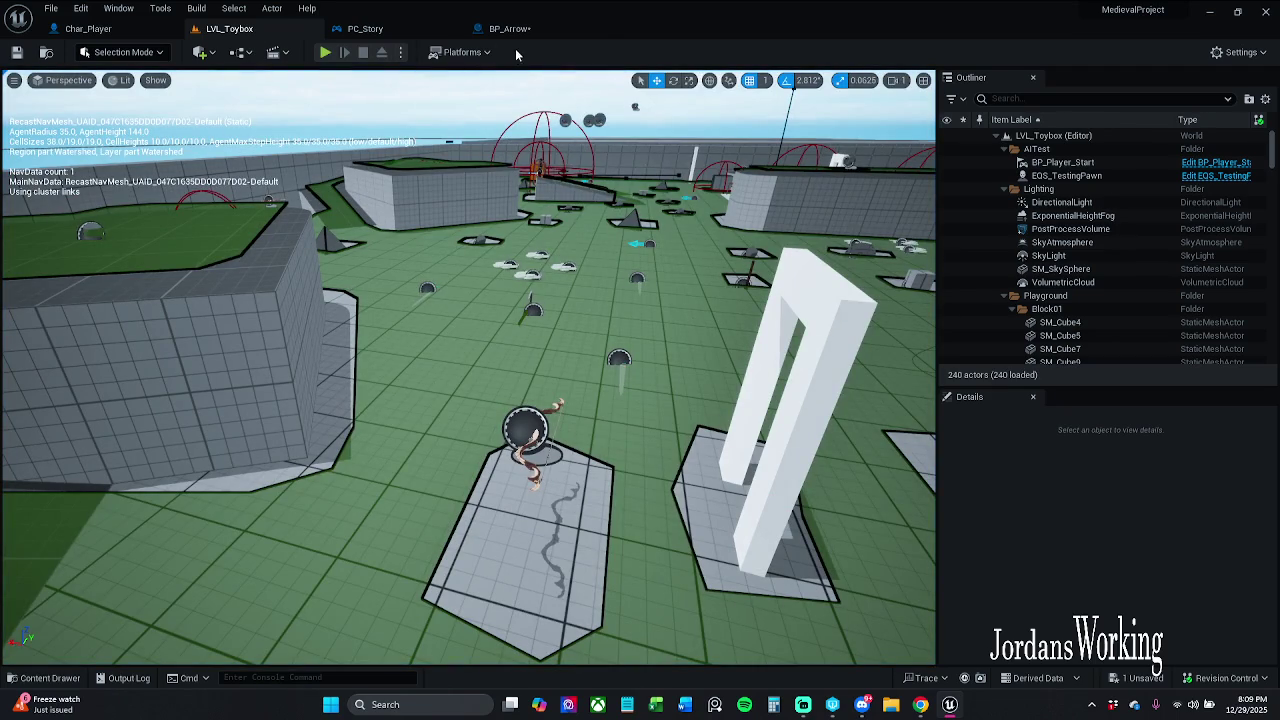
{"action": "left_click", "coordinate": [509, 28]}
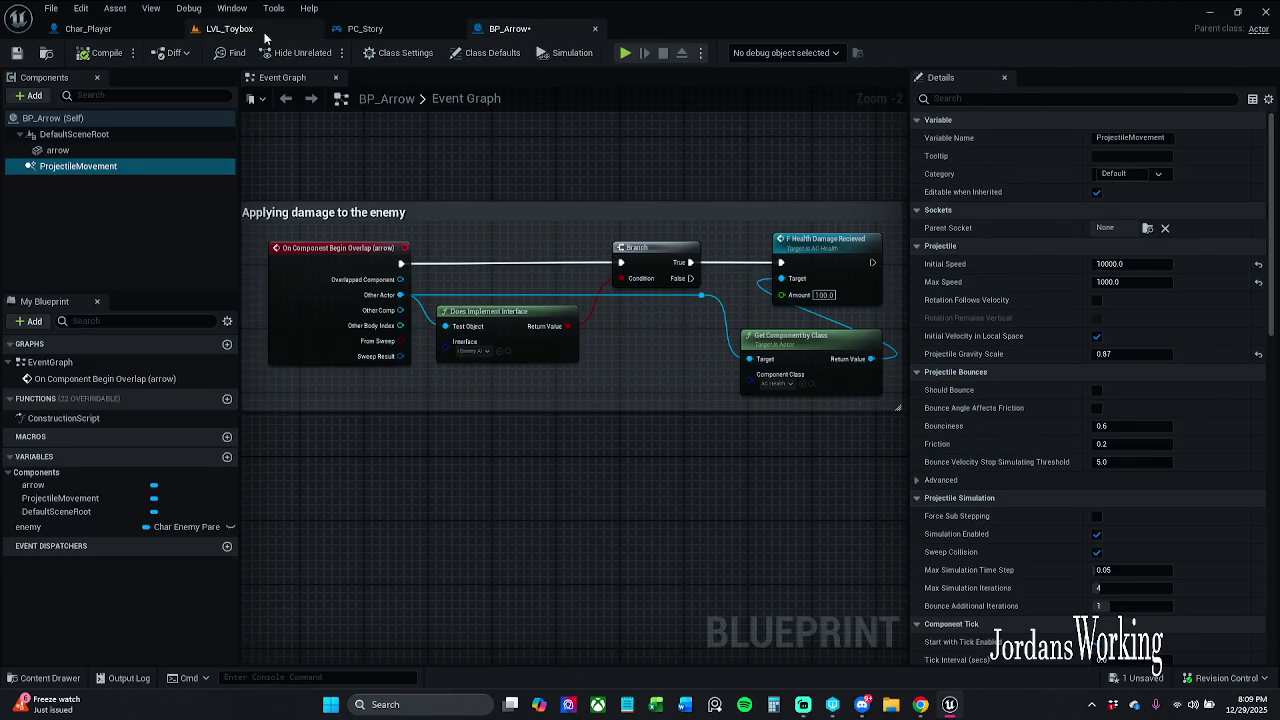
Move the LVL_Toybox tab to the front and review the Char_Player and PC_Story blueprints.
{"action": "left_click", "coordinate": [229, 28]}
{"action": "left_click_drag", "start_coordinate": [284, 36], "coordinate": [135, 22]}
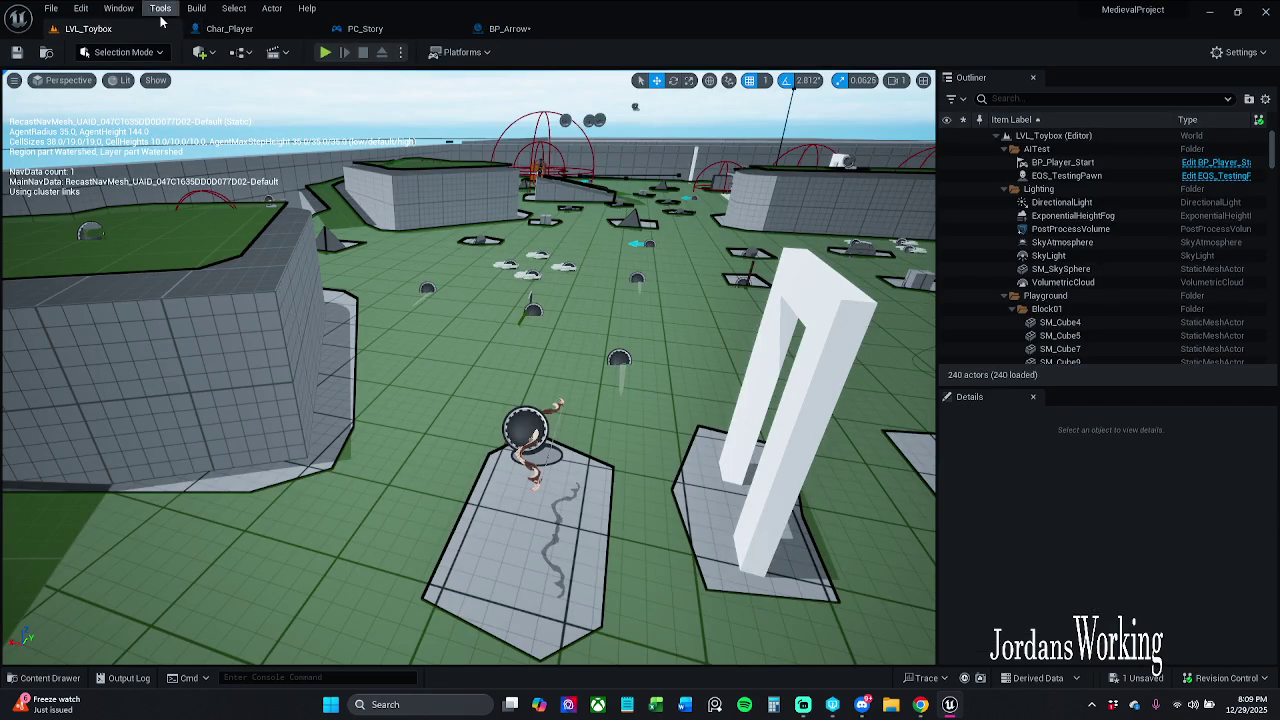
{"action": "left_click", "coordinate": [278, 35]}
{"action": "left_click", "coordinate": [248, 30]}
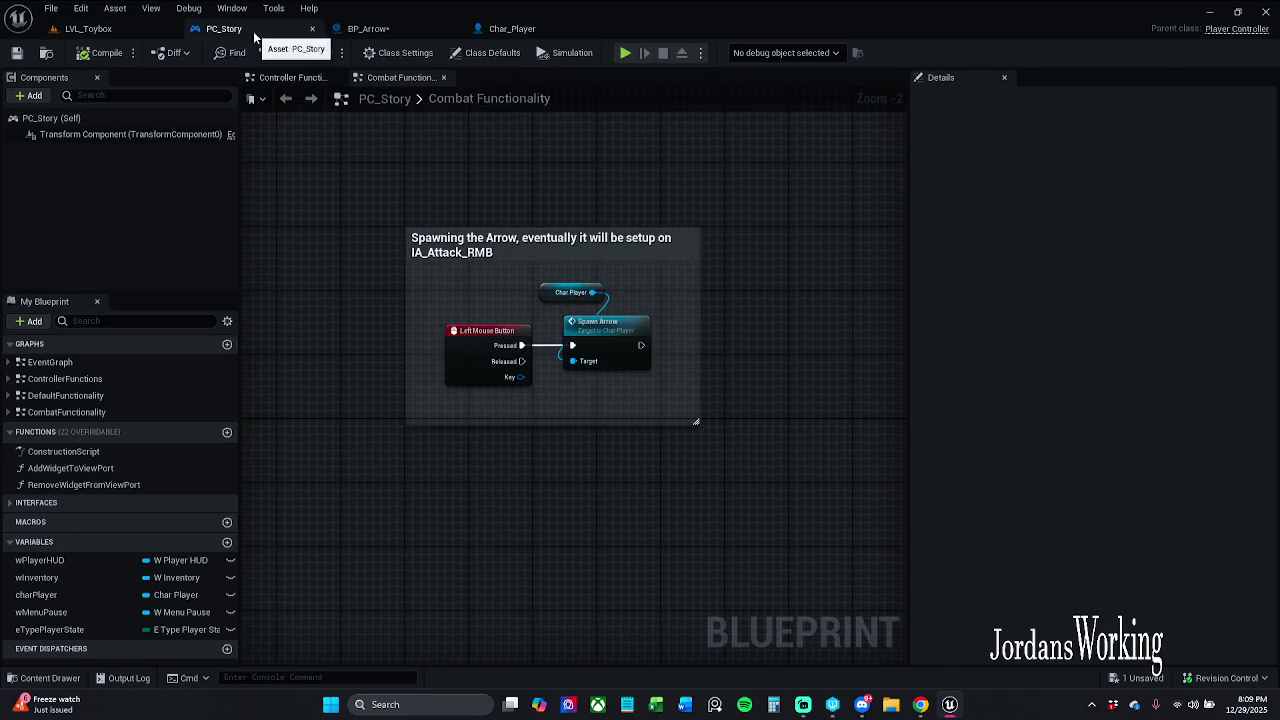
{"action": "left_click", "coordinate": [545, 32]}
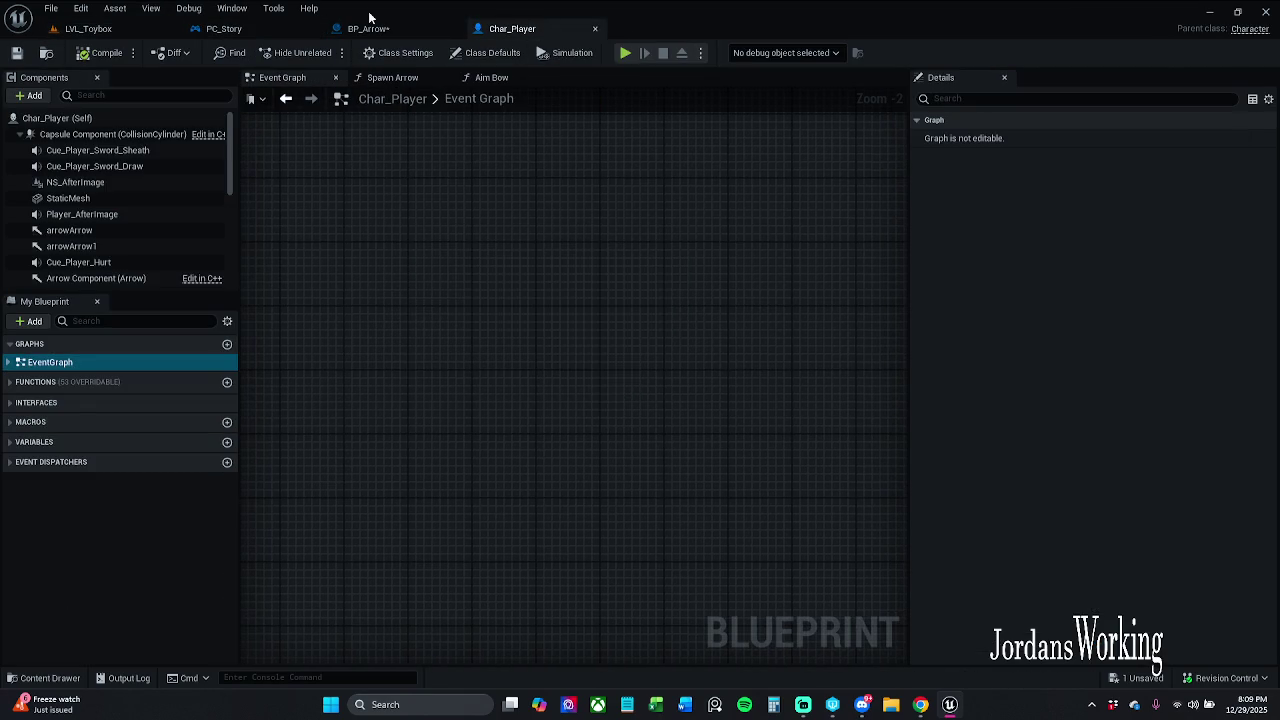
Raise BP_Arrow's projectile Max Speed to 1000000.0, then start a play test in LVL_Toybox.
{"action": "left_click", "coordinate": [370, 27]}
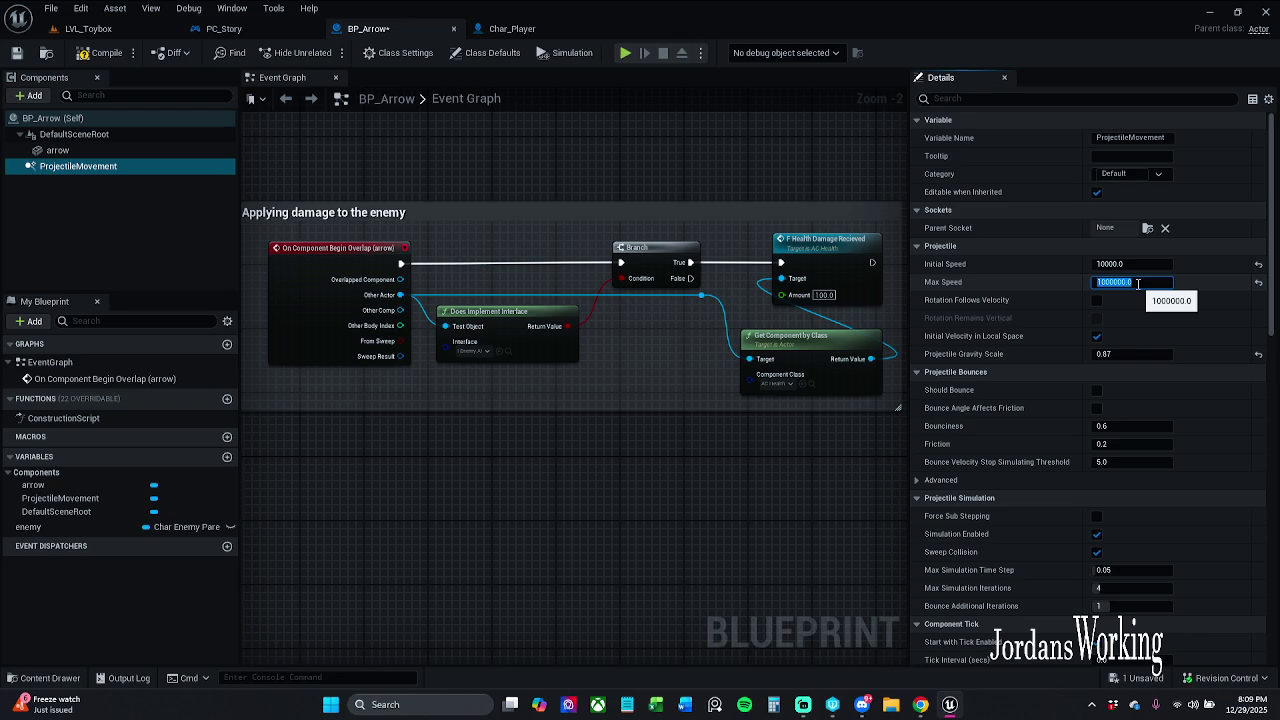
{"action": "left_click", "coordinate": [90, 28]}
{"action": "left_click", "coordinate": [327, 53]}
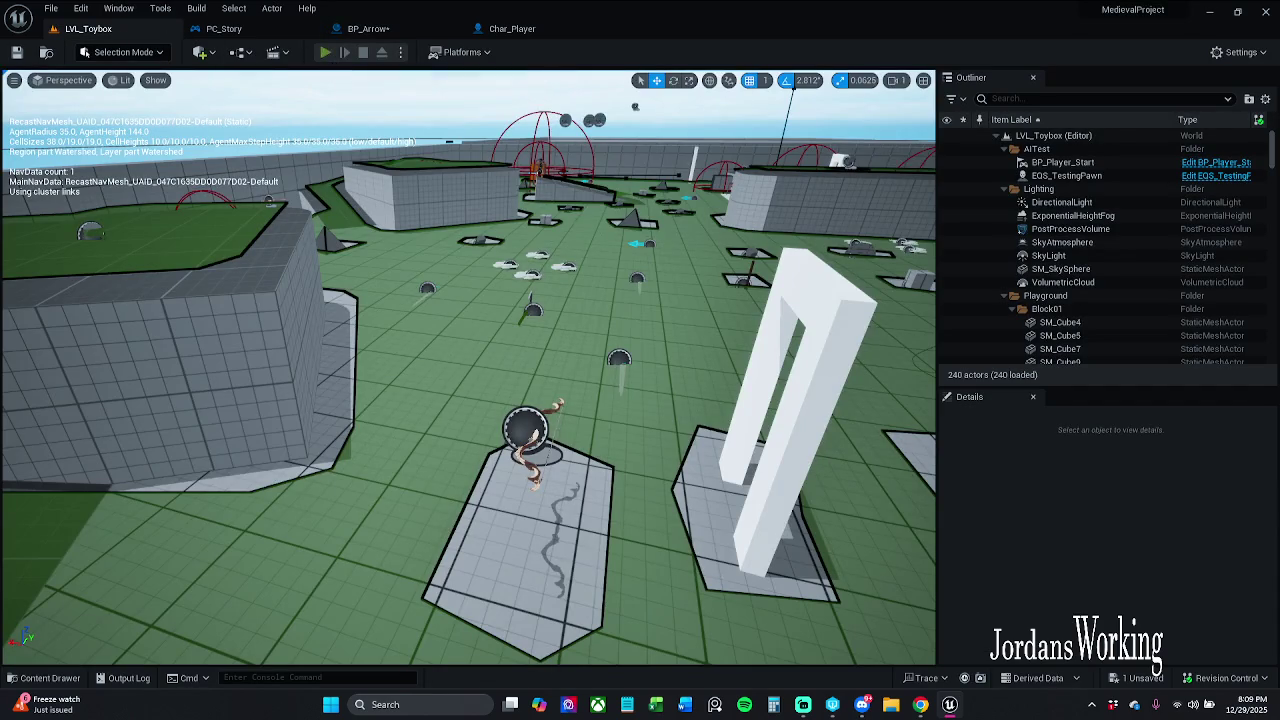
Play-test LVL_Toybox twice, firing several fast arrows before stopping each session.
{"action": "key", "text": "w"}
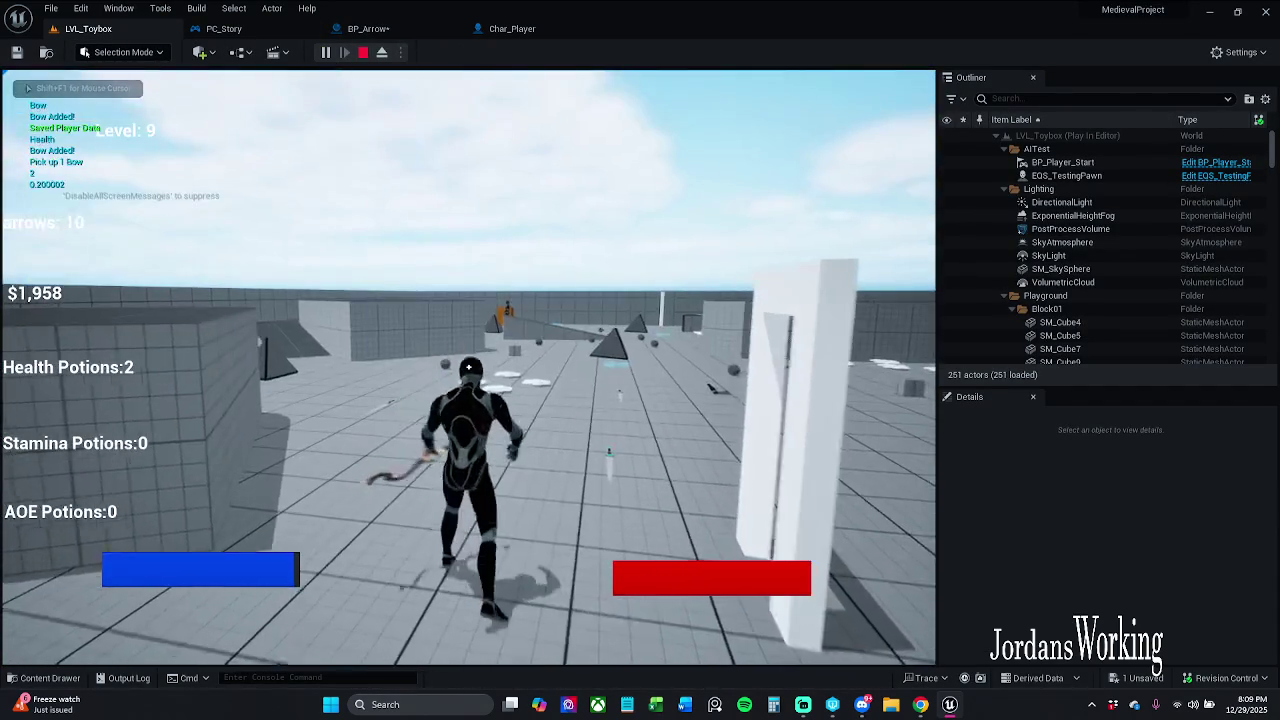
{"action": "left_click", "coordinate": [468, 368]}
{"action": "left_click", "coordinate": [468, 368]}
{"action": "left_click", "coordinate": [468, 368]}
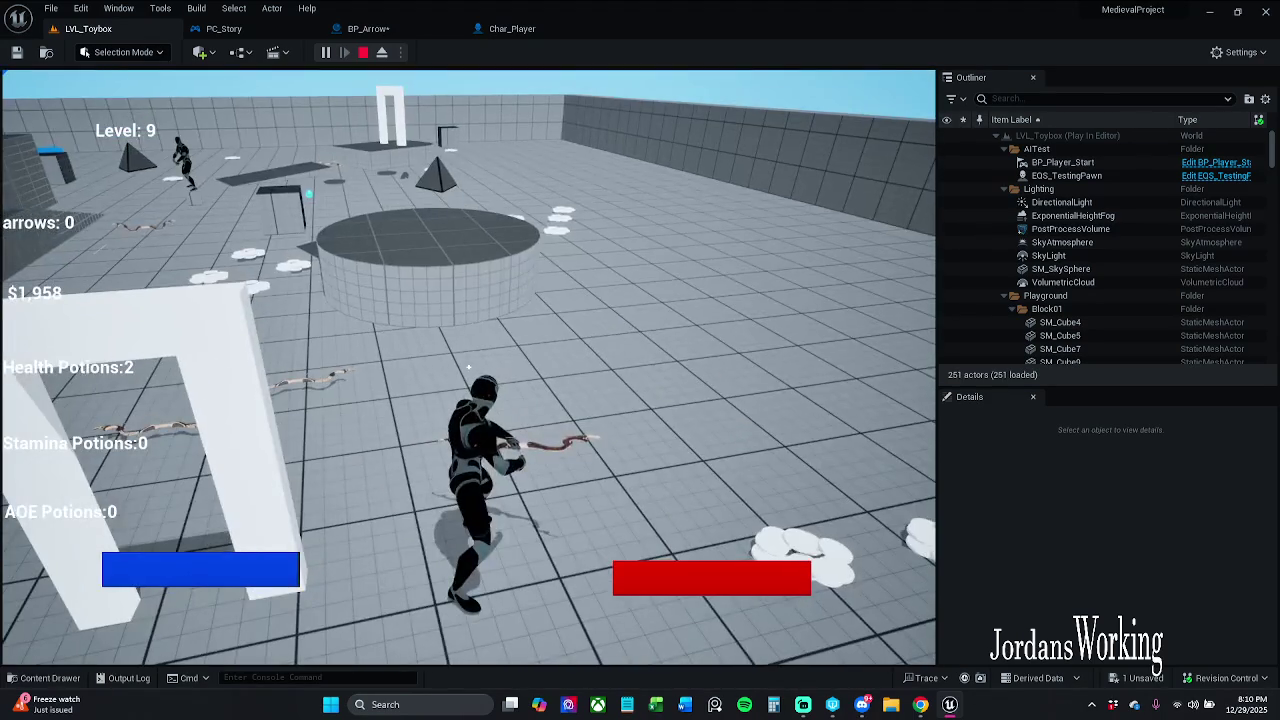
{"action": "key", "text": "Escape"}
{"action": "left_click", "coordinate": [325, 52]}
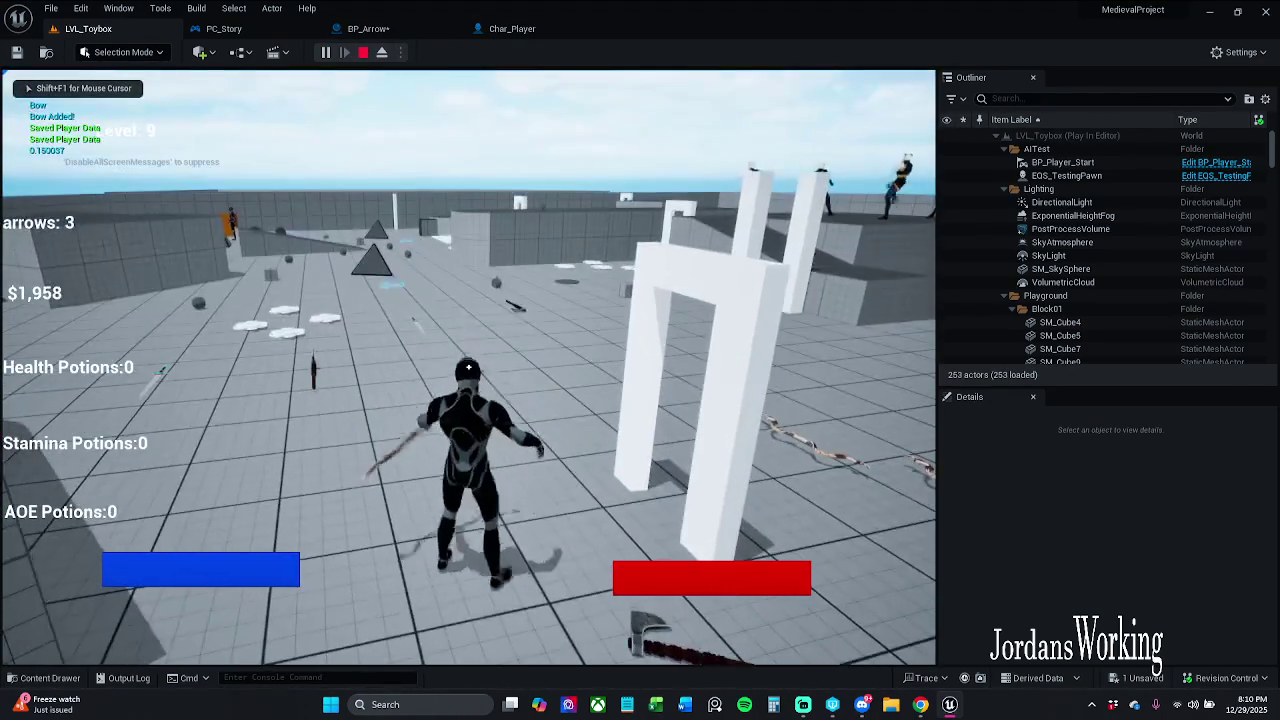
{"action": "left_click", "coordinate": [468, 368]}
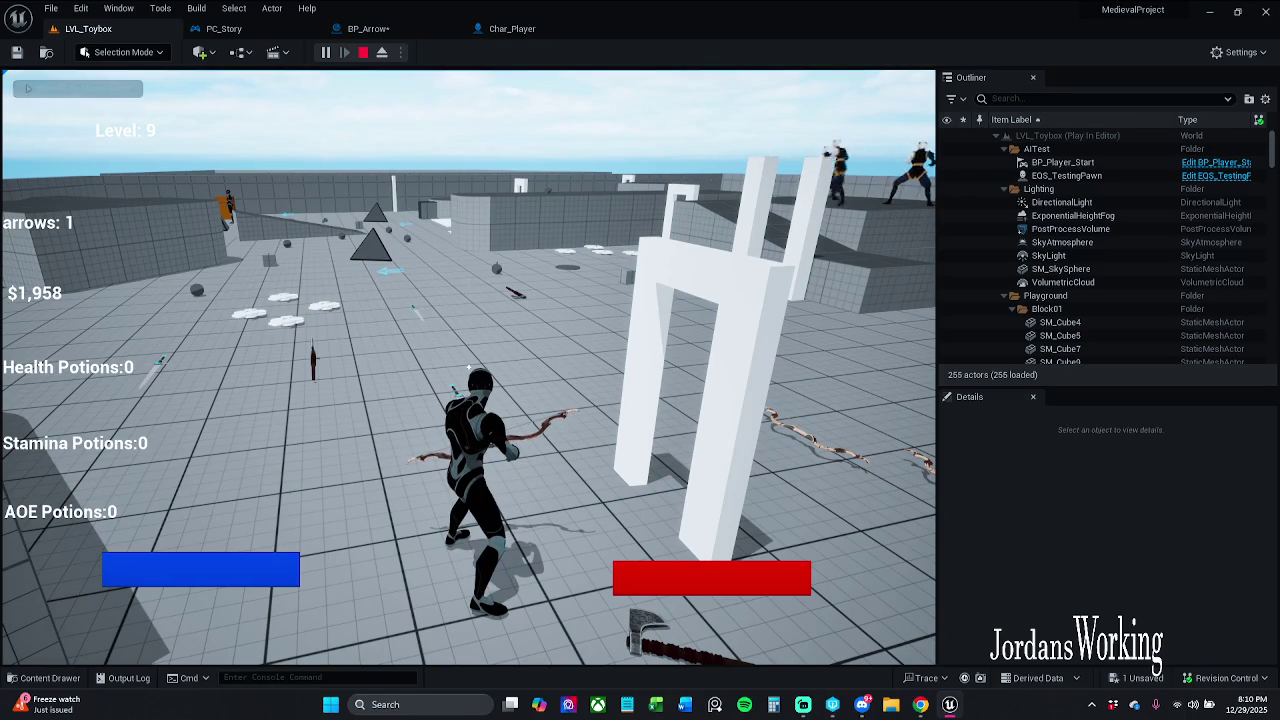
{"action": "key", "text": "Escape"}
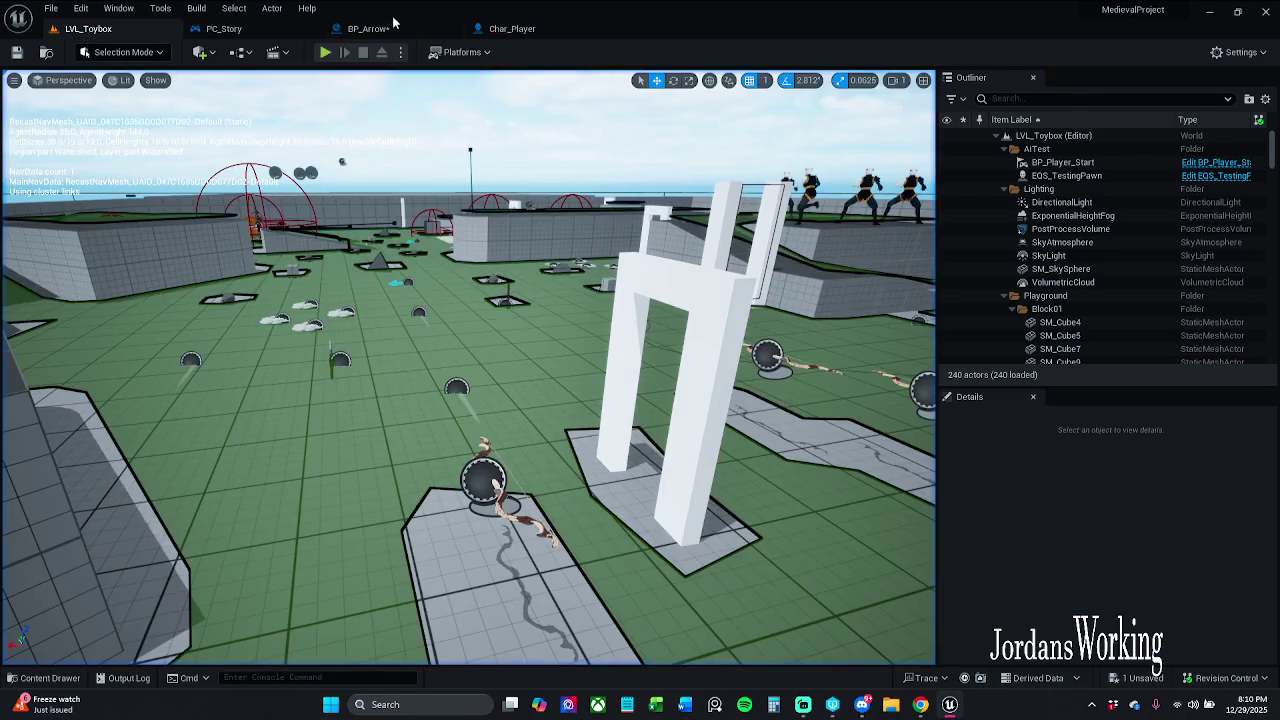
Run toward the white gate firing an arrow, then restart a fresh play session with 8 arrows.
{"action": "left_click", "coordinate": [397, 33]}
{"action": "left_click", "coordinate": [90, 28]}
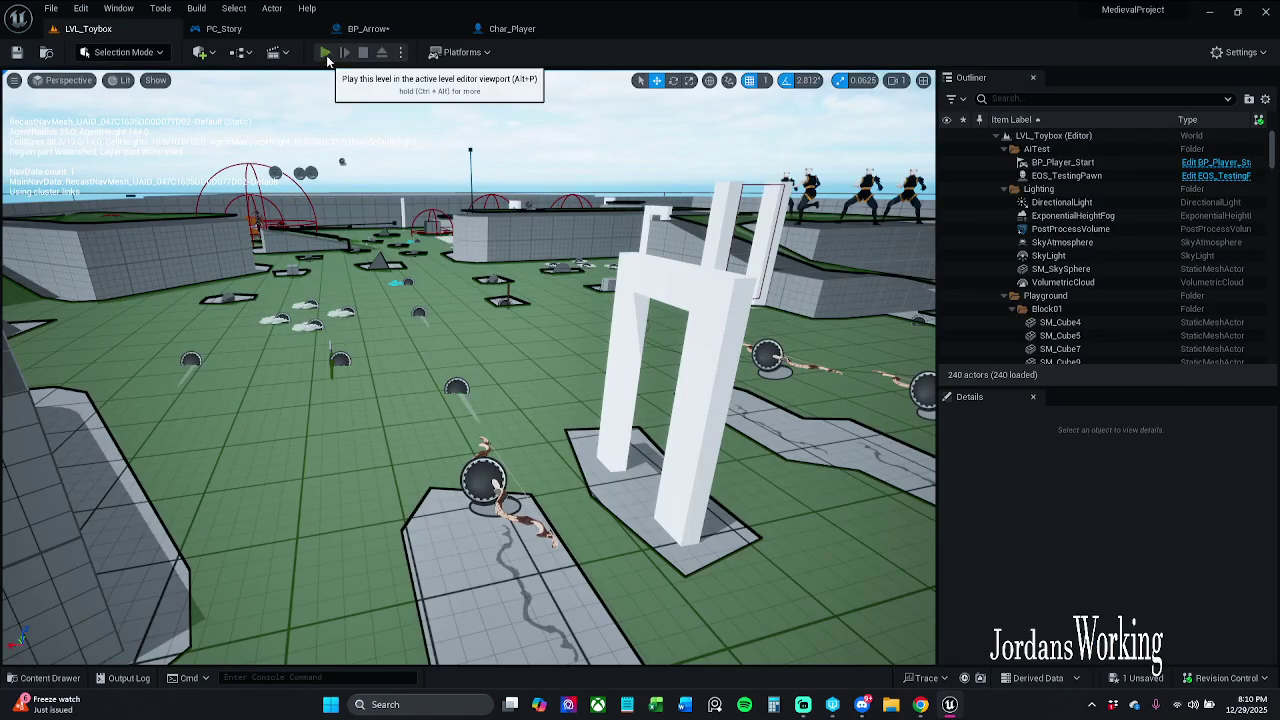
{"action": "key", "text": "alt+p"}
{"action": "key", "text": "w"}
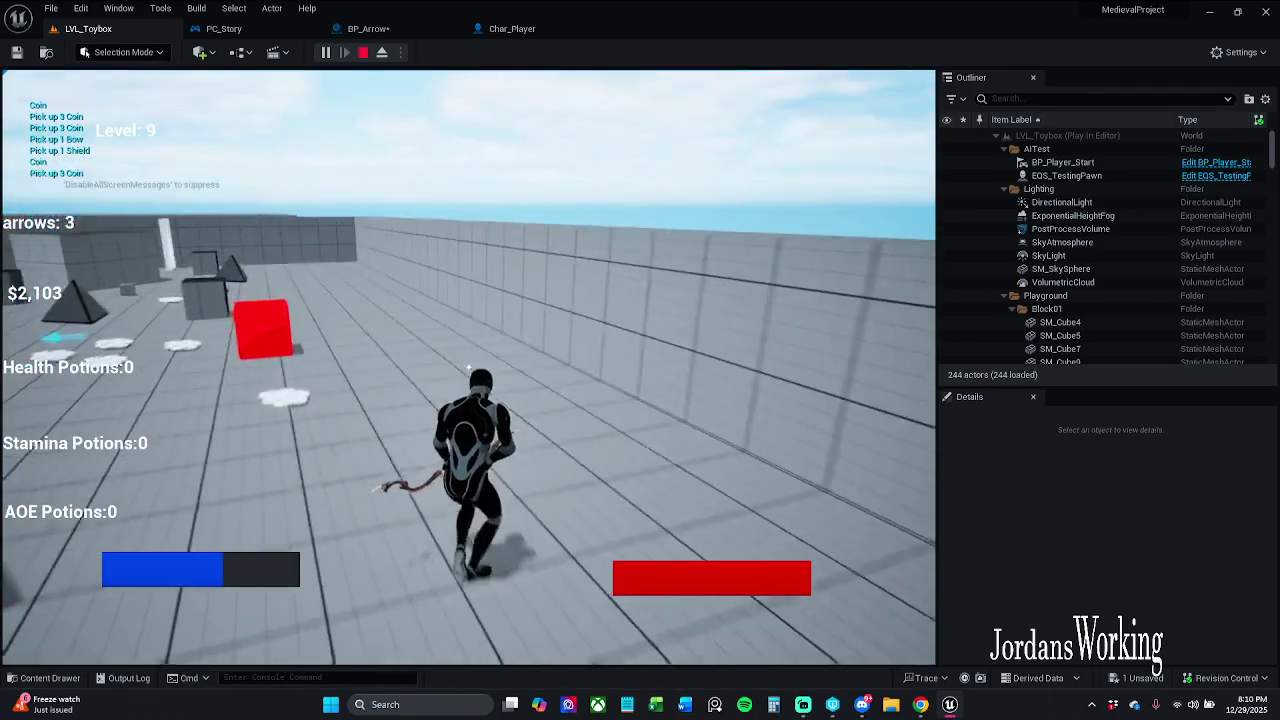
{"action": "left_click", "coordinate": [468, 368]}
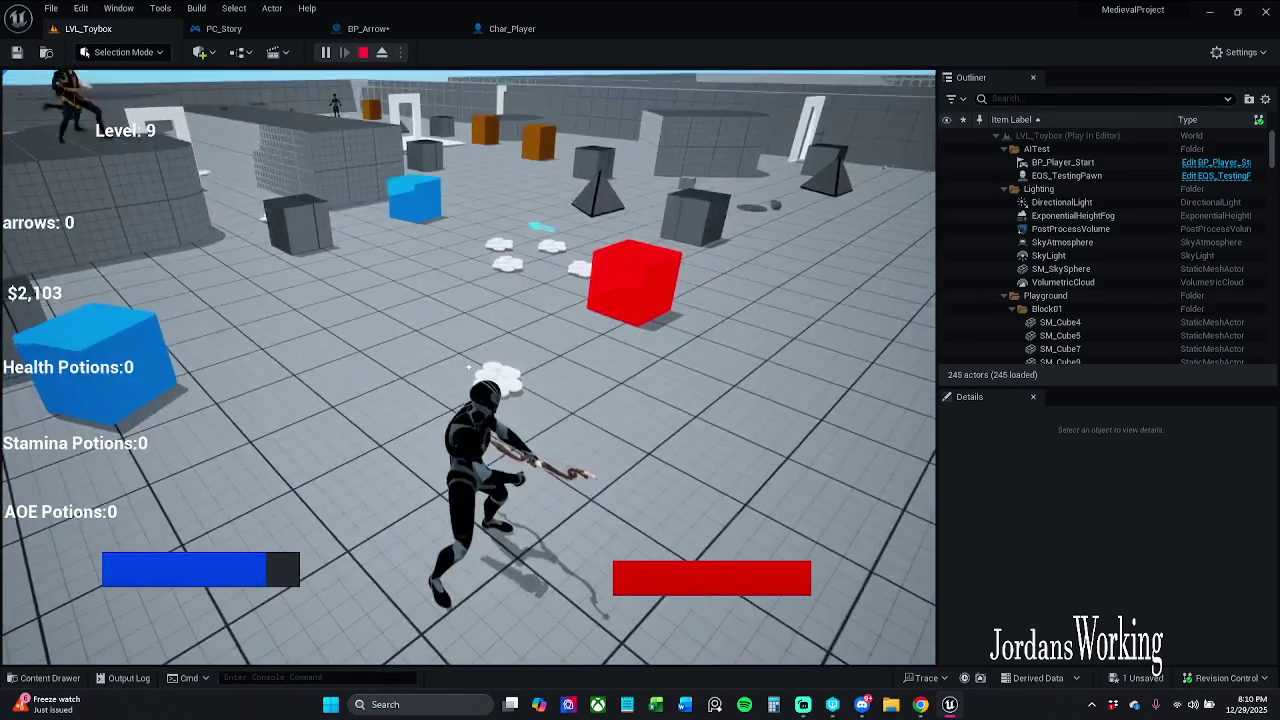
{"action": "key", "text": "Escape"}
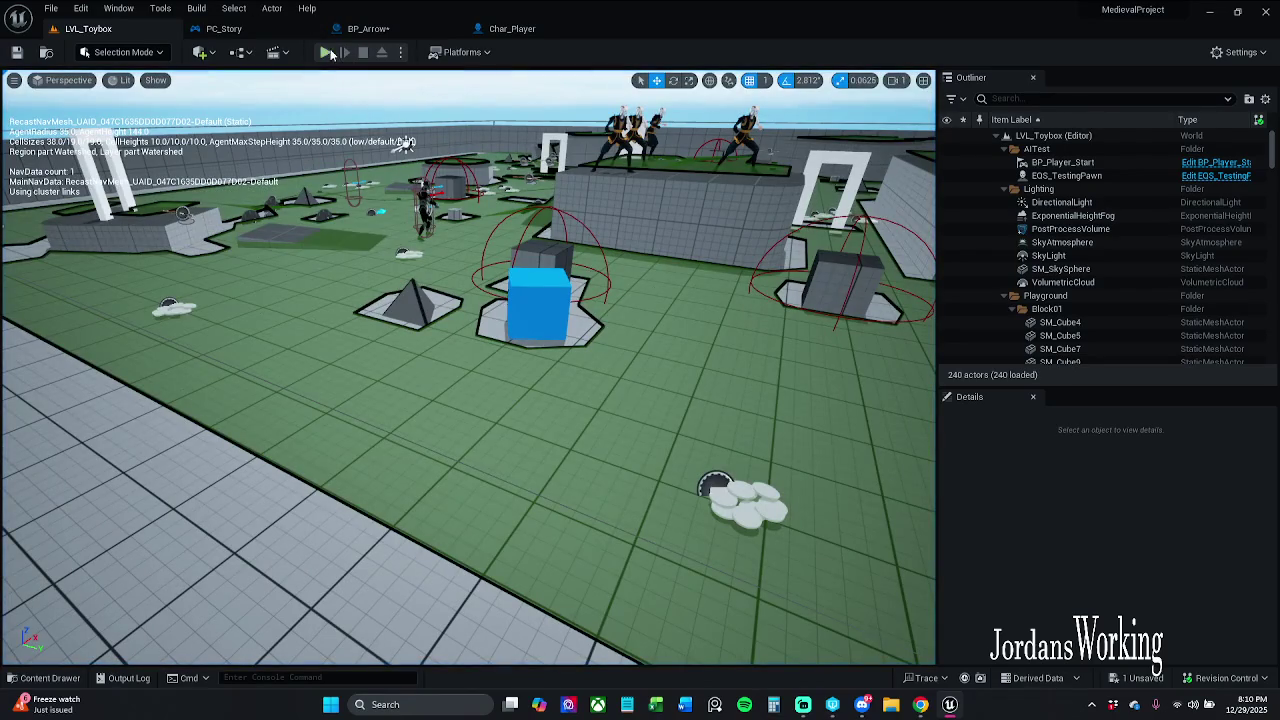
{"action": "left_click", "coordinate": [334, 56]}
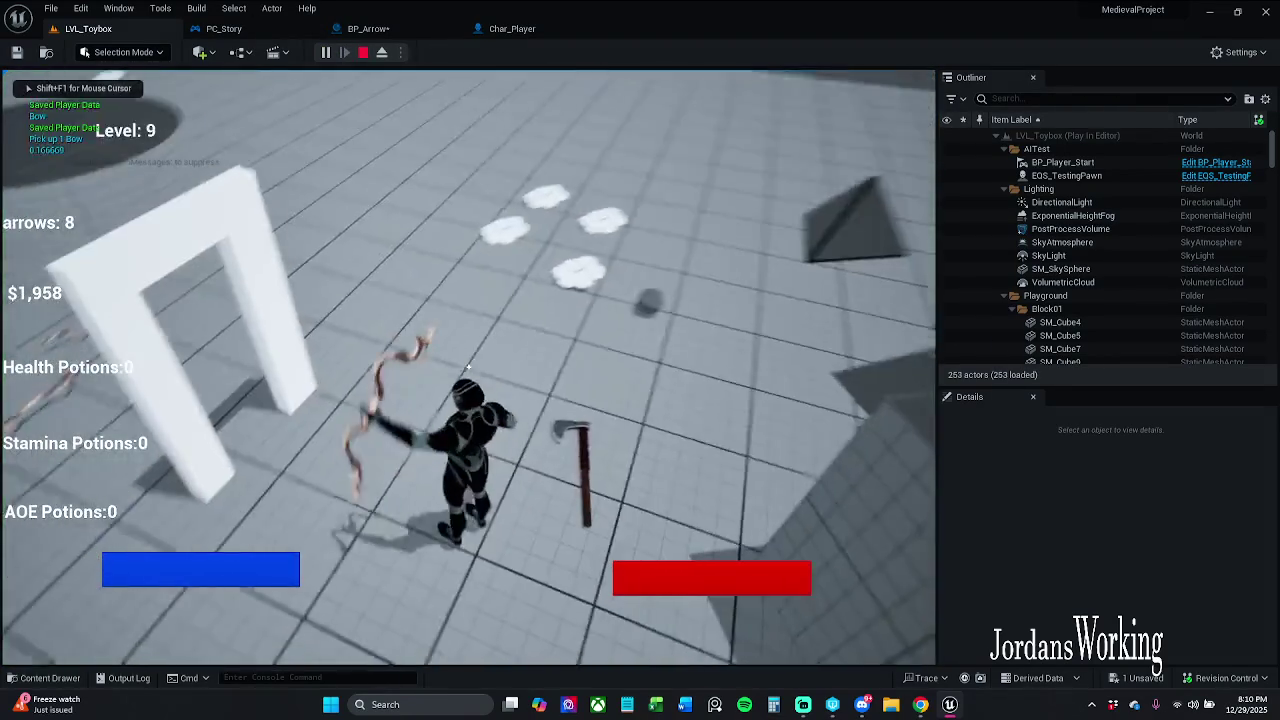
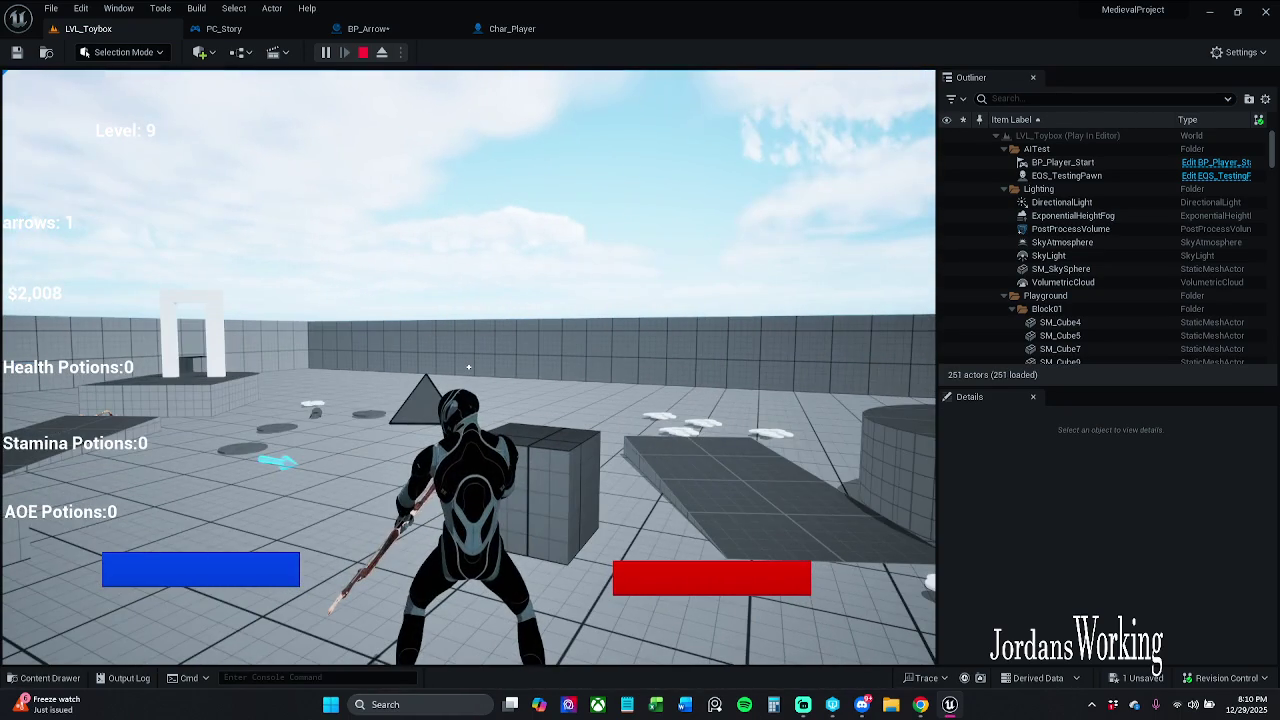
Stop the play test and open Char_Player's Spawn Arrow function graph.
{"action": "key", "text": "Escape"}
{"action": "left_click", "coordinate": [368, 28]}
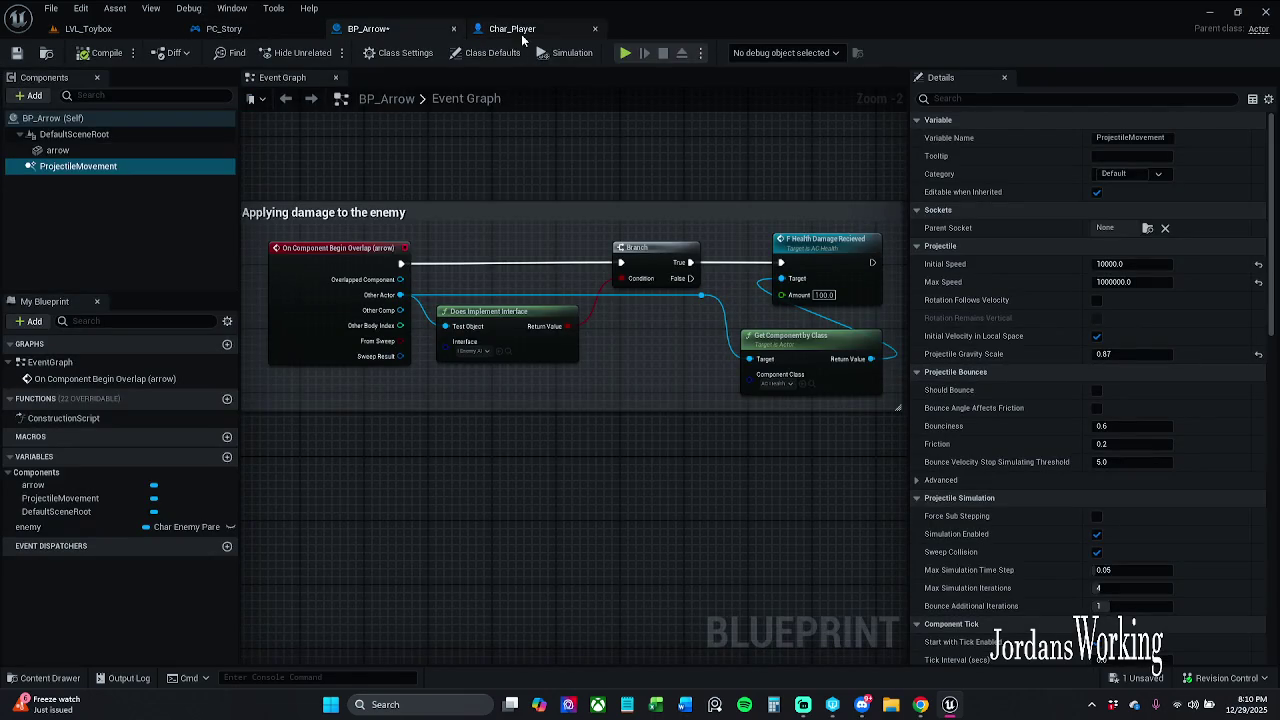
{"action": "left_click", "coordinate": [512, 29]}
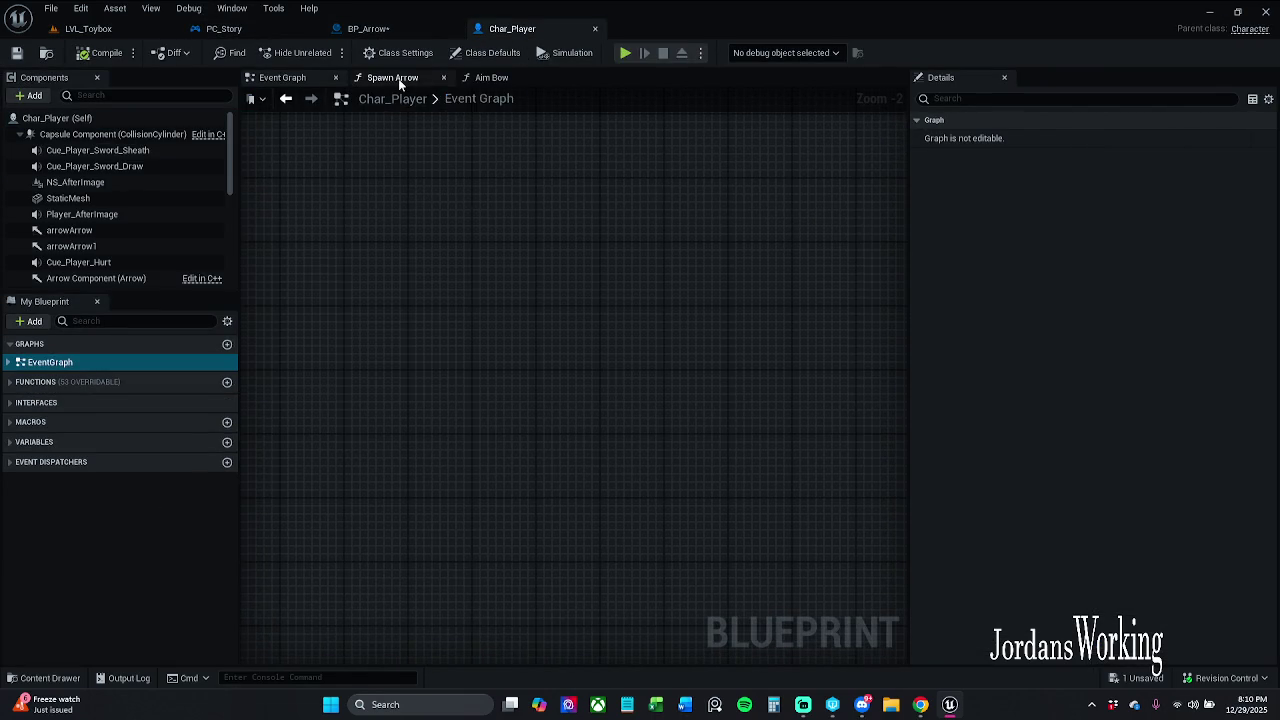
{"action": "left_click", "coordinate": [400, 80]}
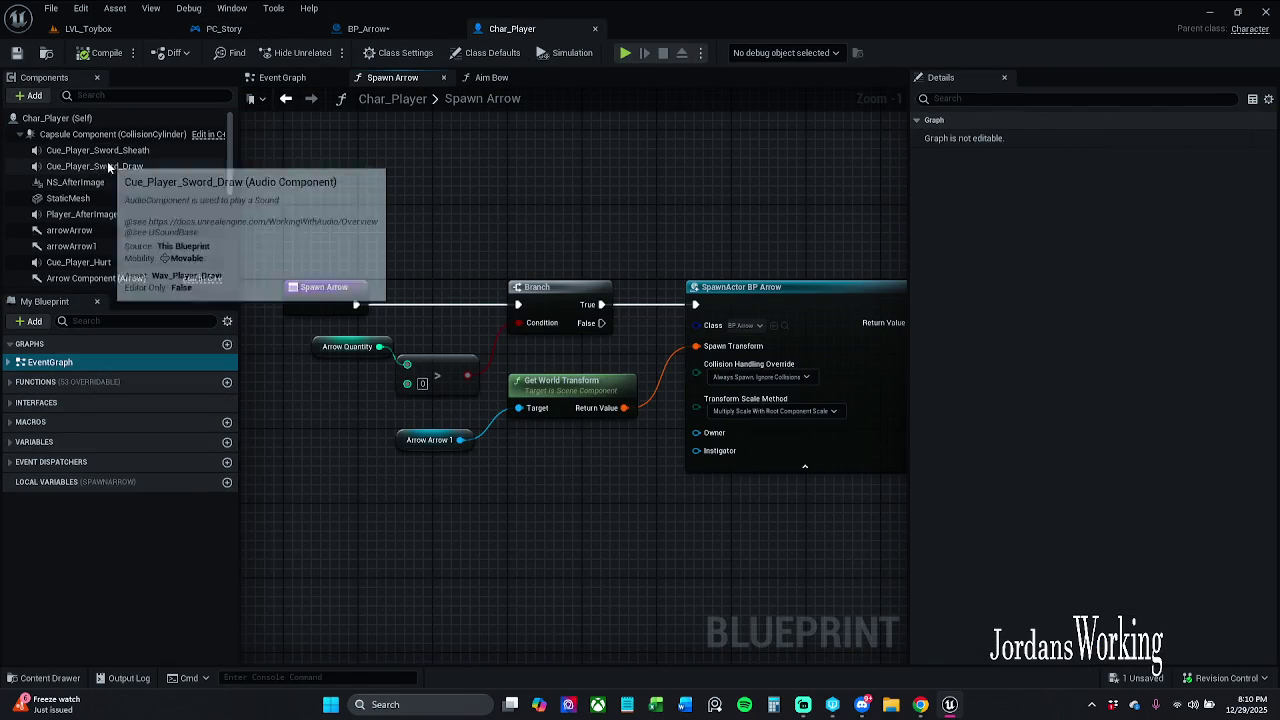
Add a Follow Camera getter and wire it into Get World Transform's Target.
{"action": "scroll", "coordinate": [100, 231], "scroll_direction": "down", "scroll_amount": 3}
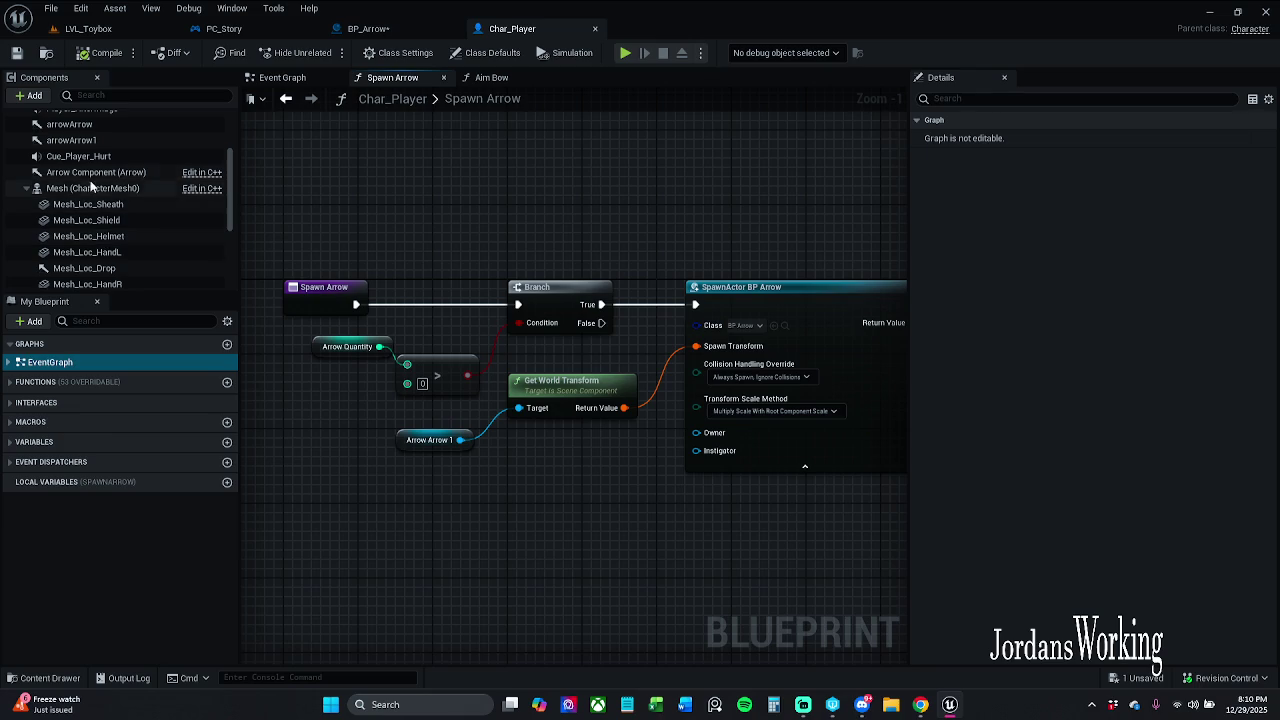
{"action": "scroll", "coordinate": [98, 210], "scroll_direction": "down", "scroll_amount": 3}
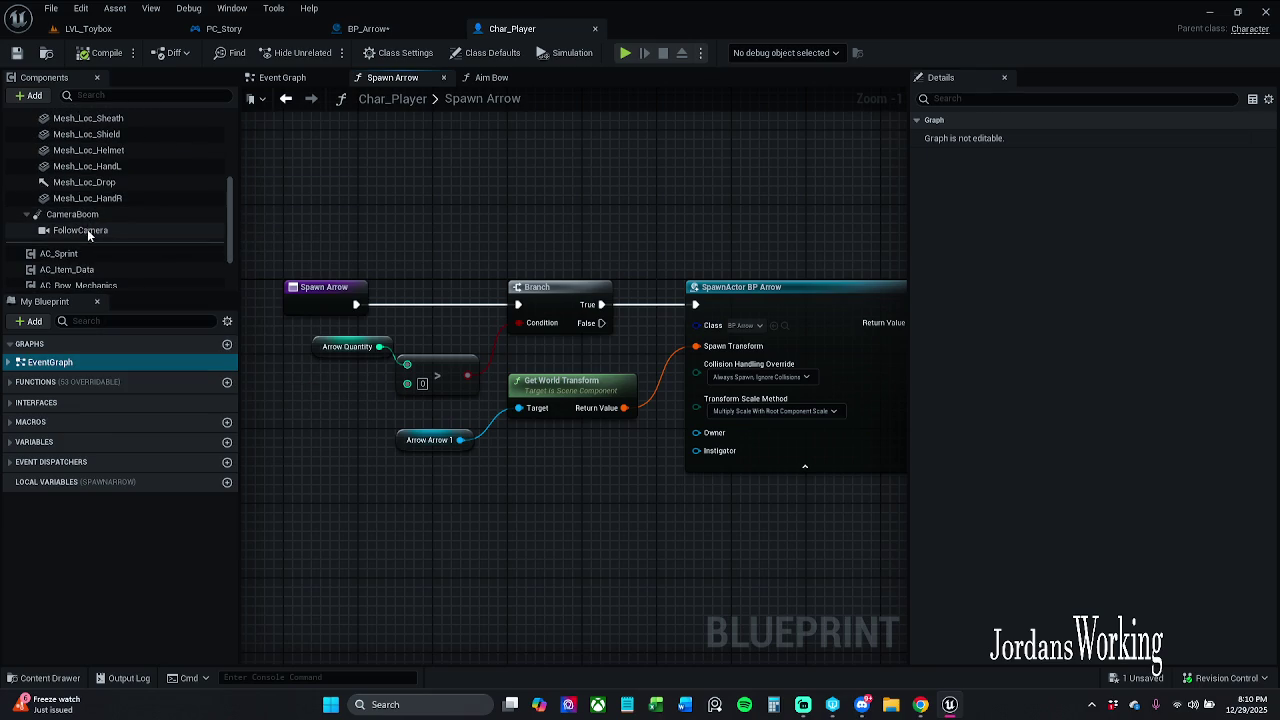
{"action": "mouse_move", "coordinate": [80, 230]}
{"action": "left_mouse_down"}
{"action": "mouse_move", "coordinate": [351, 502]}
{"action": "mouse_move", "coordinate": [533, 424]}
{"action": "left_mouse_up"}
{"action": "left_click", "coordinate": [402, 512]}
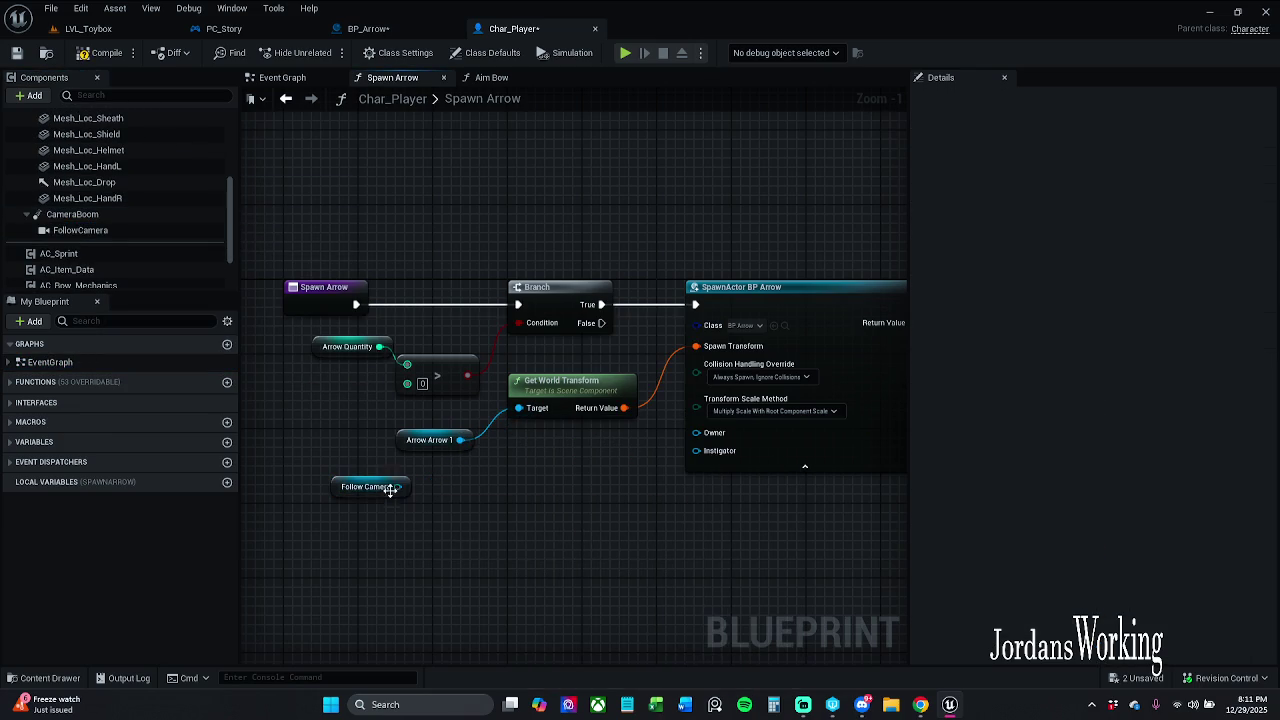
{"action": "left_click_drag", "start_coordinate": [396, 487], "coordinate": [519, 408]}
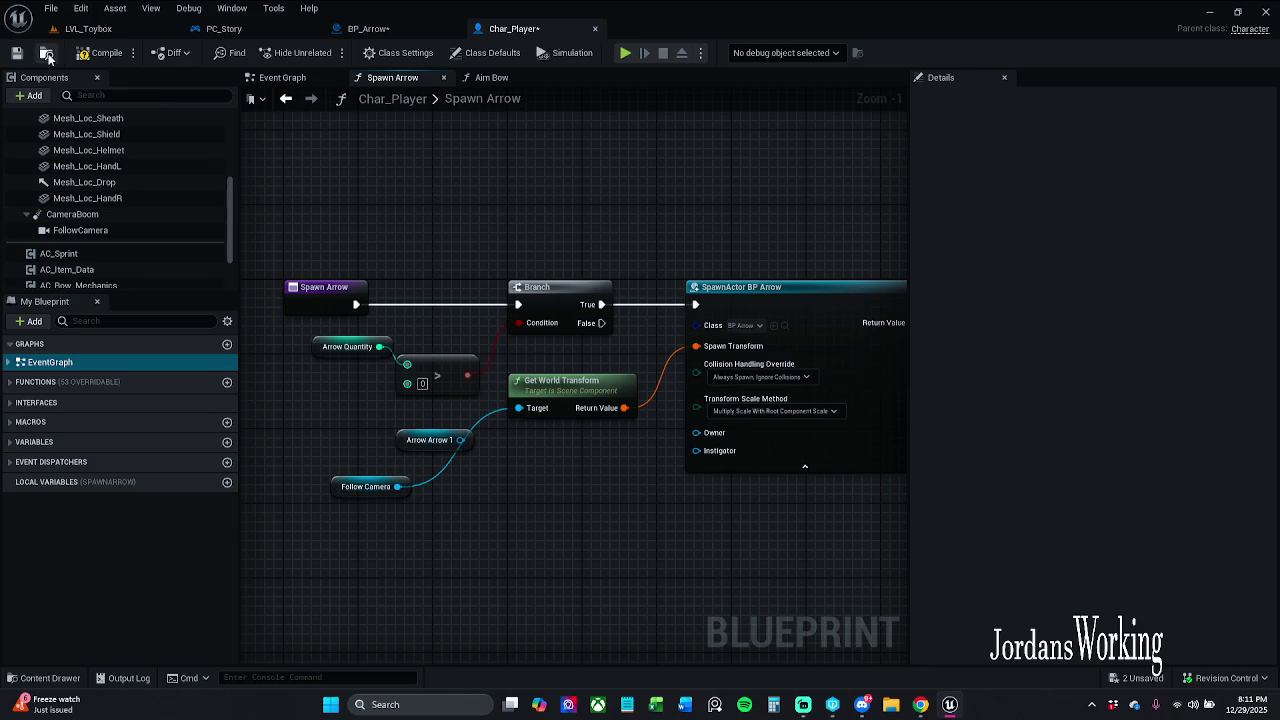
{"action": "left_click", "coordinate": [115, 30]}
{"action": "left_click", "coordinate": [325, 53]}
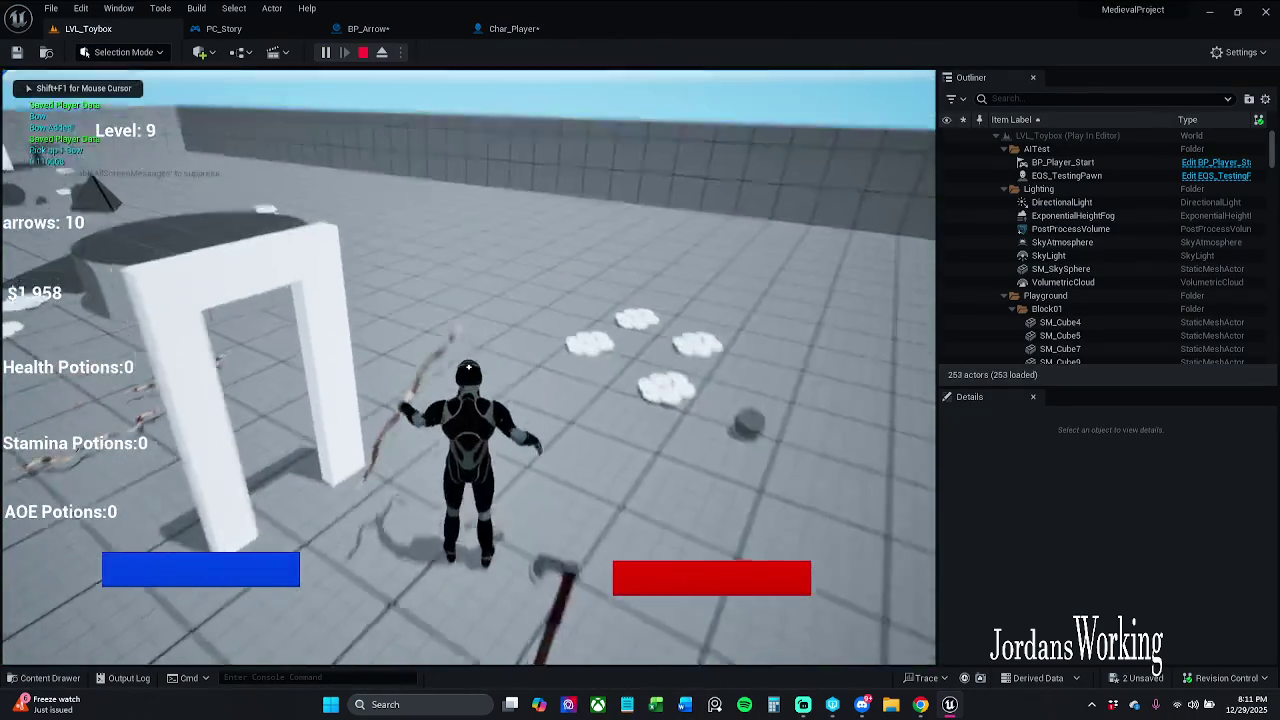
{"action": "left_click", "coordinate": [468, 367]}
{"action": "left_click", "coordinate": [468, 367]}
{"action": "left_click", "coordinate": [468, 367]}
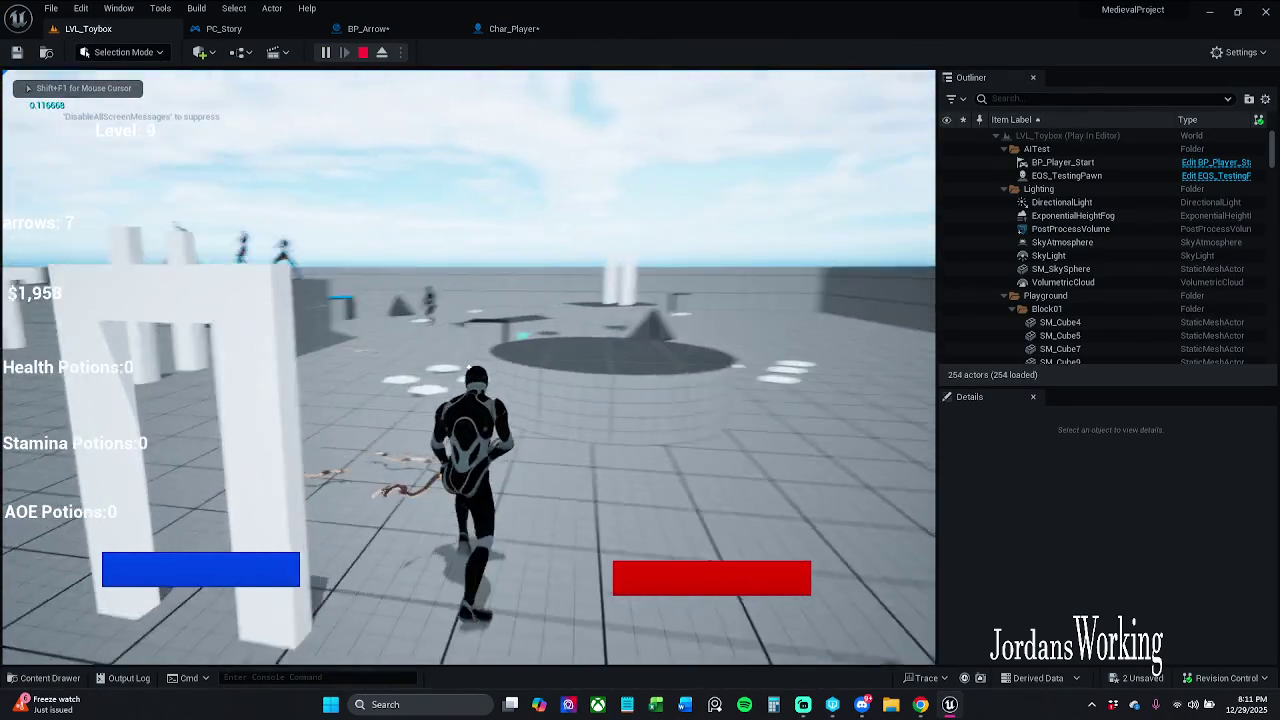
{"action": "key", "text": "w"}
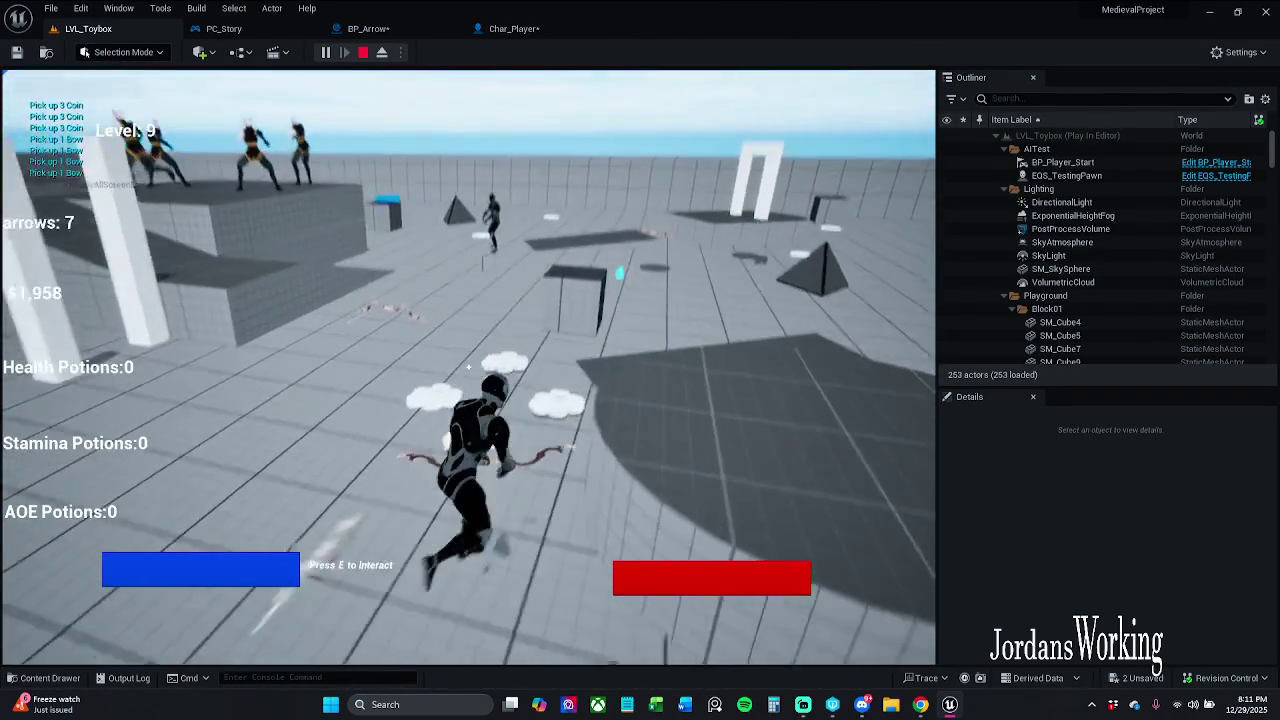
{"action": "key", "text": "w"}
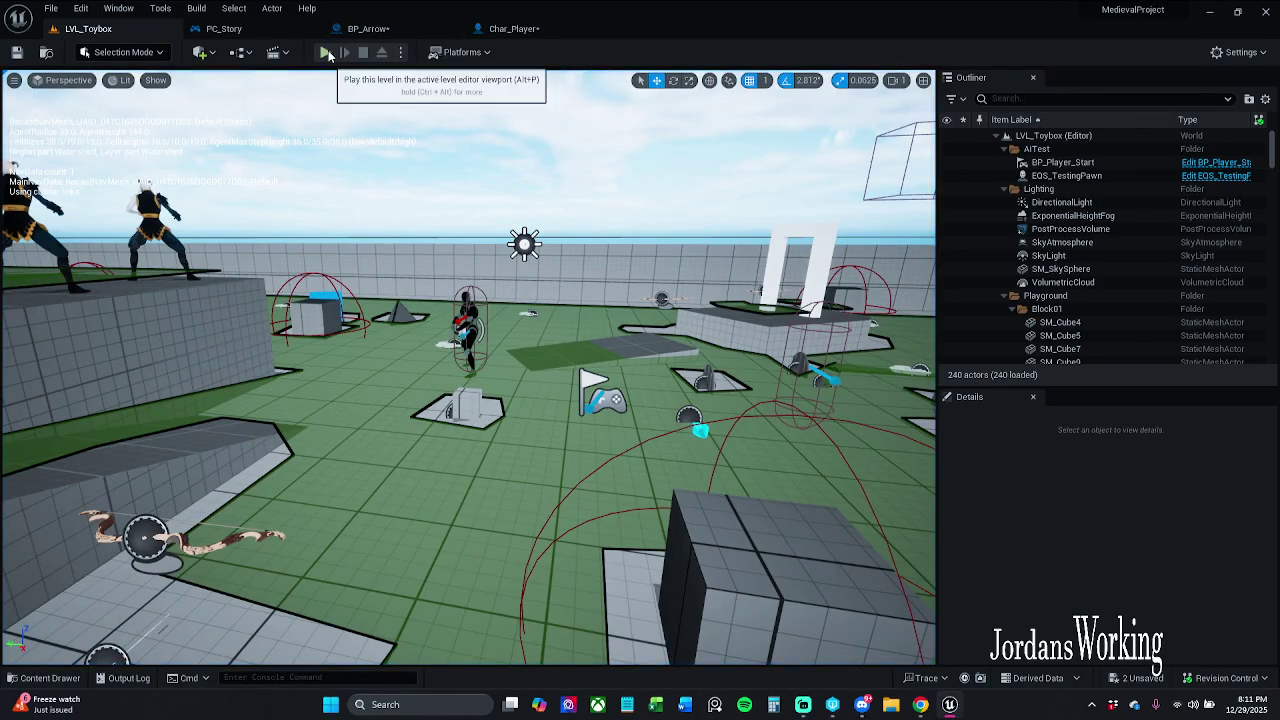
{"action": "left_click", "coordinate": [325, 52]}
{"action": "key", "text": "w"}
{"action": "key", "text": "w"}
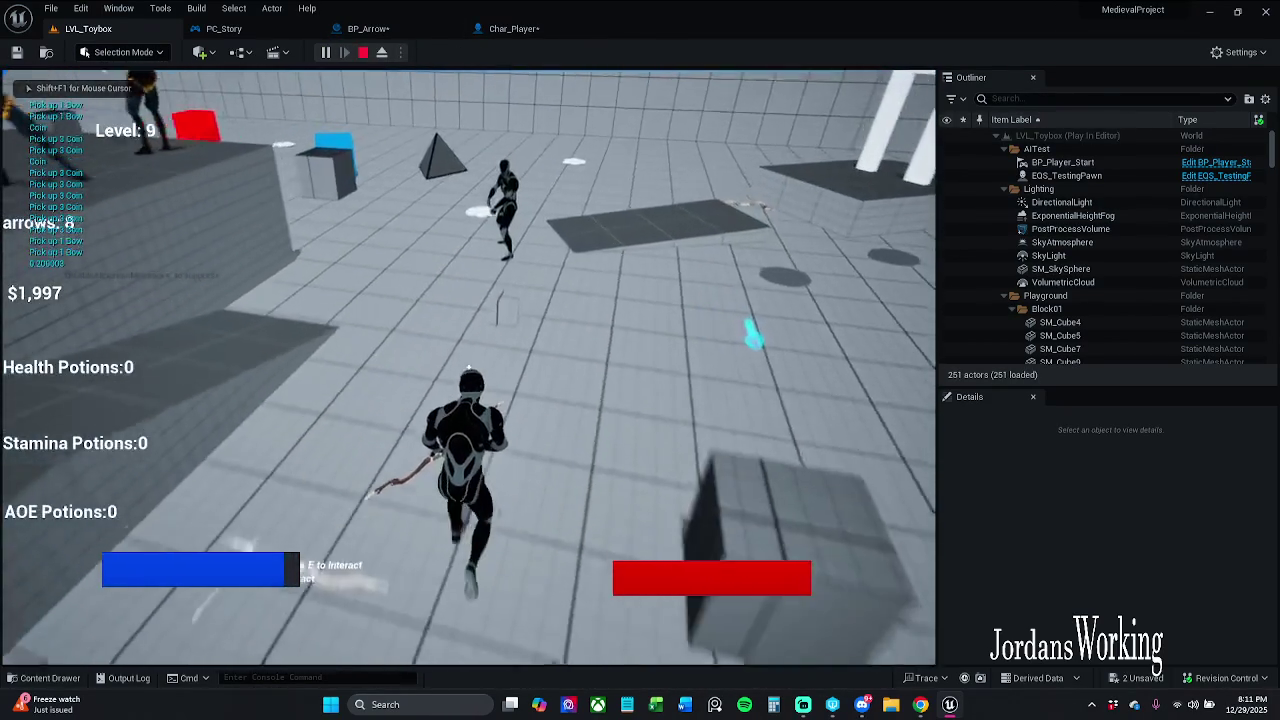
{"action": "left_click", "coordinate": [468, 366]}
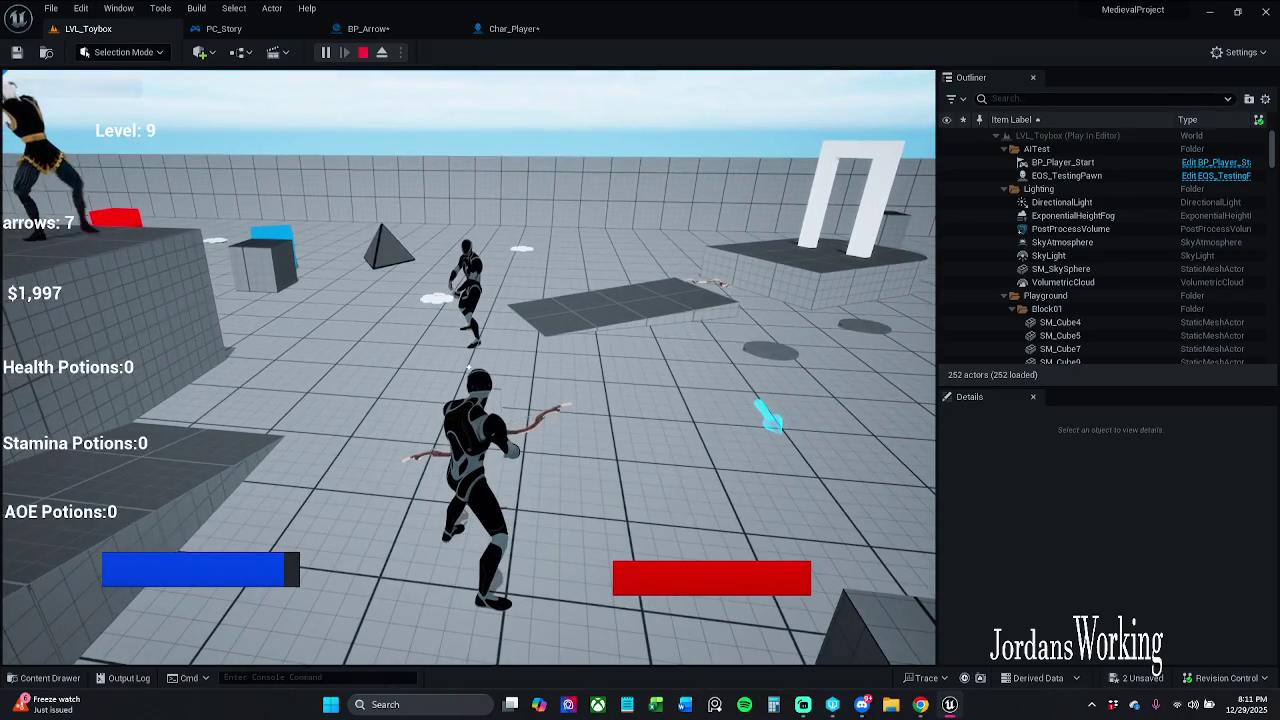
{"action": "left_click", "coordinate": [468, 366]}
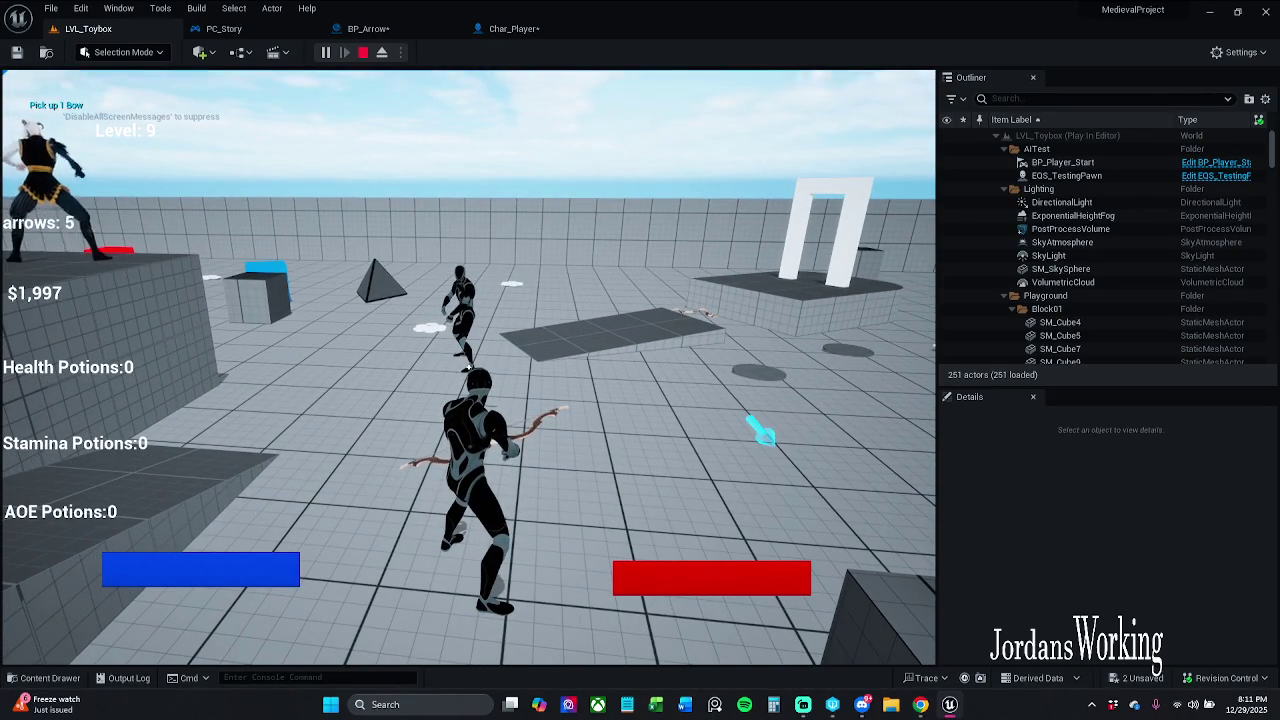
{"action": "left_click", "coordinate": [468, 366]}
{"action": "left_click", "coordinate": [468, 366]}
{"action": "left_click", "coordinate": [468, 366]}
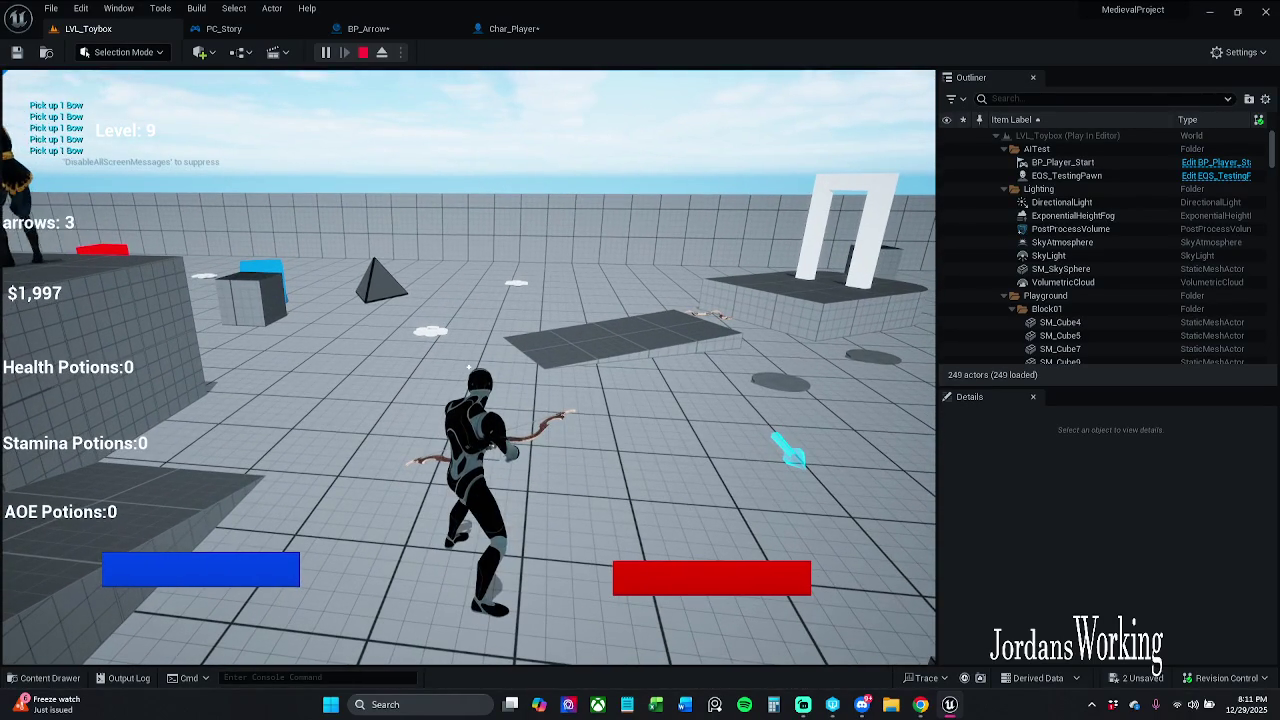
{"action": "key", "text": "Escape"}
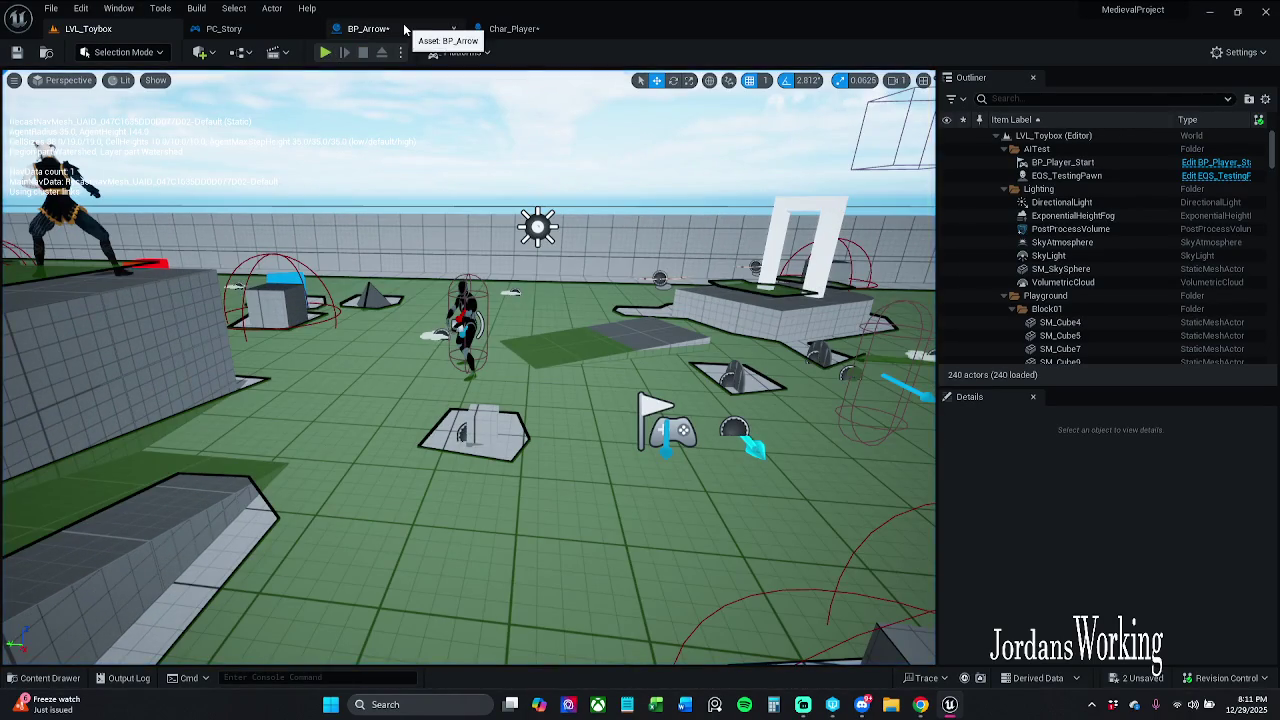
{"action": "left_click", "coordinate": [403, 23]}
{"action": "left_click", "coordinate": [529, 34]}
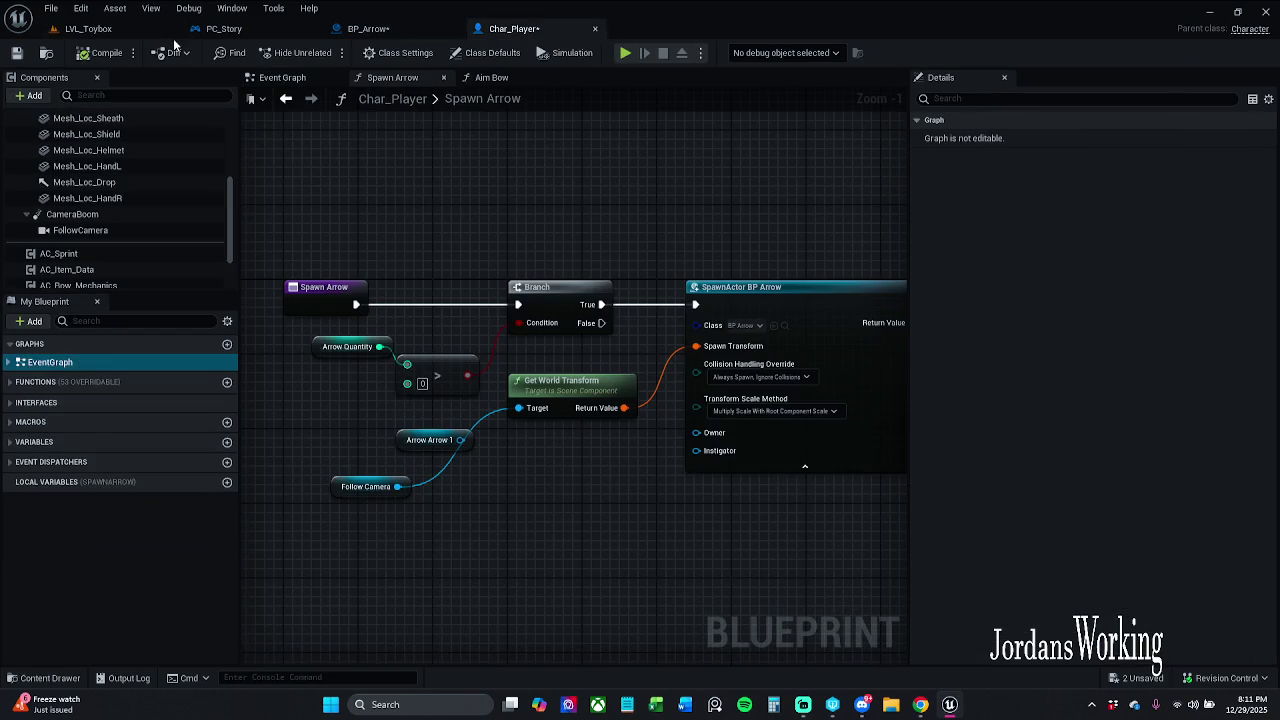
Save all modified assets, checking out BP_Arrow when prompted.
{"action": "left_click", "coordinate": [50, 9]}
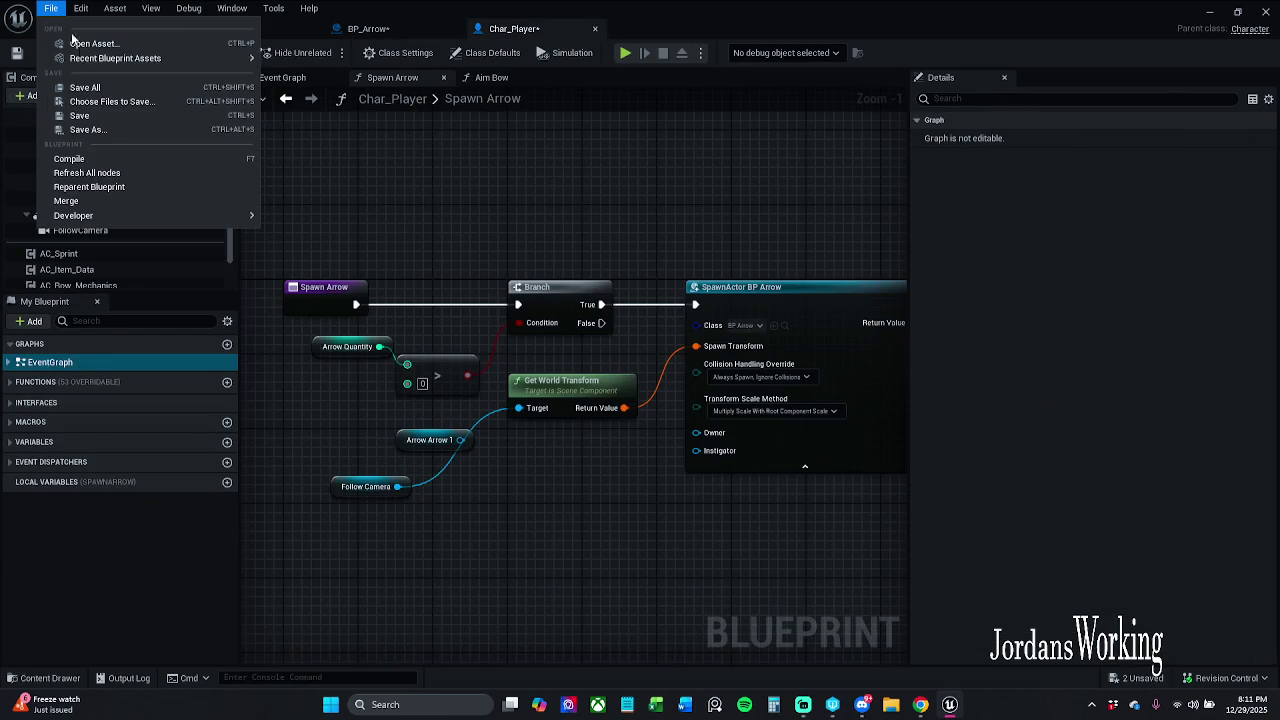
{"action": "left_click", "coordinate": [85, 87]}
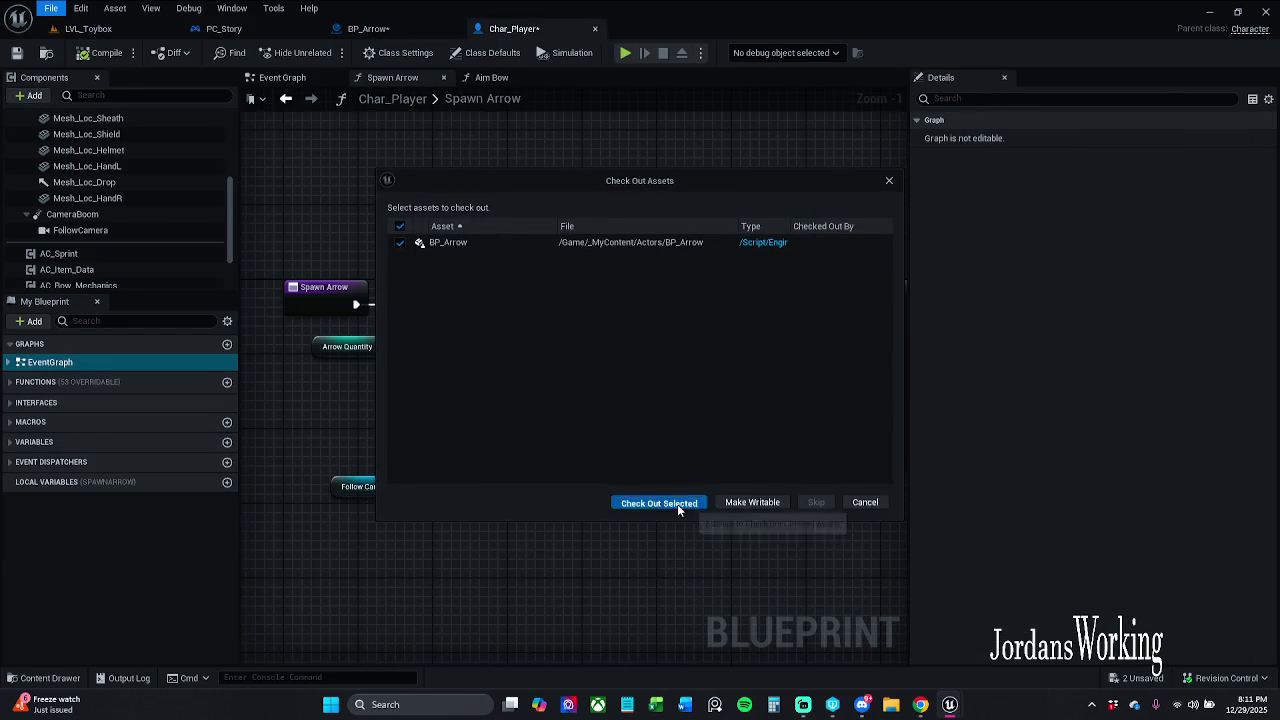
{"action": "left_click", "coordinate": [677, 504]}
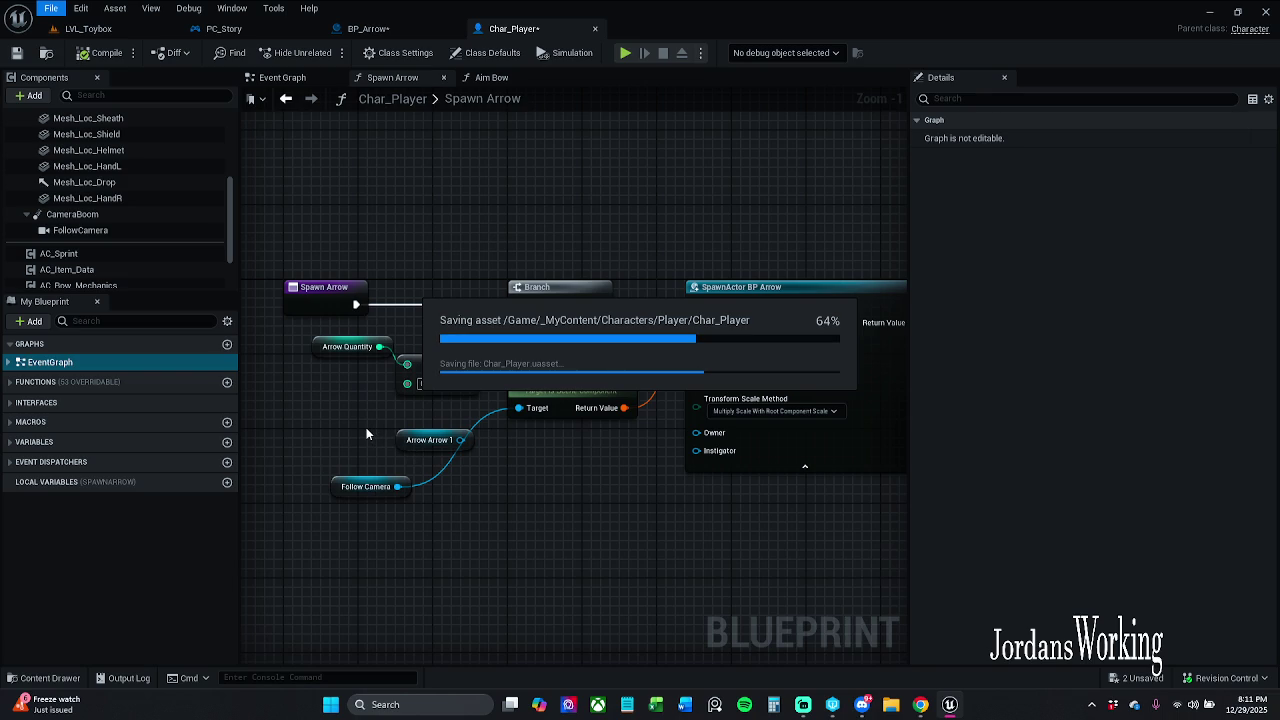
Delete the Arrow Arrow 1 node, move Follow Camera into its place, then compile and save Char_Player.
{"action": "left_click", "coordinate": [445, 443]}
{"action": "key", "text": "Delete"}
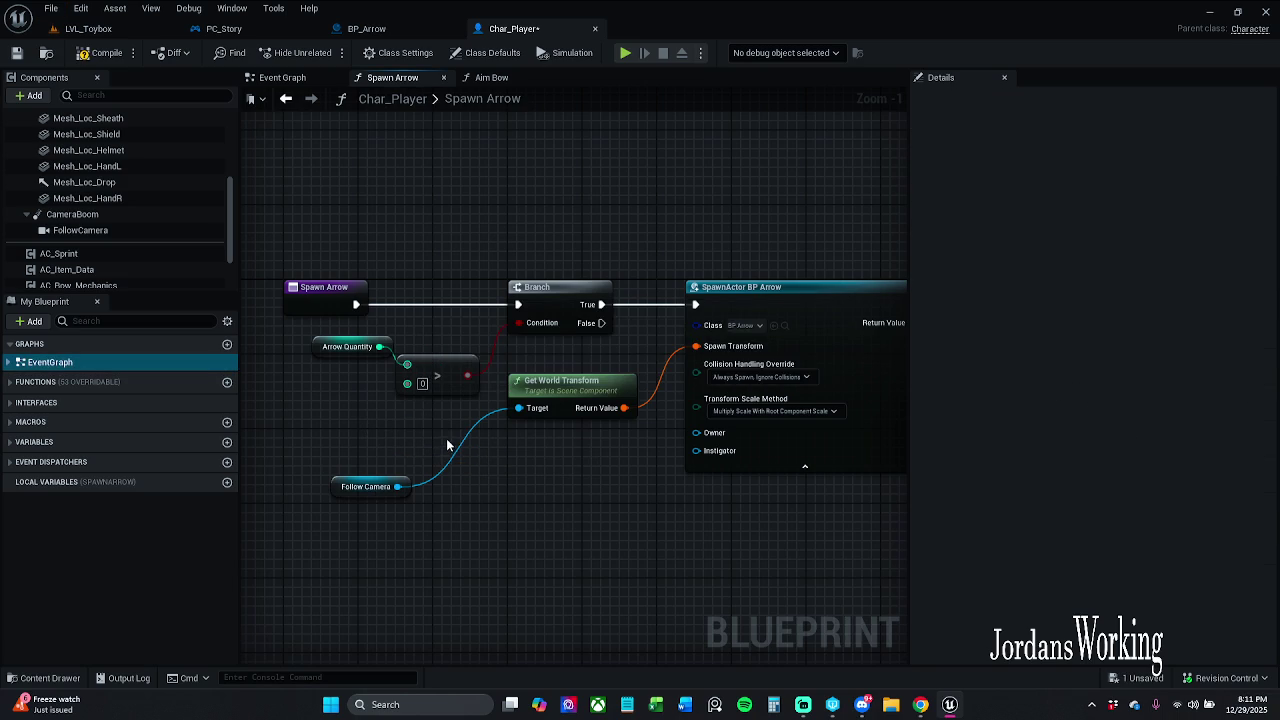
{"action": "mouse_move", "coordinate": [349, 491]}
{"action": "left_mouse_down"}
{"action": "mouse_move", "coordinate": [459, 462]}
{"action": "mouse_move", "coordinate": [441, 450]}
{"action": "left_mouse_up"}
{"action": "left_click", "coordinate": [100, 52]}
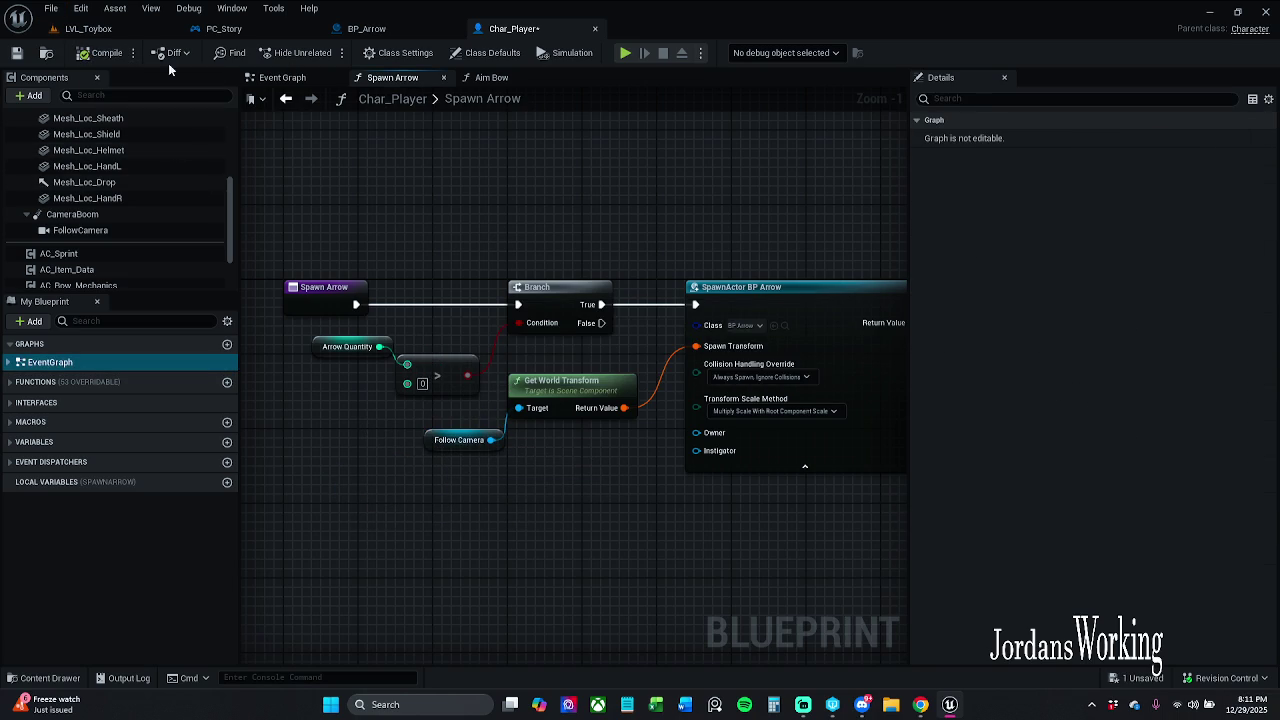
{"action": "left_click", "coordinate": [17, 53]}
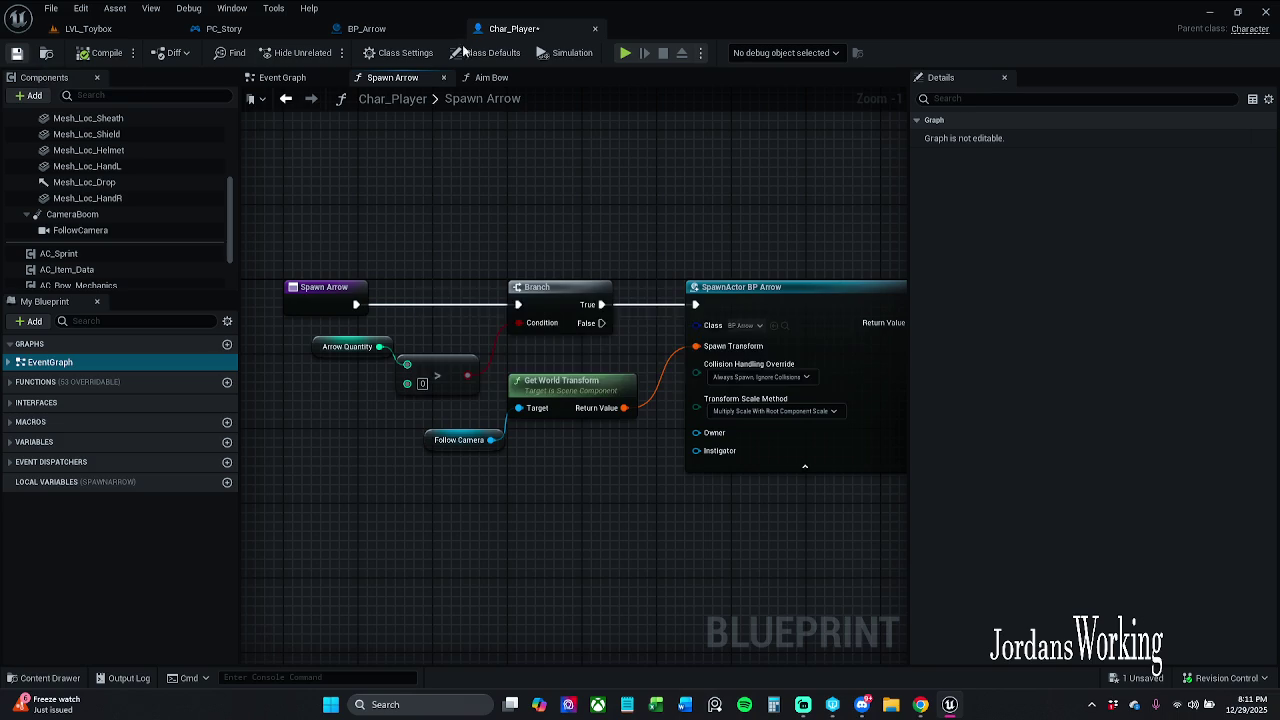
{"action": "left_click", "coordinate": [408, 26]}
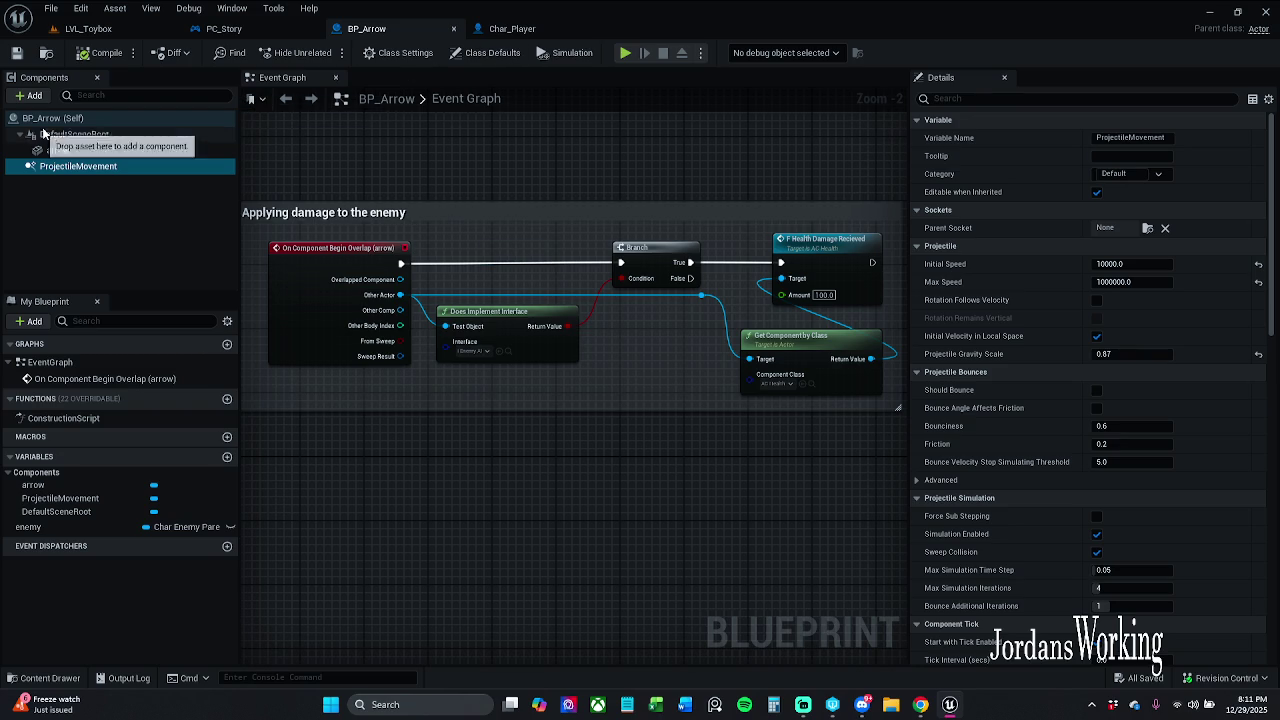
Add a Sphere component under BP_Arrow's arrow component.
{"action": "left_click", "coordinate": [74, 150]}
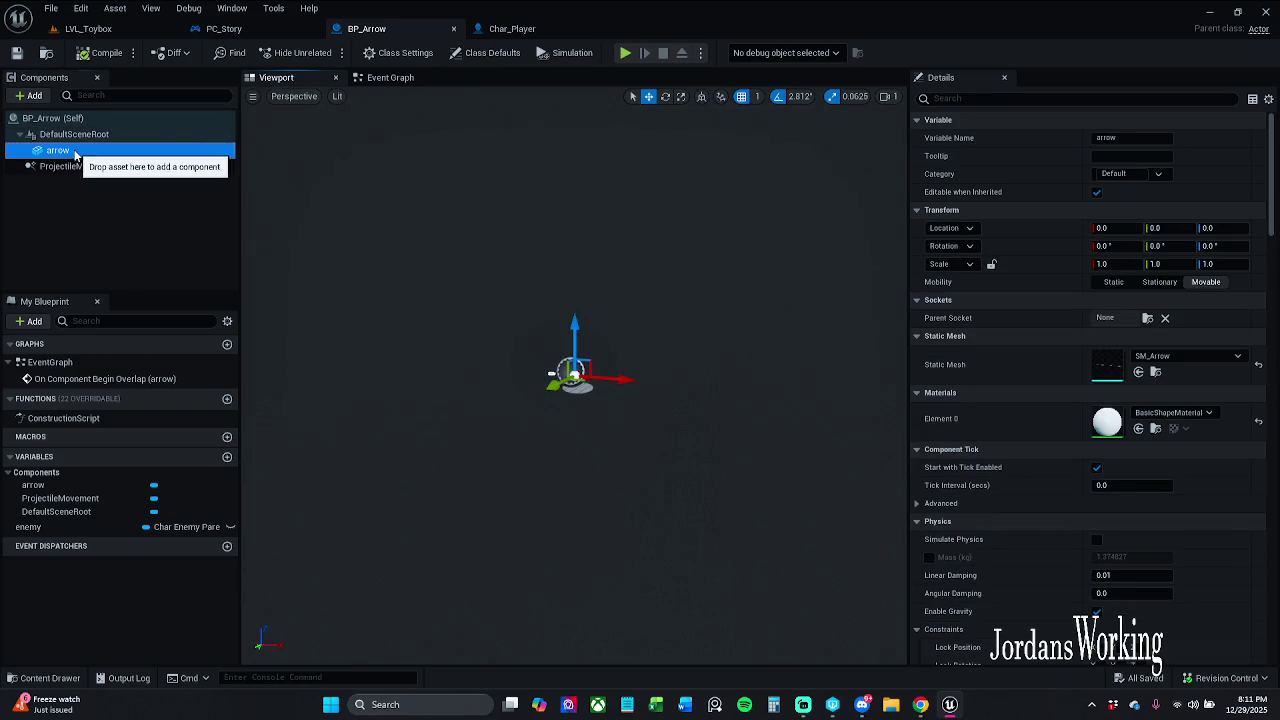
{"action": "right_click", "coordinate": [75, 152]}
{"action": "left_click", "coordinate": [35, 97]}
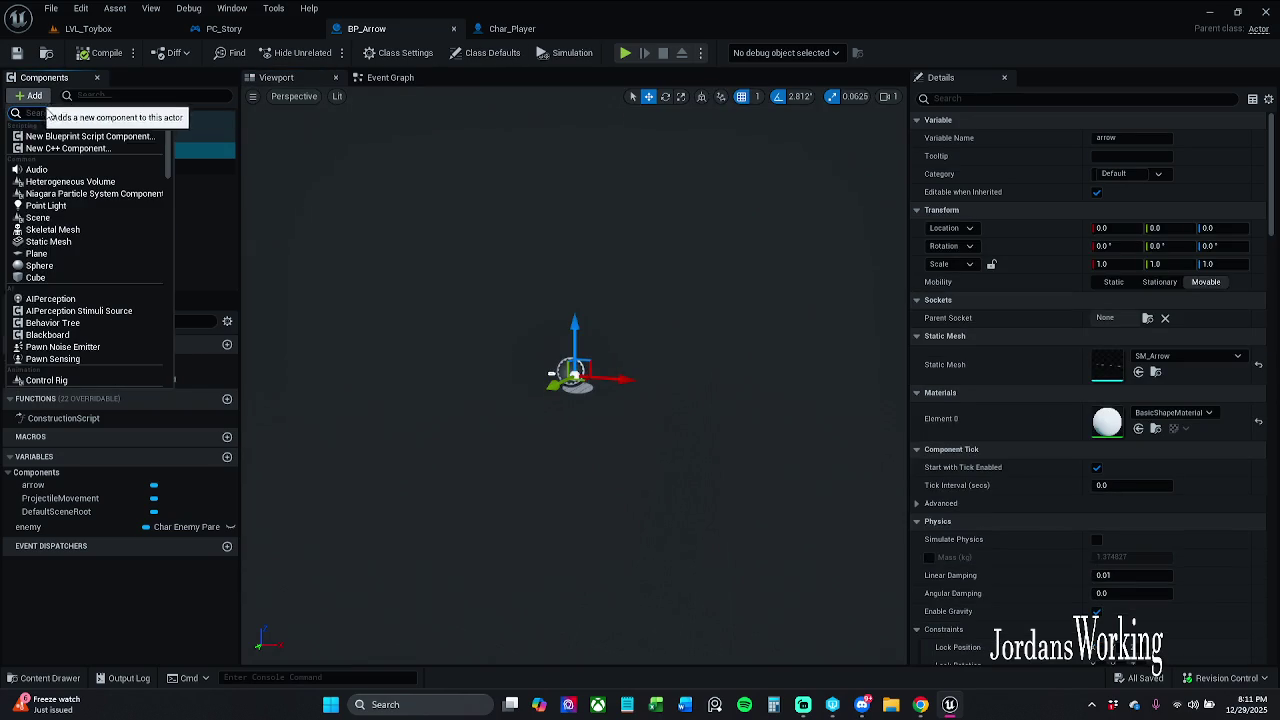
{"action": "left_click", "coordinate": [40, 266]}
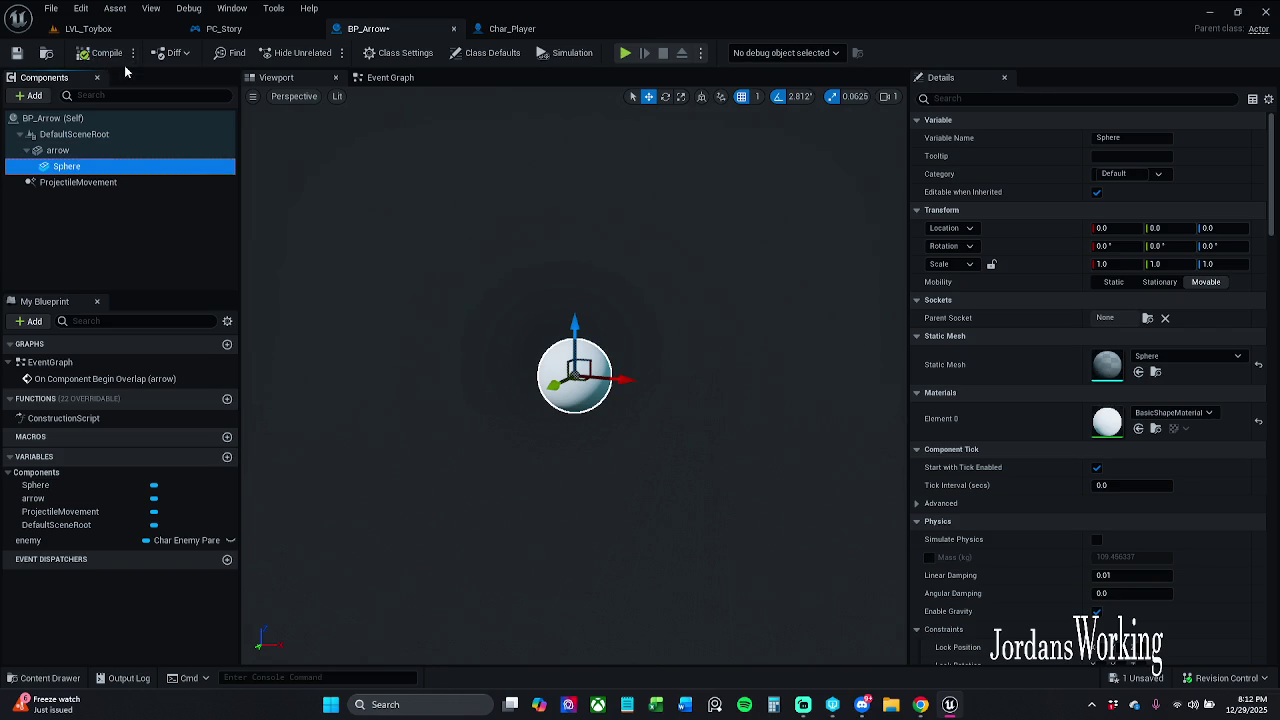
Play LVL_Toybox, walk forward and fire arrows until the count drops from 12 to 1, then stop.
{"action": "left_click", "coordinate": [88, 28]}
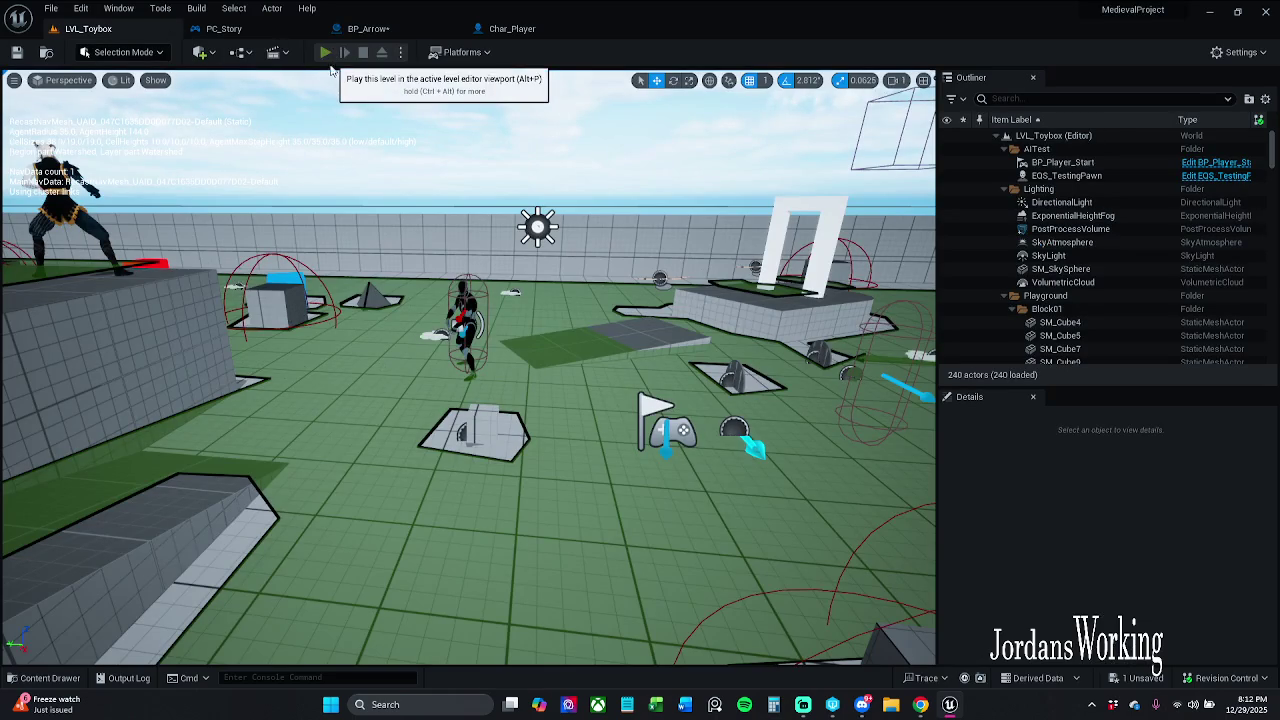
{"action": "left_click", "coordinate": [322, 52]}
{"action": "key", "text": "w"}
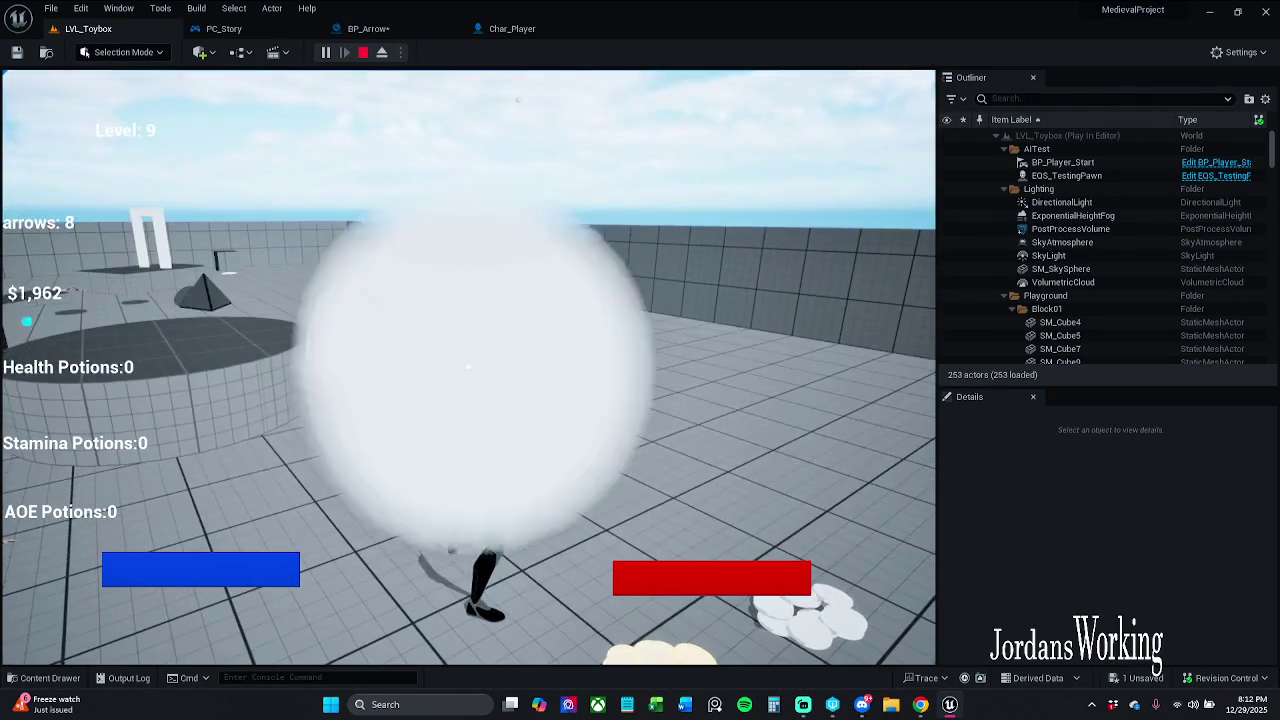
{"action": "left_click", "coordinate": [477, 358]}
{"action": "left_click", "coordinate": [477, 362]}
{"action": "left_click", "coordinate": [468, 368]}
{"action": "left_click", "coordinate": [468, 367]}
{"action": "left_click", "coordinate": [468, 367]}
{"action": "left_click", "coordinate": [468, 367]}
{"action": "left_click", "coordinate": [468, 367]}
{"action": "left_click", "coordinate": [468, 367]}
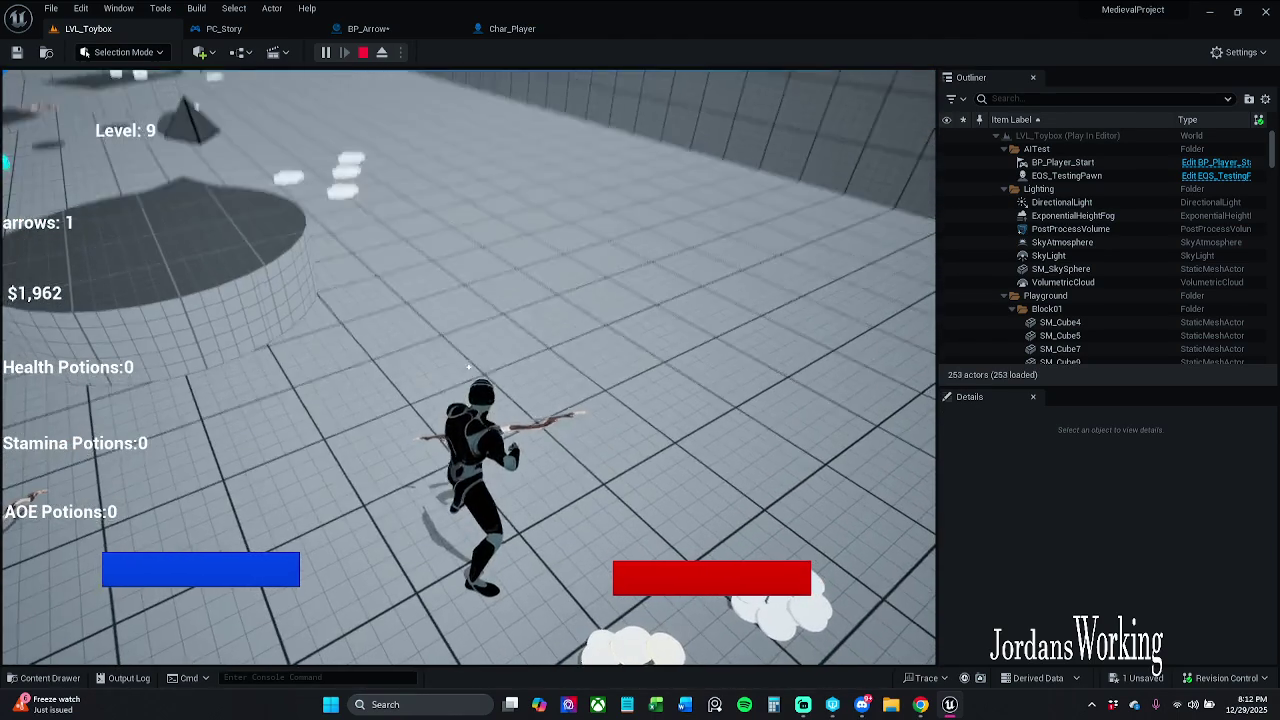
{"action": "left_click", "coordinate": [468, 367]}
{"action": "key", "text": "Escape"}
{"action": "left_click", "coordinate": [389, 30]}
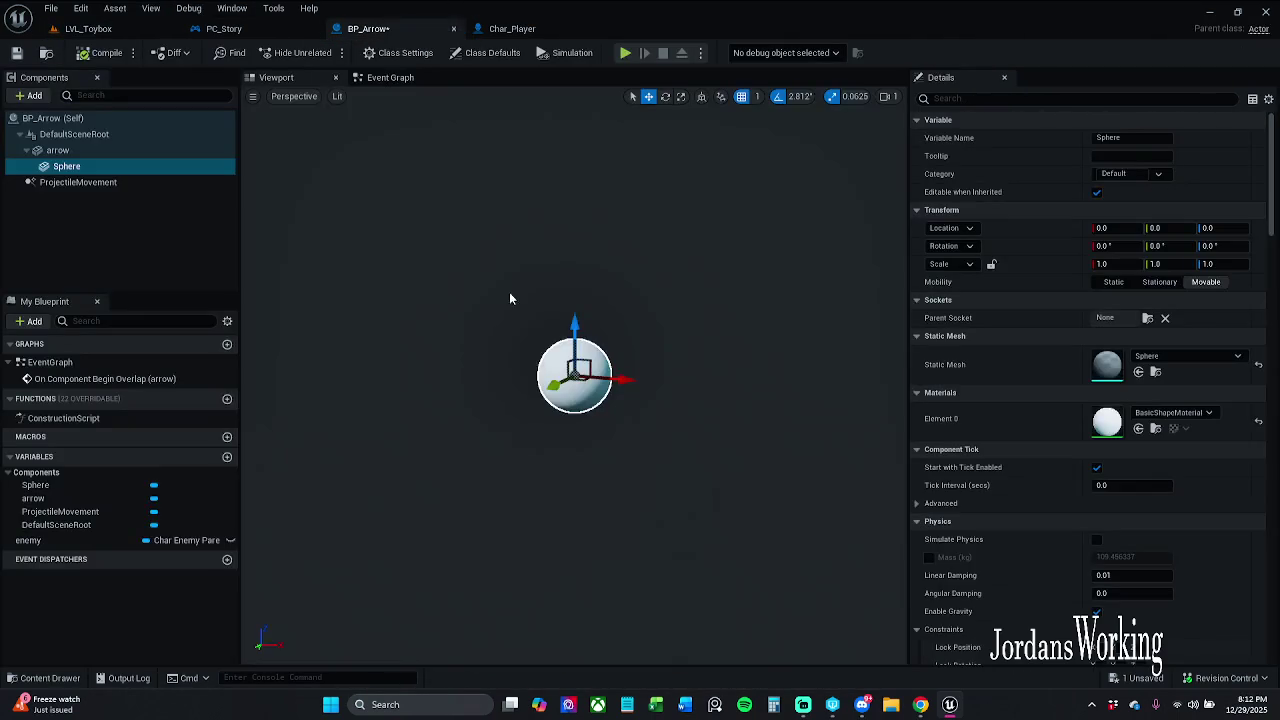
Delete the Sphere component and frame the arrow mesh in the viewport.
{"action": "key", "text": "Delete"}
{"action": "left_click", "coordinate": [598, 375]}
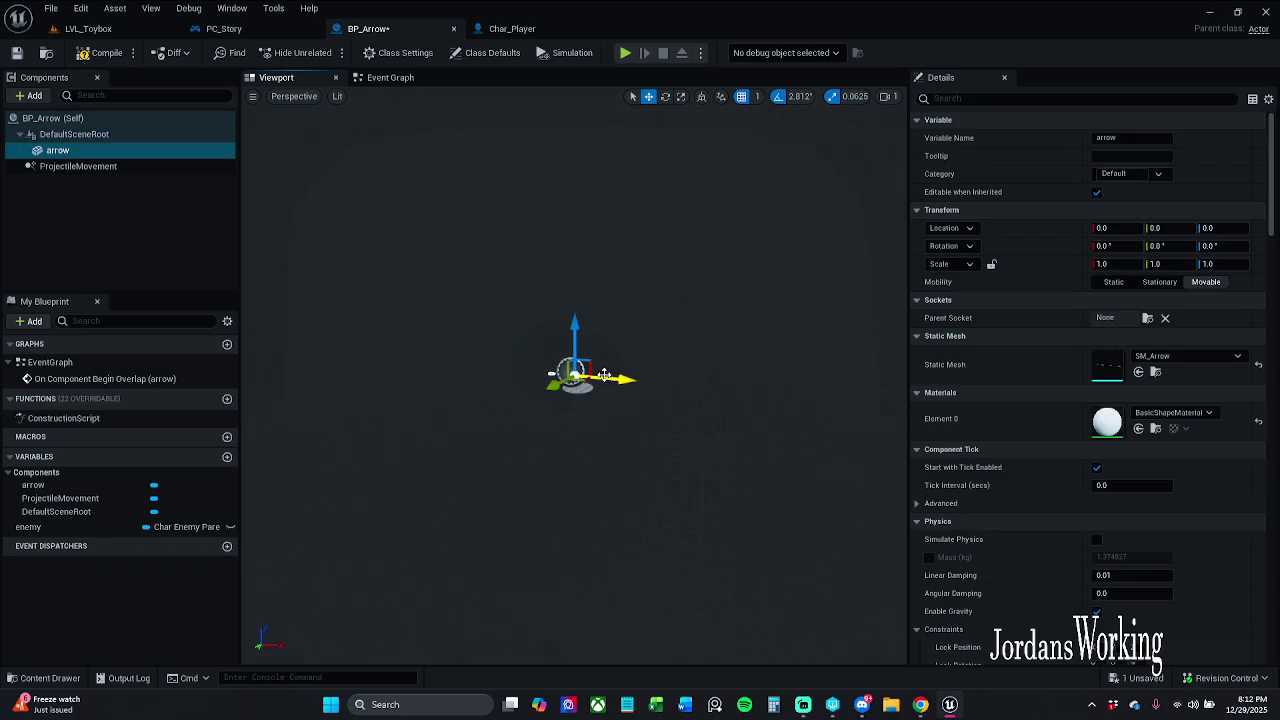
{"action": "key", "text": "f"}
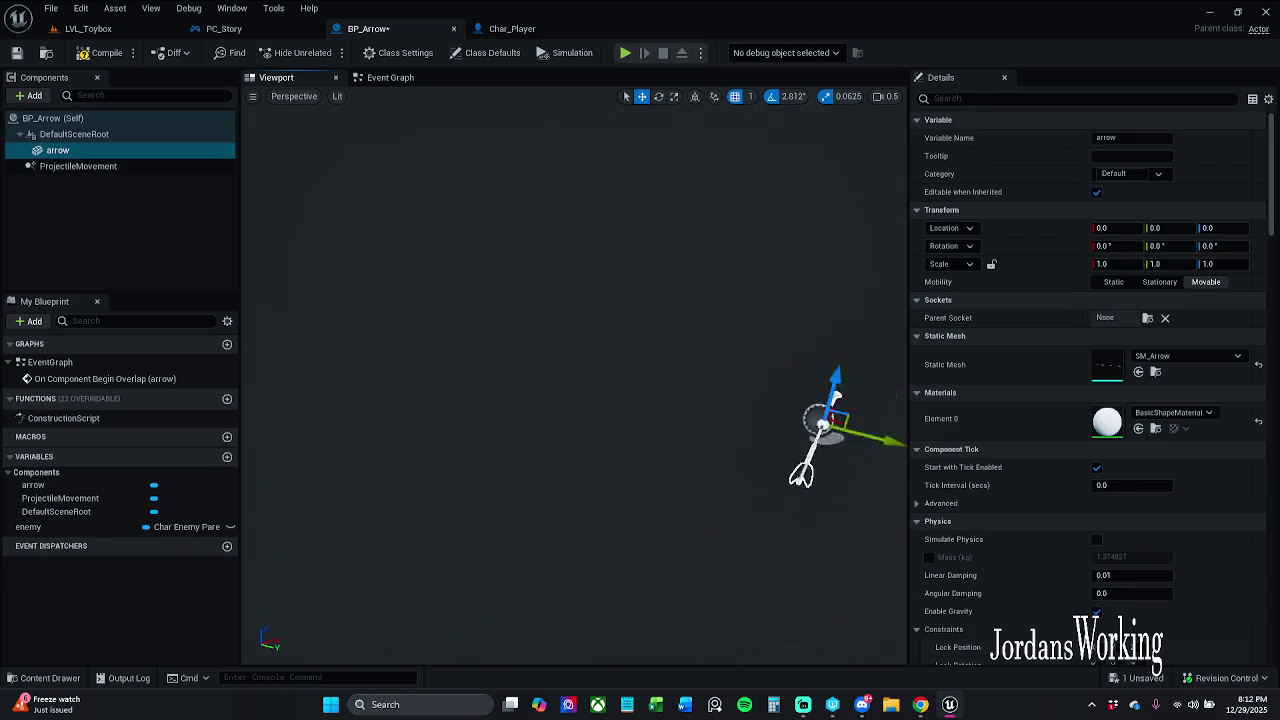
{"action": "scroll", "coordinate": [628, 362], "scroll_direction": "up", "scroll_amount": 5}
{"action": "scroll", "coordinate": [628, 362], "scroll_direction": "down", "scroll_amount": 5}
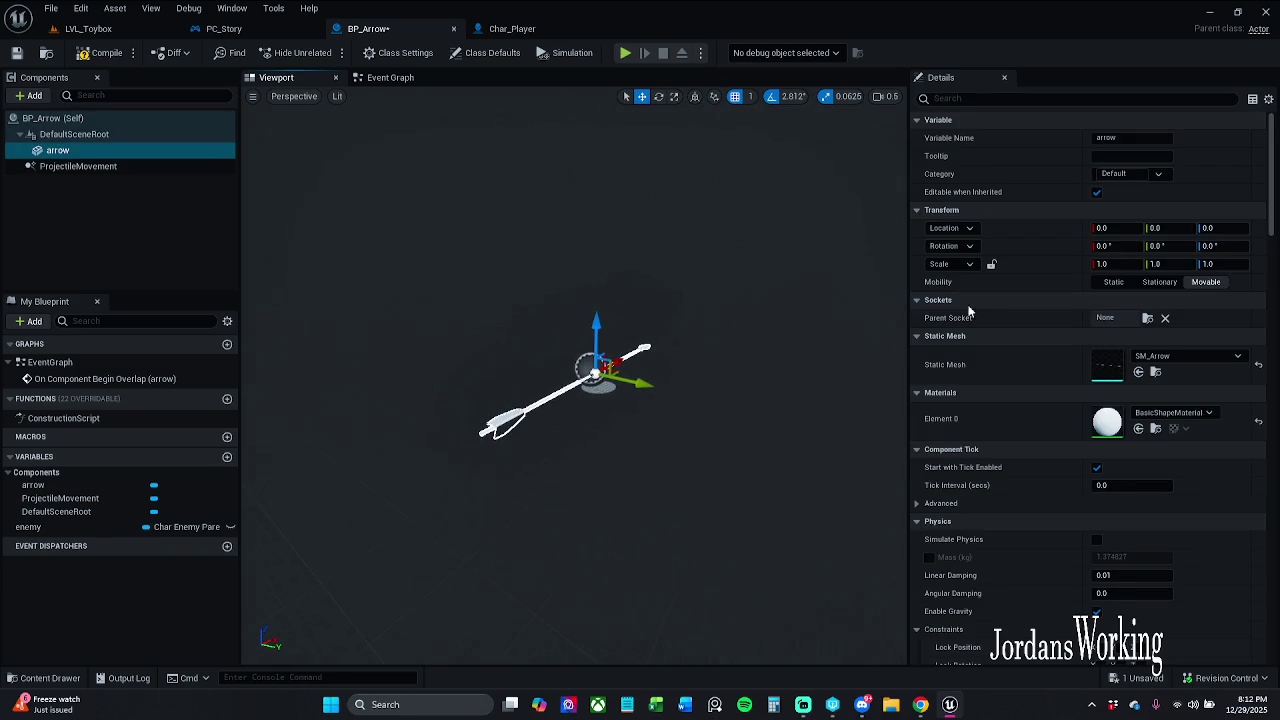
Unlock proportional scaling and set the arrow mesh scale to X 1, Y 5, Z 5.
{"action": "left_click", "coordinate": [991, 264]}
{"action": "left_click", "coordinate": [991, 264]}
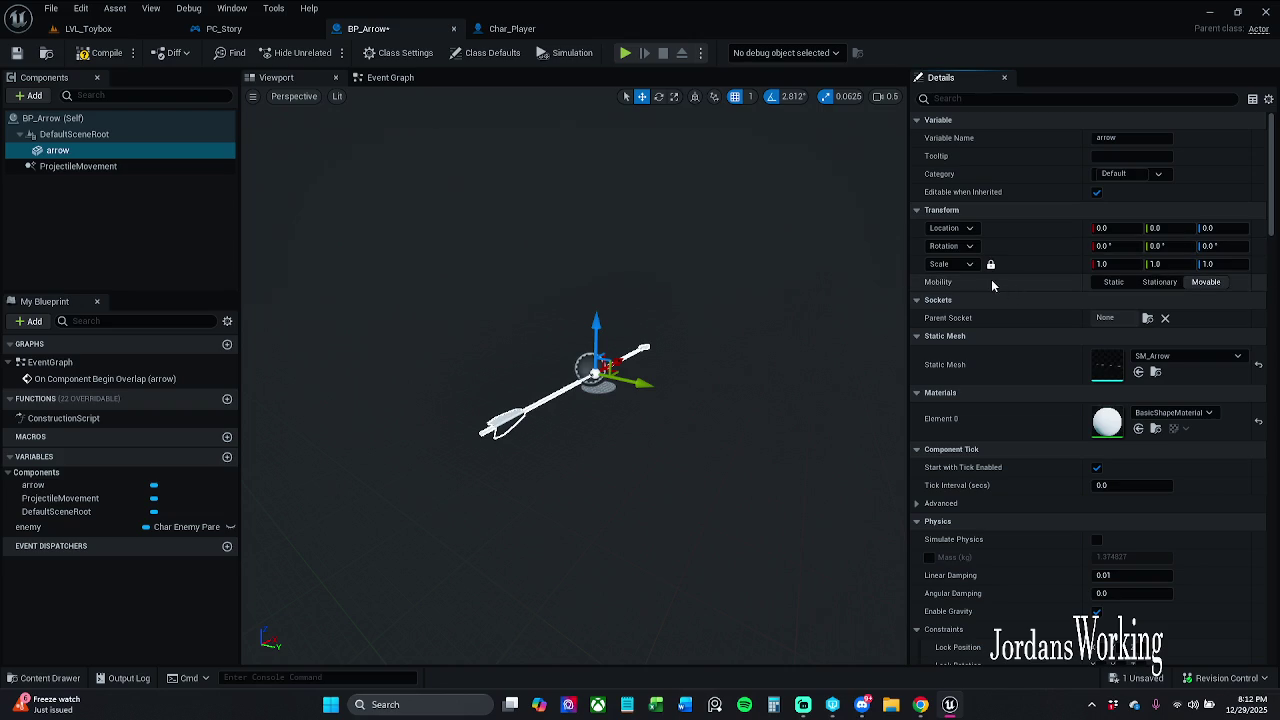
{"action": "left_click", "coordinate": [1224, 264]}
{"action": "type", "text": "5"}
{"action": "key", "text": "Return"}
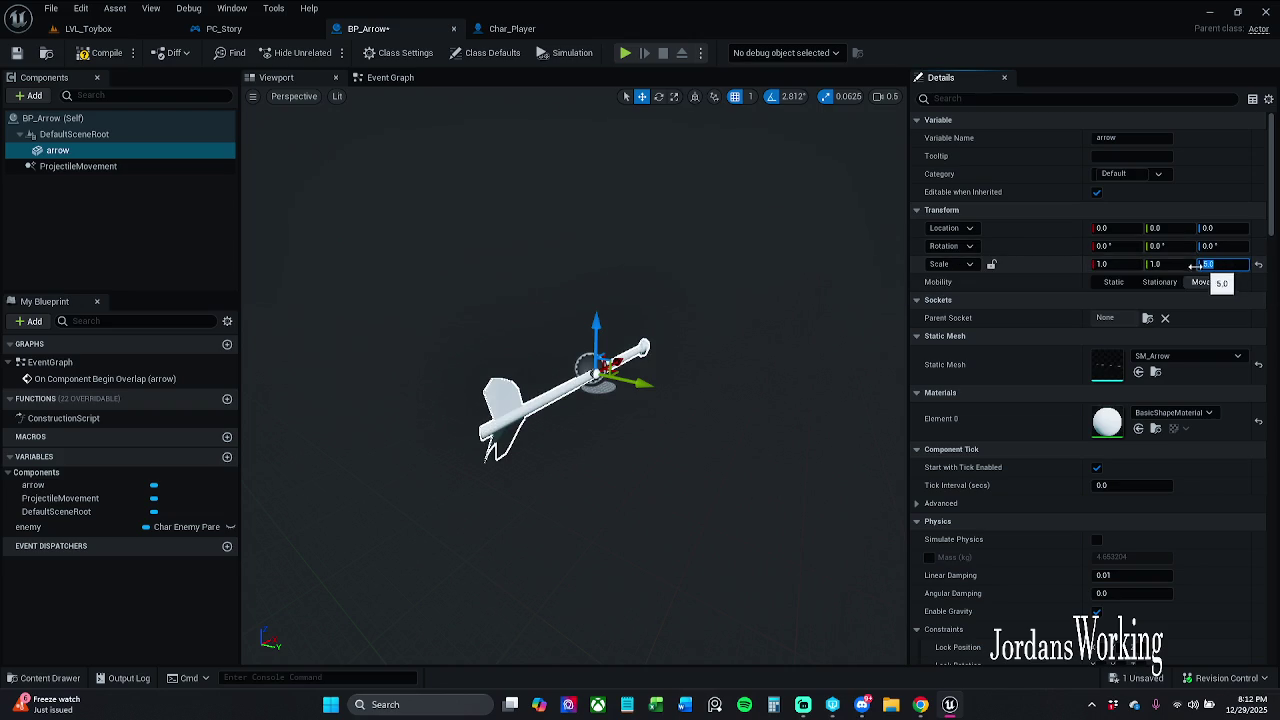
{"action": "left_click", "coordinate": [1176, 261]}
{"action": "type", "text": "5"}
{"action": "key", "text": "Return"}
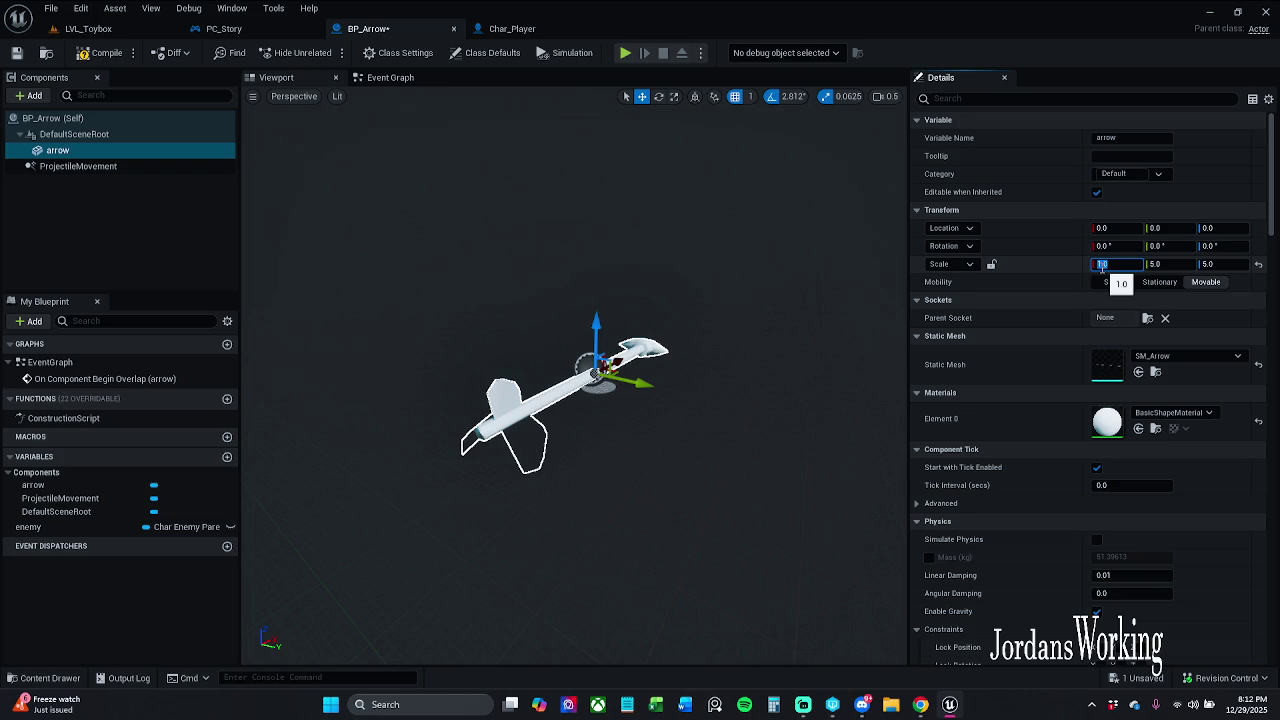
{"action": "type", "text": "5"}
{"action": "key", "text": "Return"}
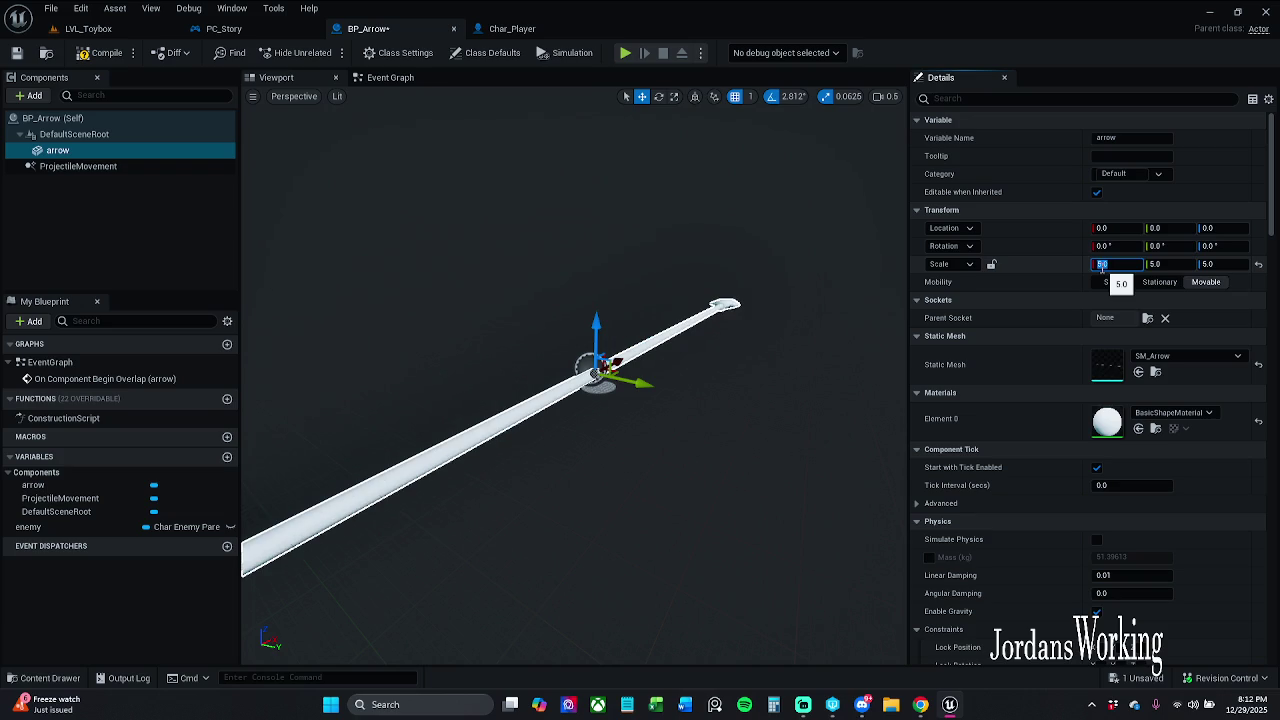
{"action": "type", "text": "1"}
{"action": "key", "text": "Return"}
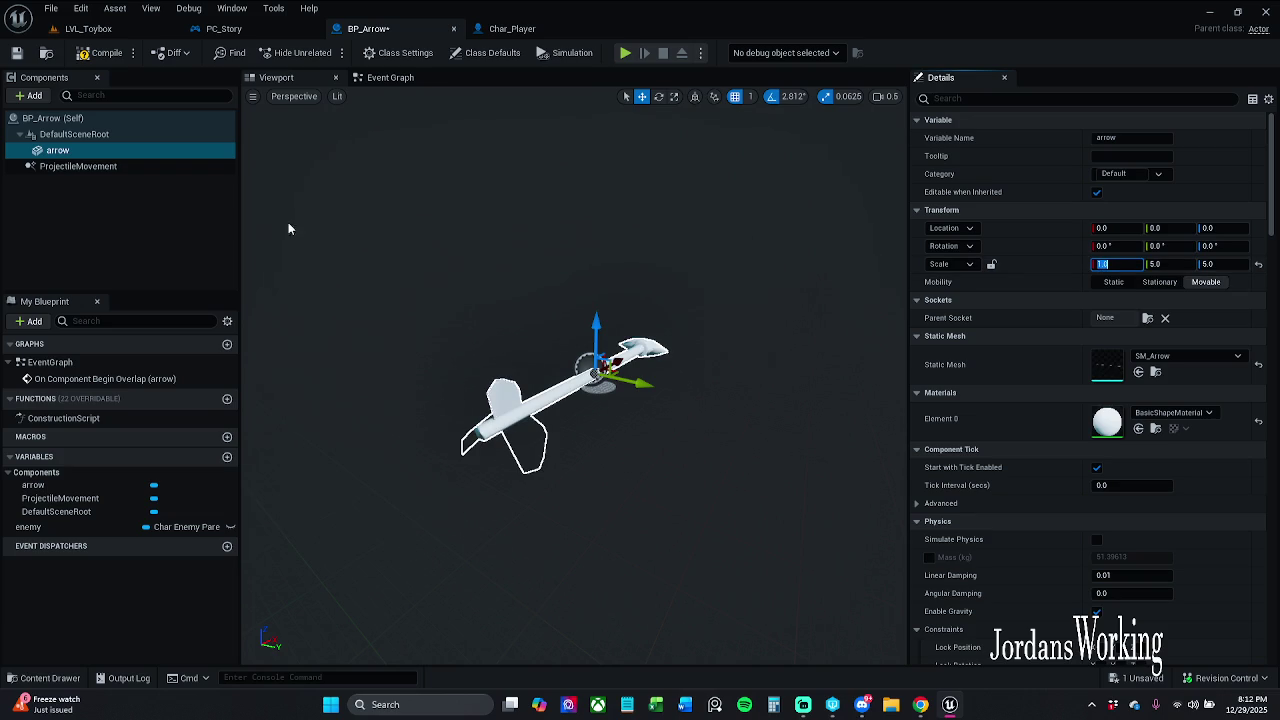
{"action": "left_click", "coordinate": [90, 28]}
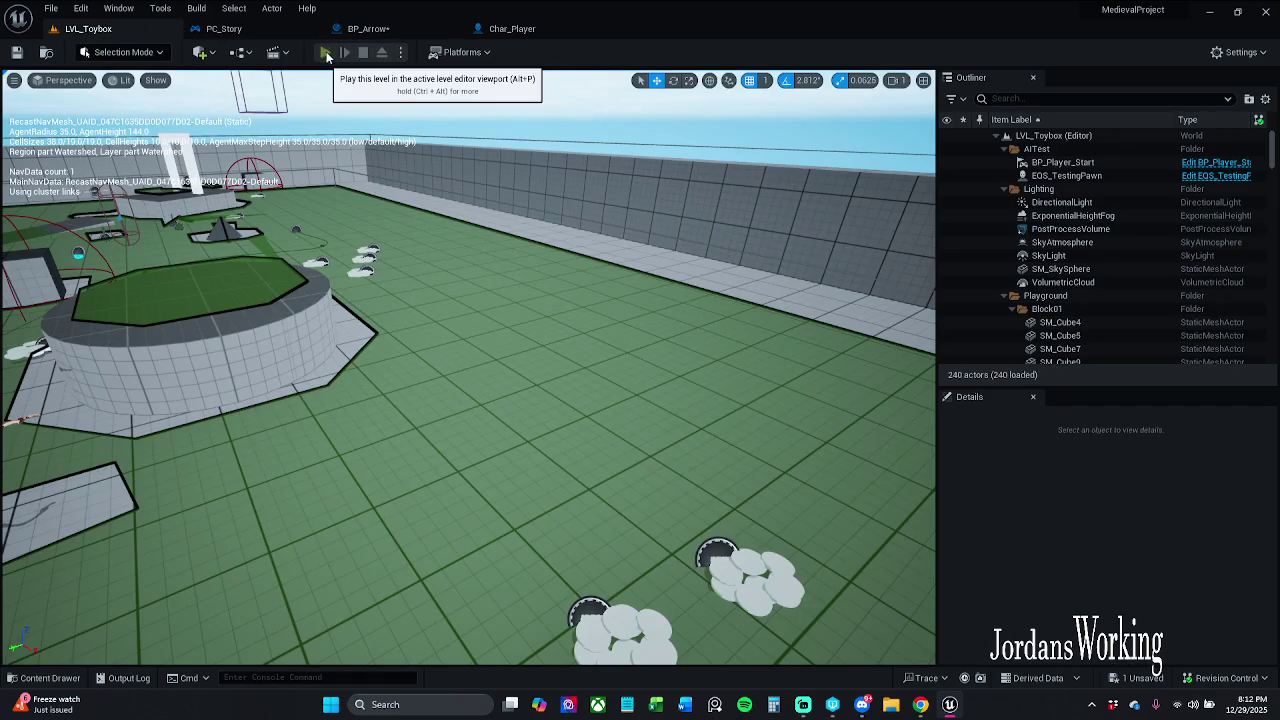
Play the level, running, jumping and shooting the thicker arrows, then stop the session.
{"action": "left_click", "coordinate": [325, 52]}
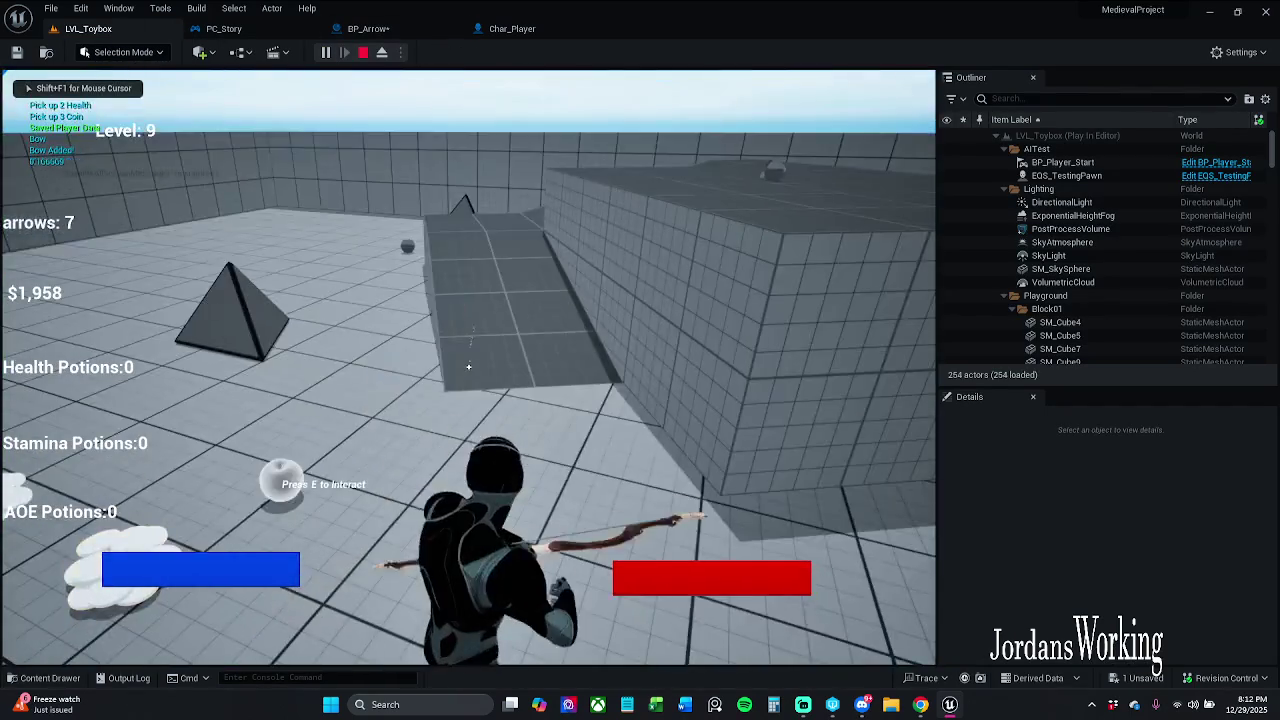
{"action": "key", "text": "w"}
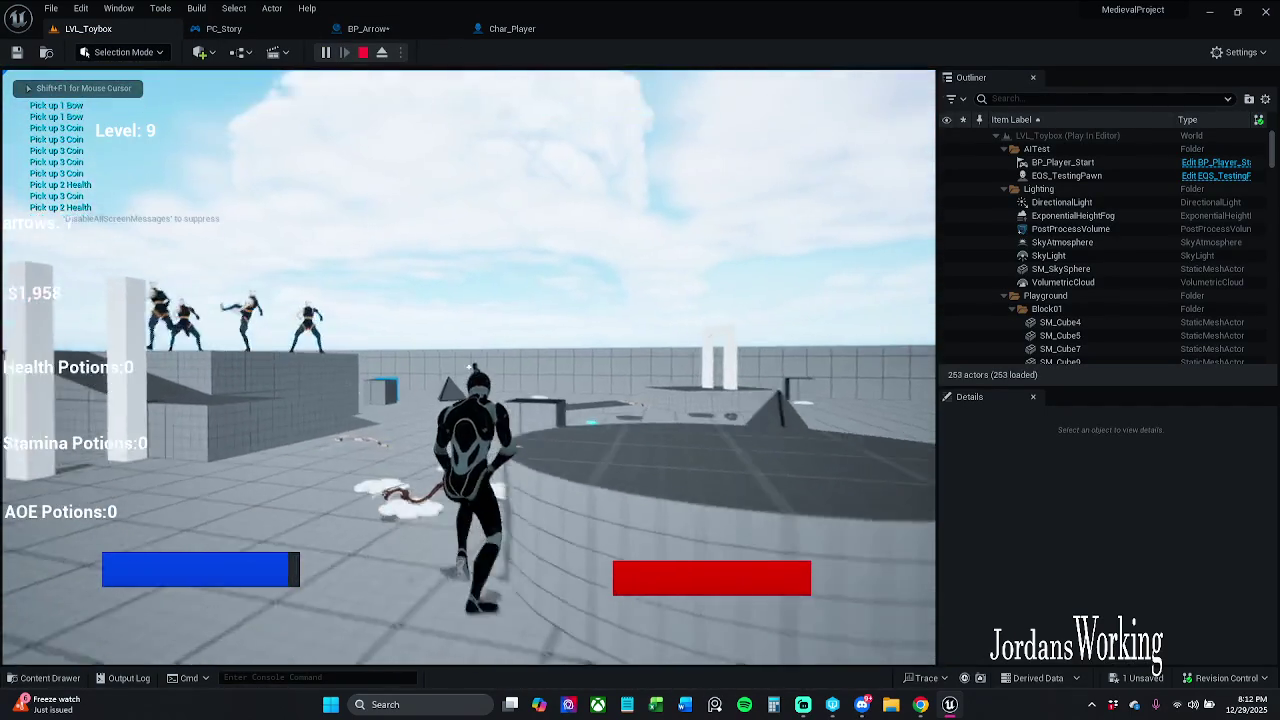
{"action": "key", "text": "space"}
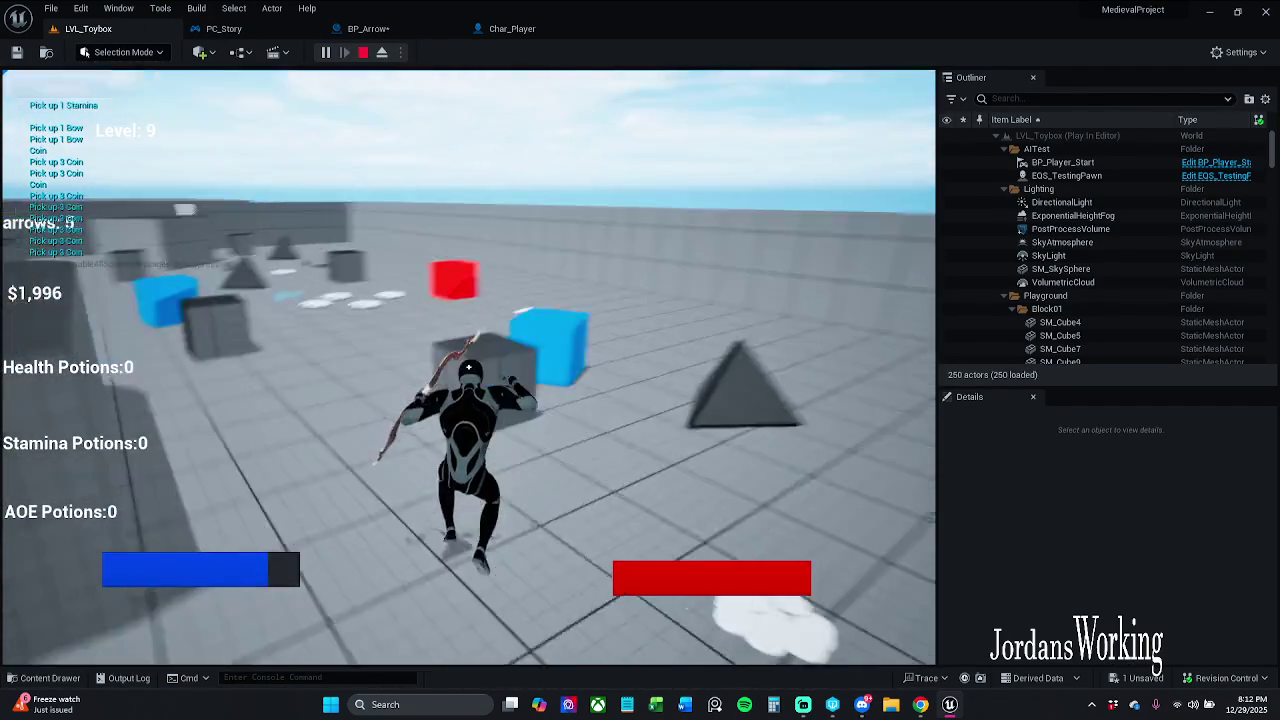
{"action": "key", "text": "Escape"}
{"action": "left_click", "coordinate": [360, 28]}
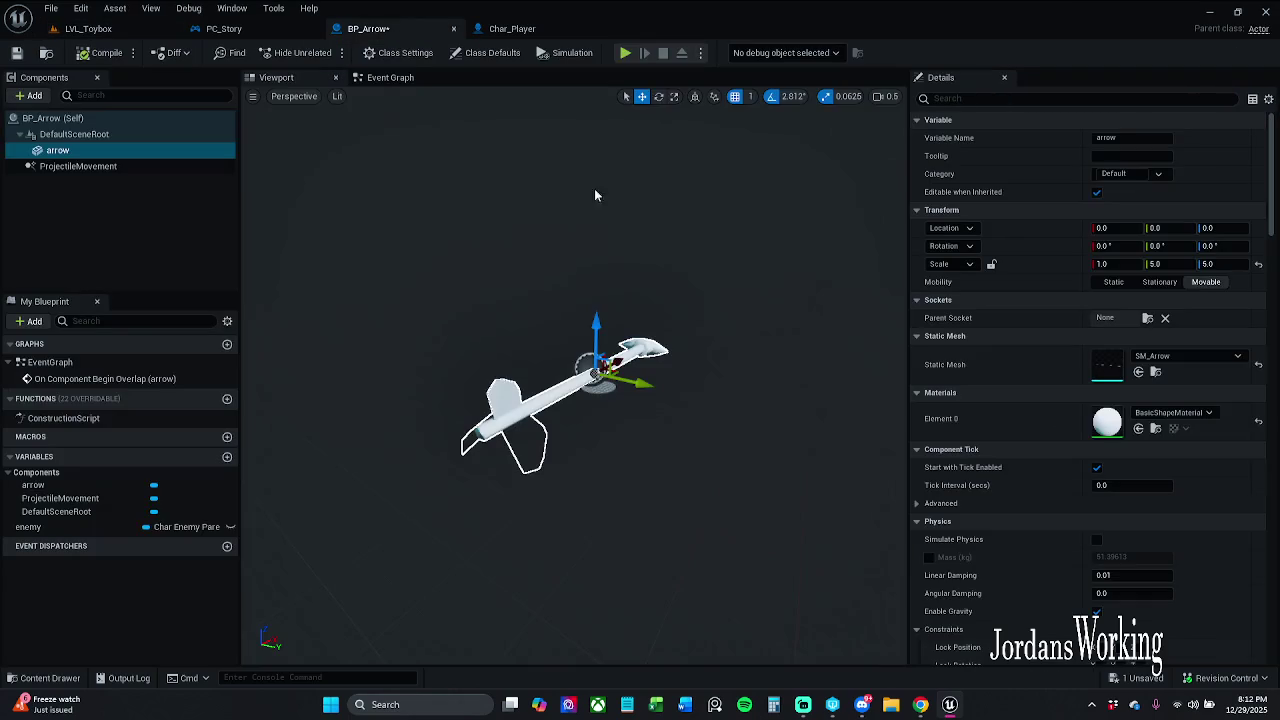
Set the arrow mesh's Y and Z scale to 2.5.
{"action": "left_click", "coordinate": [1176, 263]}
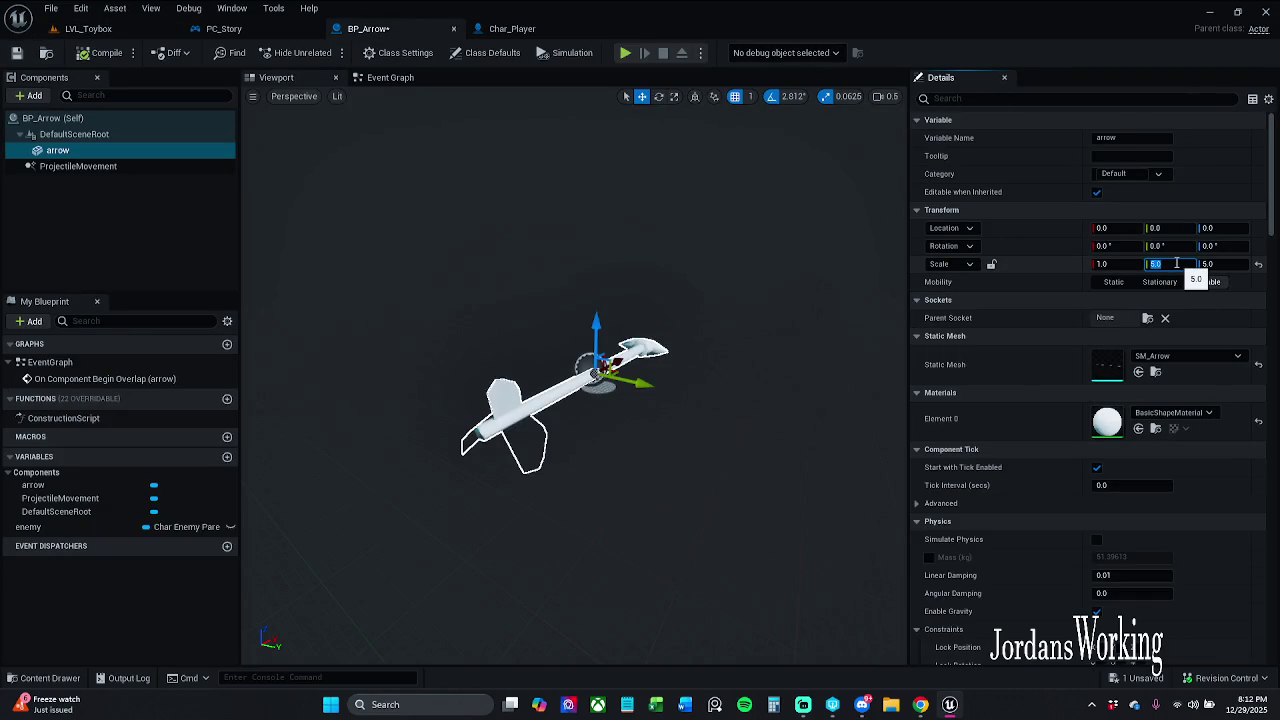
{"action": "type", "text": "2.5"}
{"action": "key", "text": "Return"}
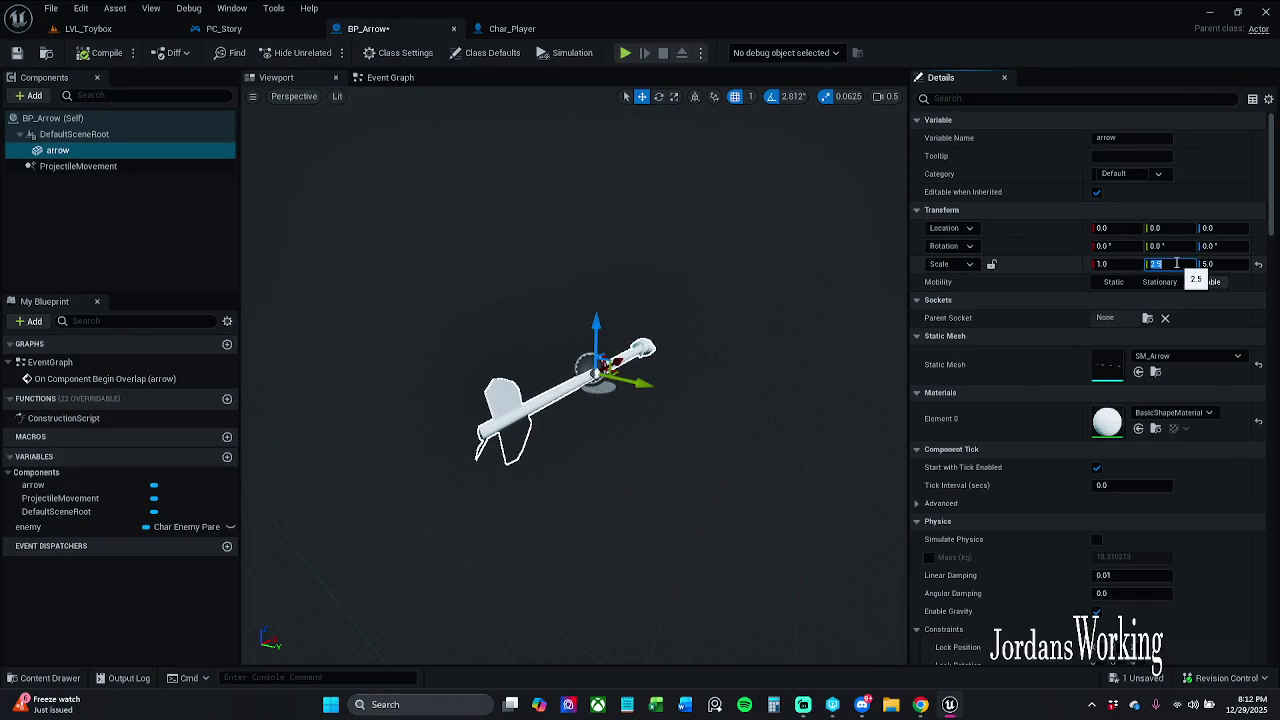
{"action": "left_click", "coordinate": [1230, 265]}
{"action": "type", "text": "2.5"}
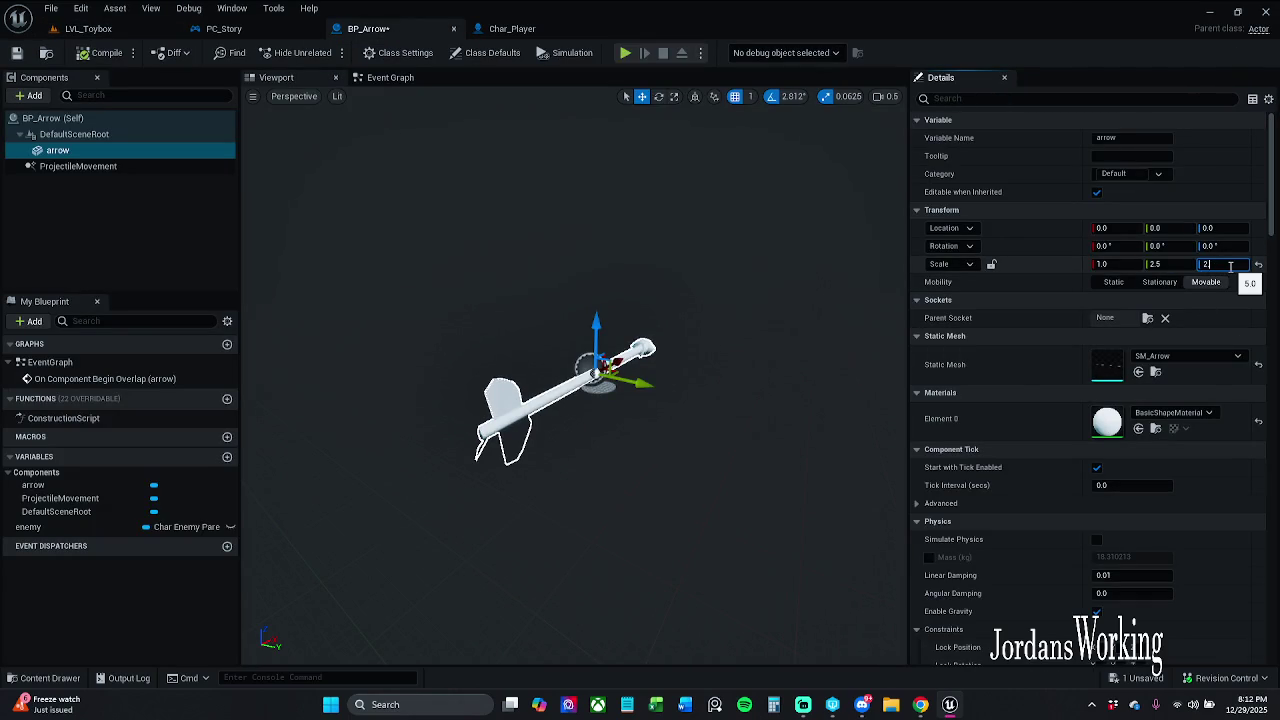
{"action": "left_click", "coordinate": [105, 29]}
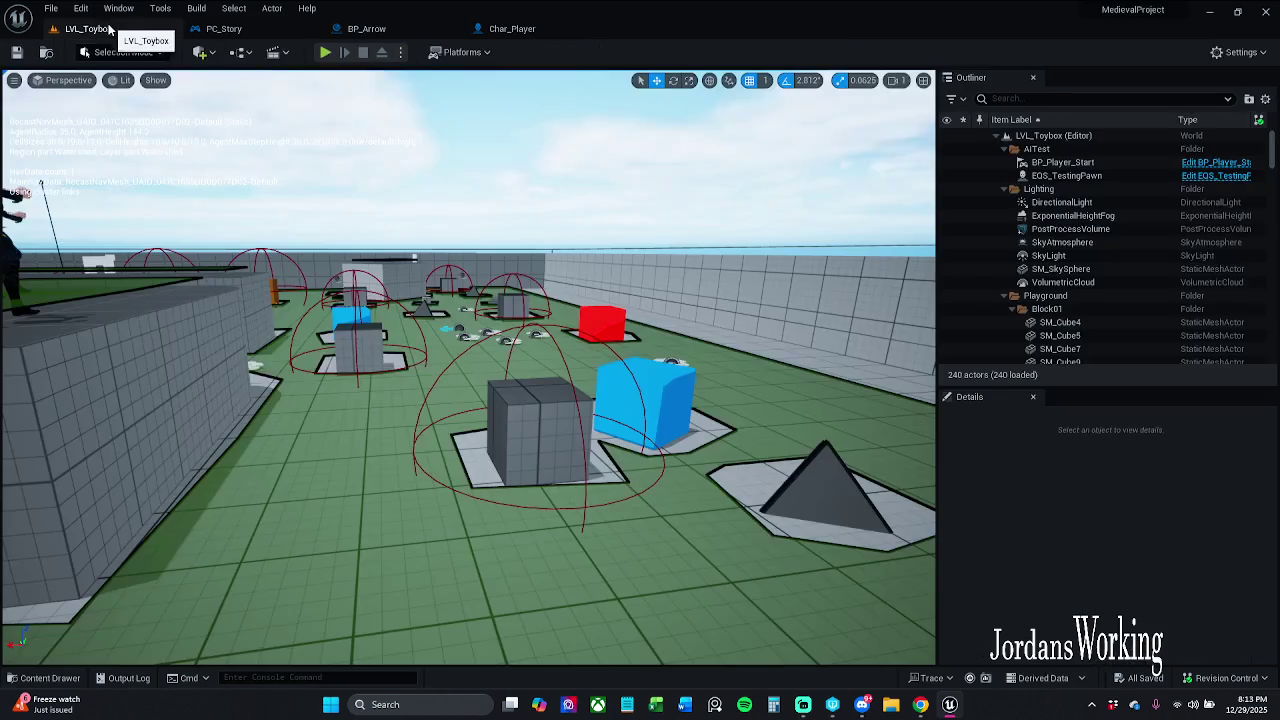
{"action": "key", "text": "alt+p"}
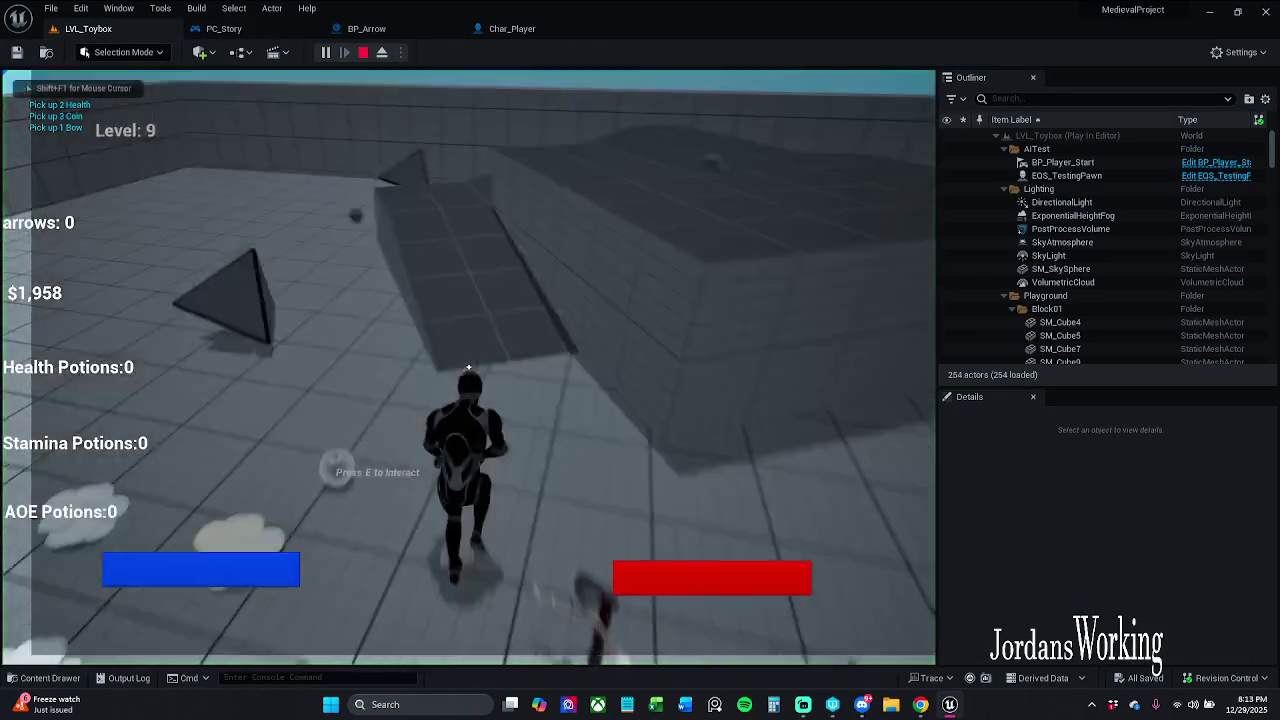
{"action": "key", "text": "w"}
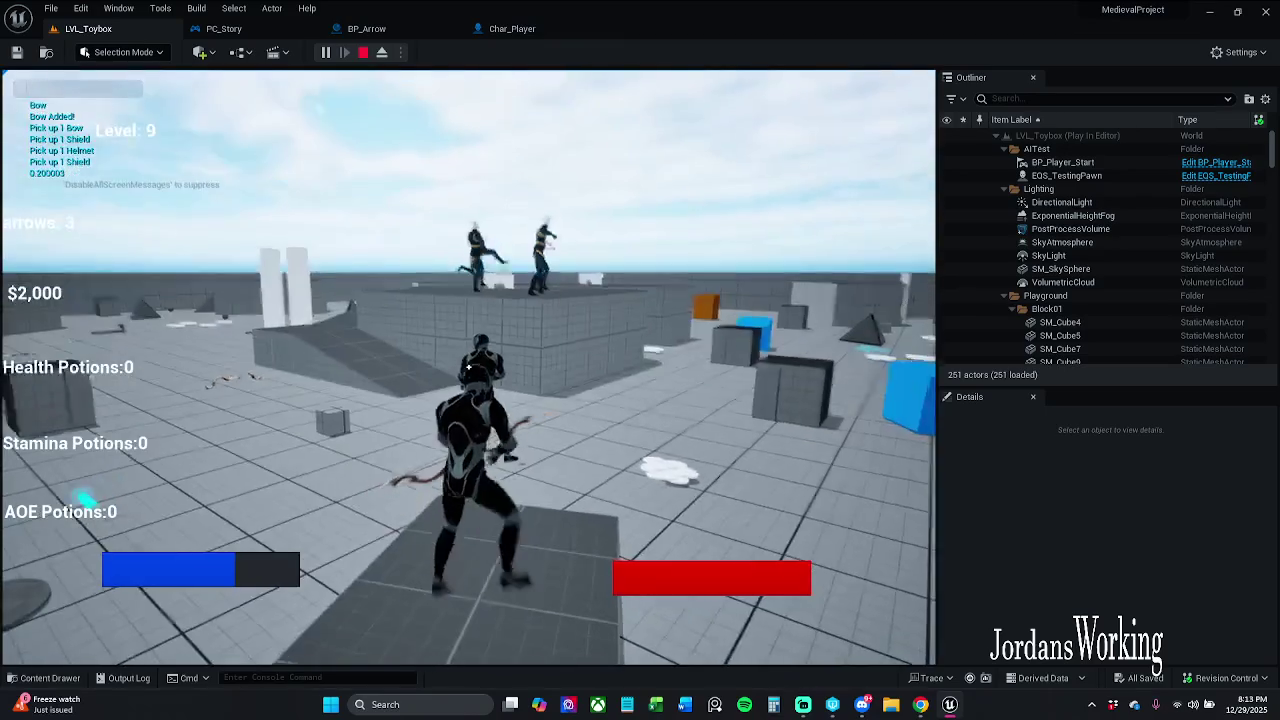
{"action": "left_click", "coordinate": [468, 367]}
{"action": "key", "text": "w"}
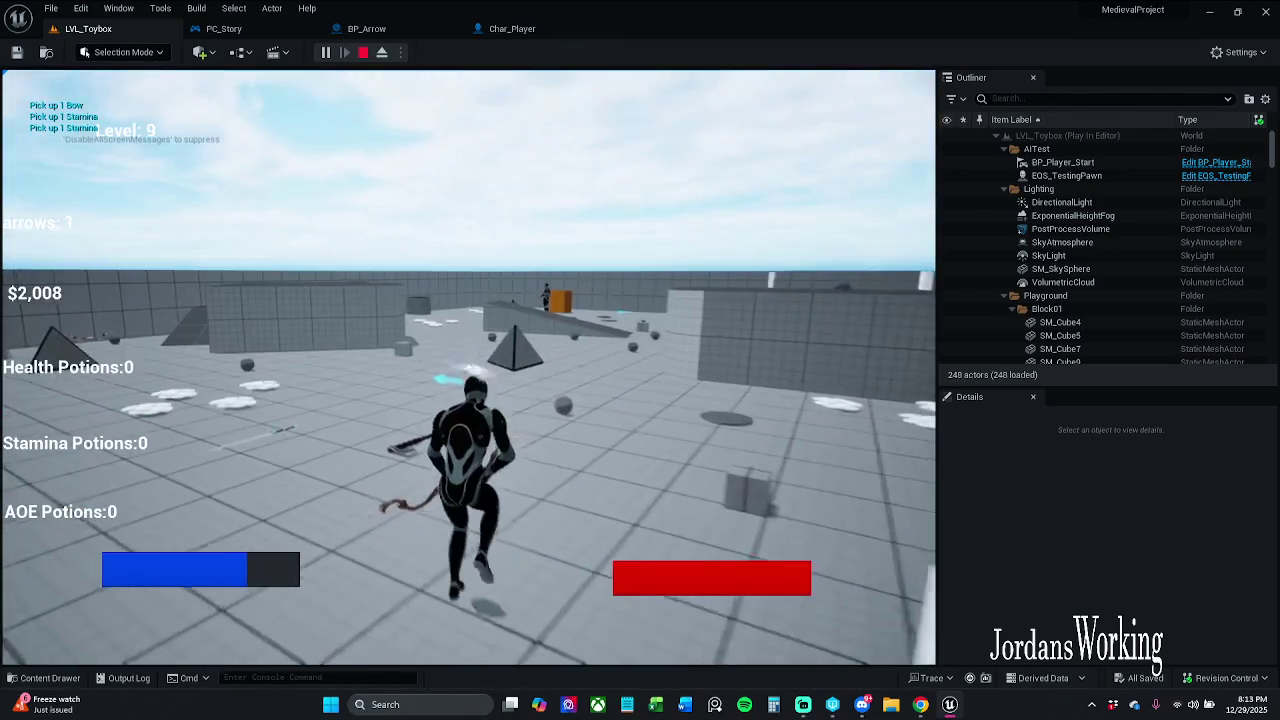
{"action": "left_click", "coordinate": [468, 367]}
{"action": "left_click", "coordinate": [468, 367]}
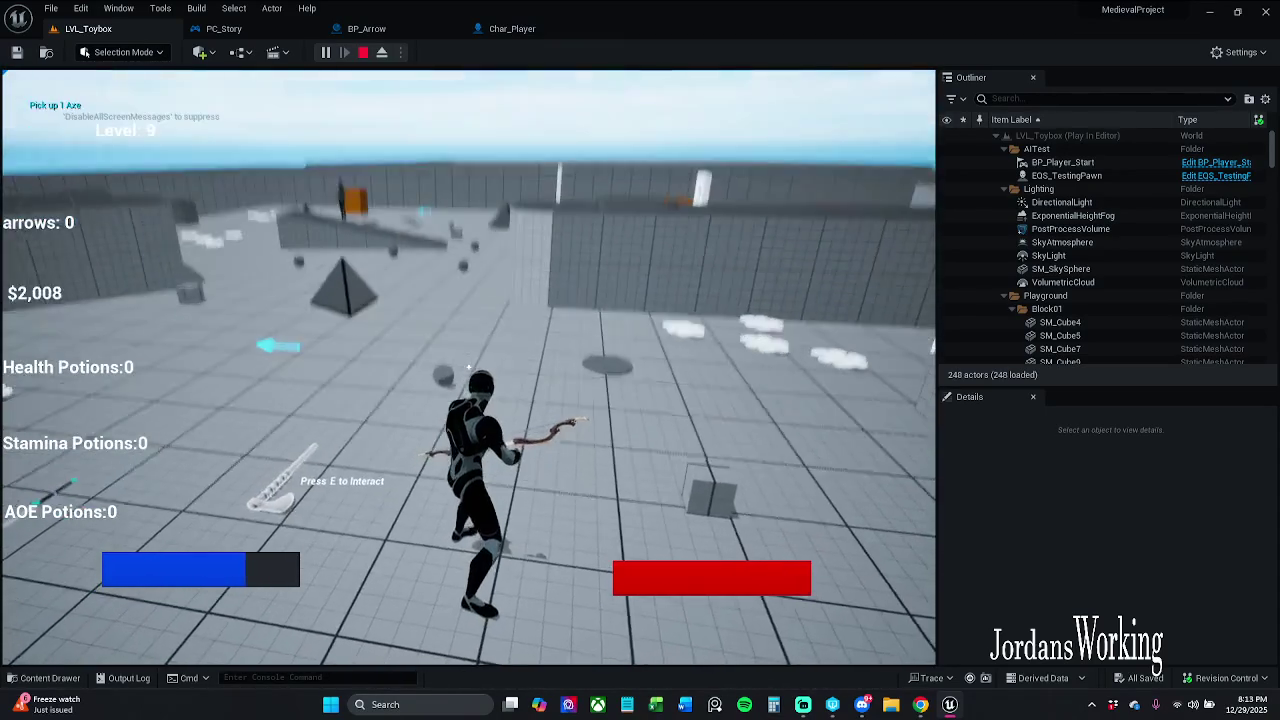
{"action": "key", "text": "Escape"}
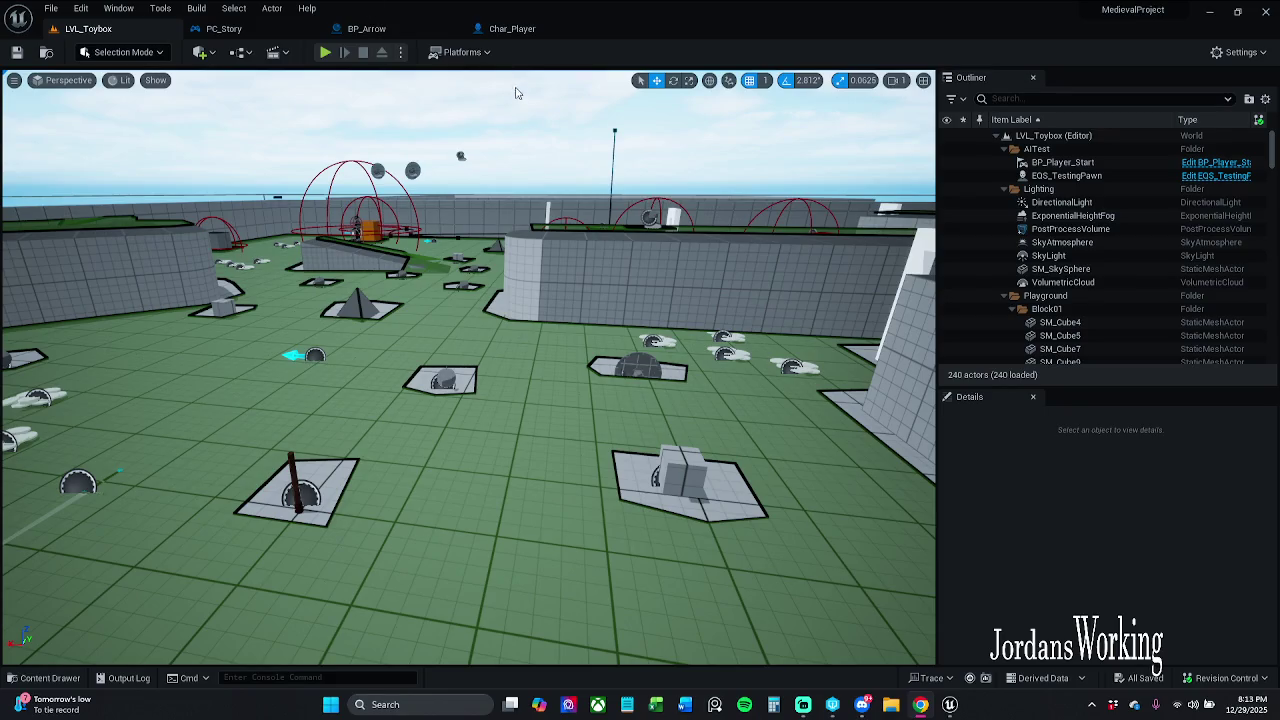
Browse the Content Drawer to _MyContent > Art > Widgets > InGameWidgets and open W_Player_HUD.
{"action": "left_click", "coordinate": [45, 678]}
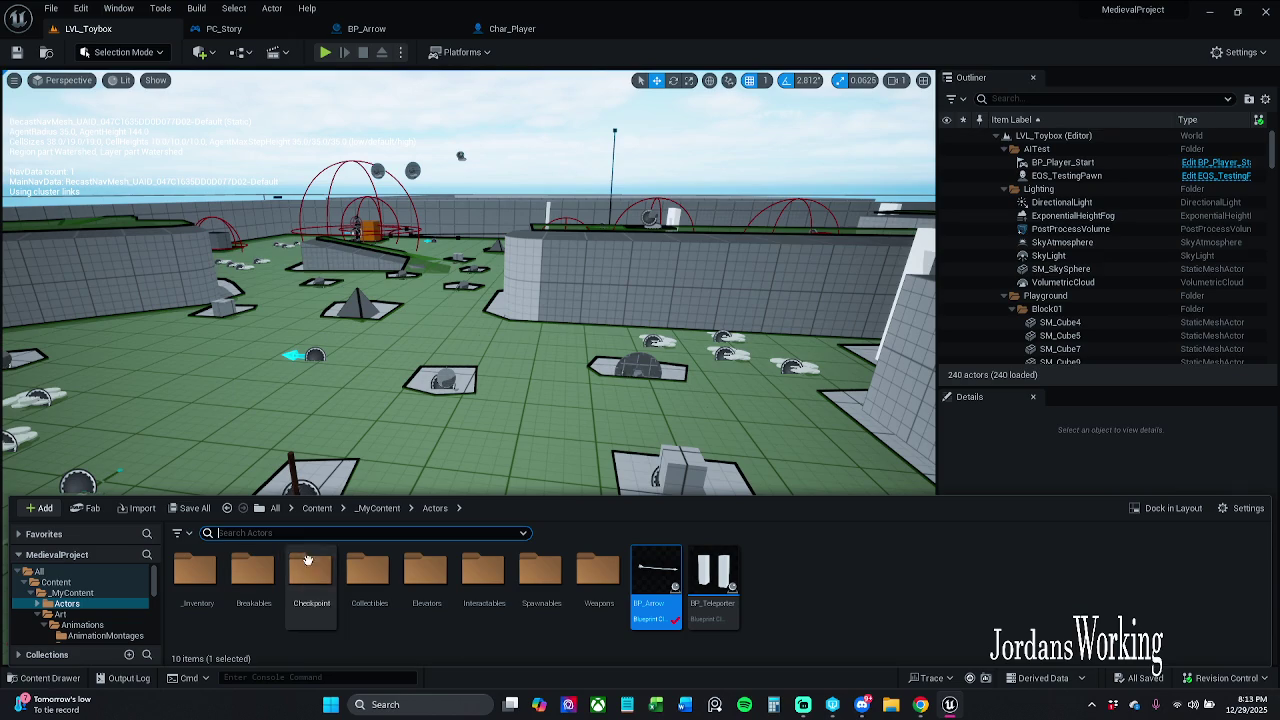
{"action": "left_click", "coordinate": [377, 508]}
{"action": "double_click", "coordinate": [258, 578]}
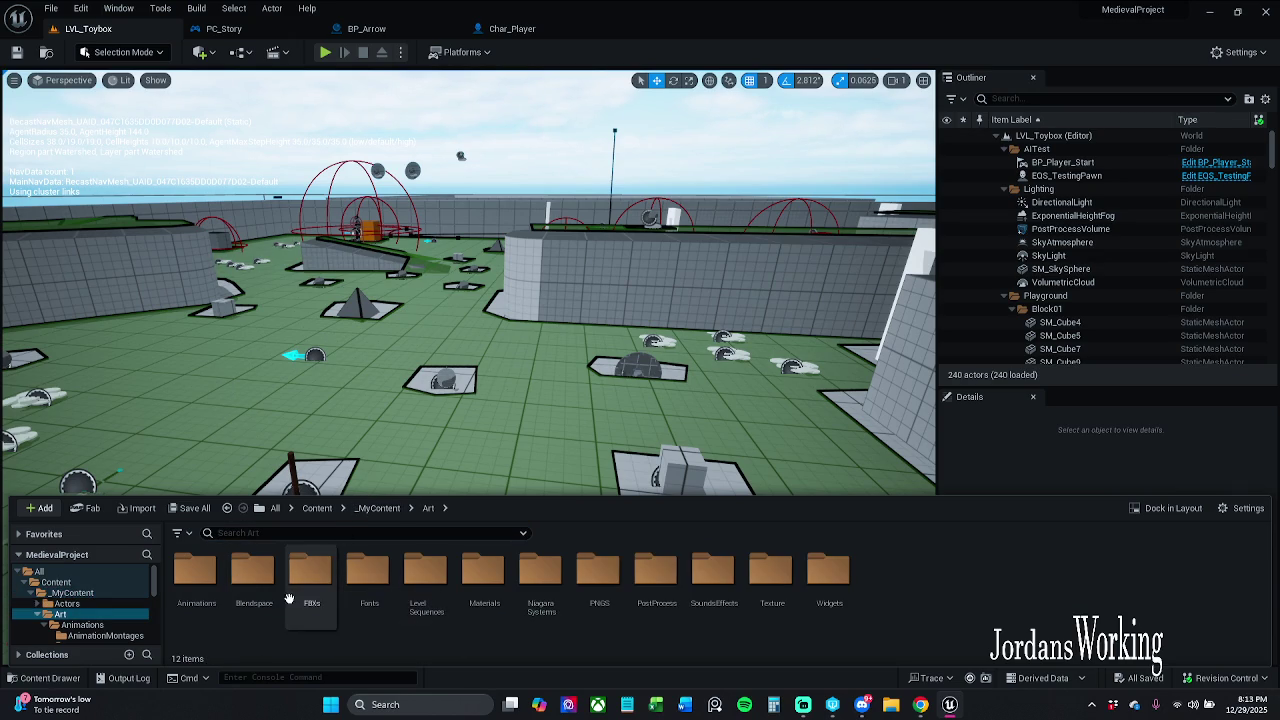
{"action": "double_click", "coordinate": [842, 594]}
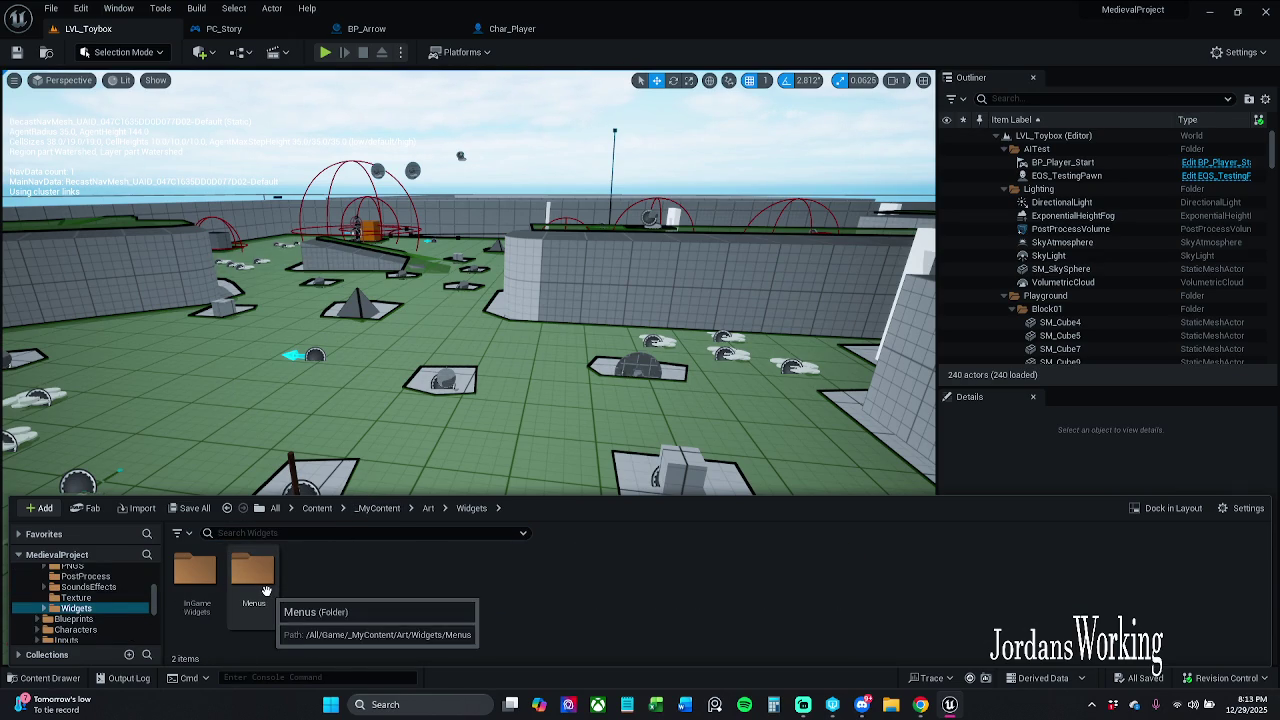
{"action": "left_click", "coordinate": [204, 590]}
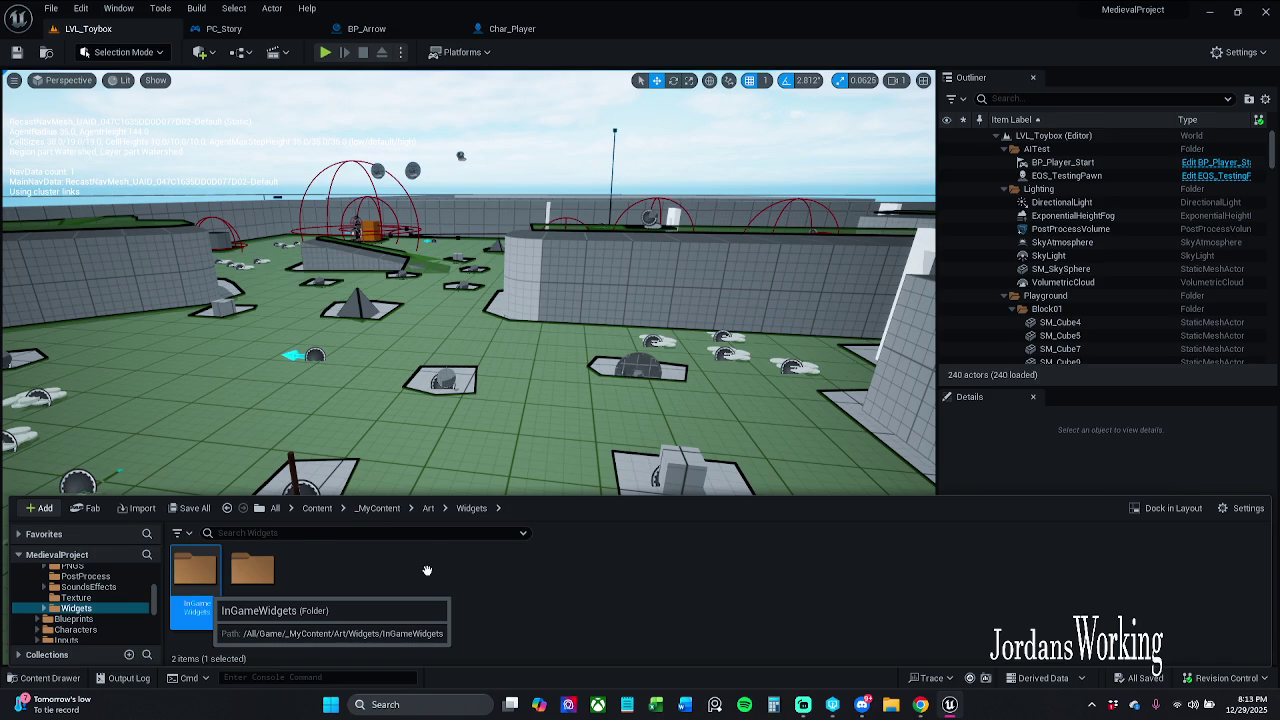
{"action": "key", "text": "Return"}
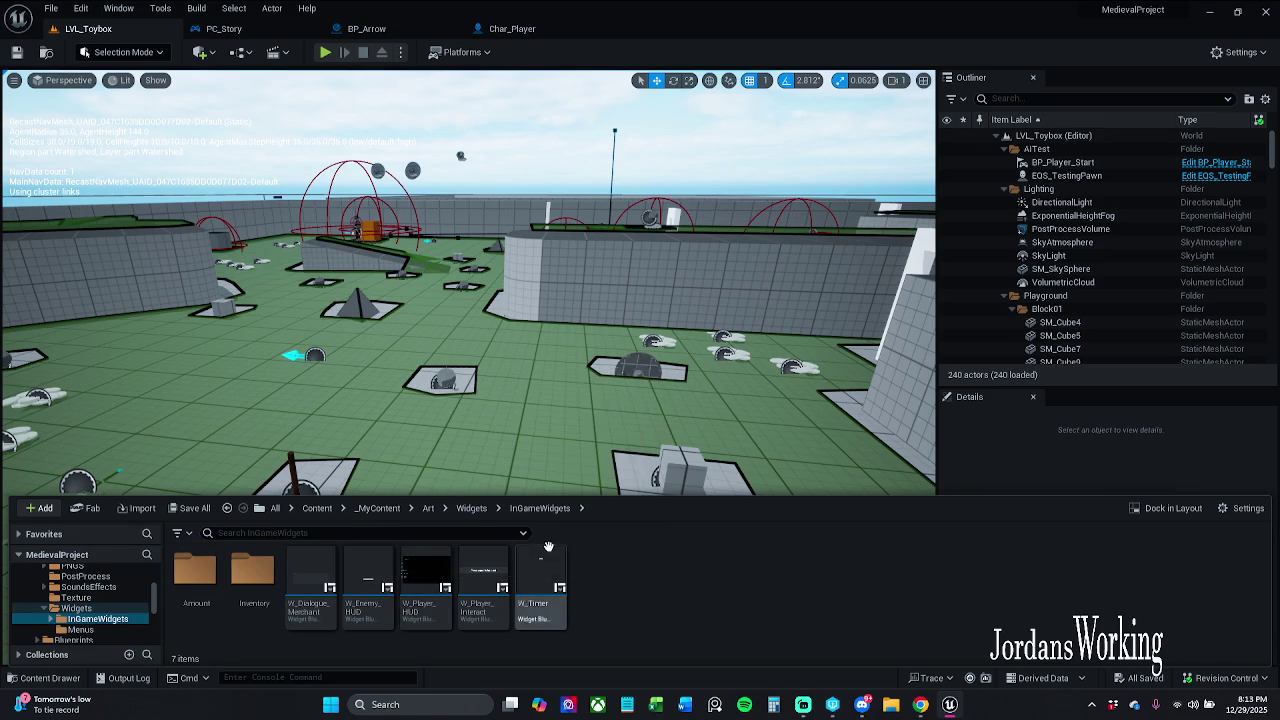
{"action": "left_click", "coordinate": [419, 568]}
{"action": "double_click", "coordinate": [419, 568]}
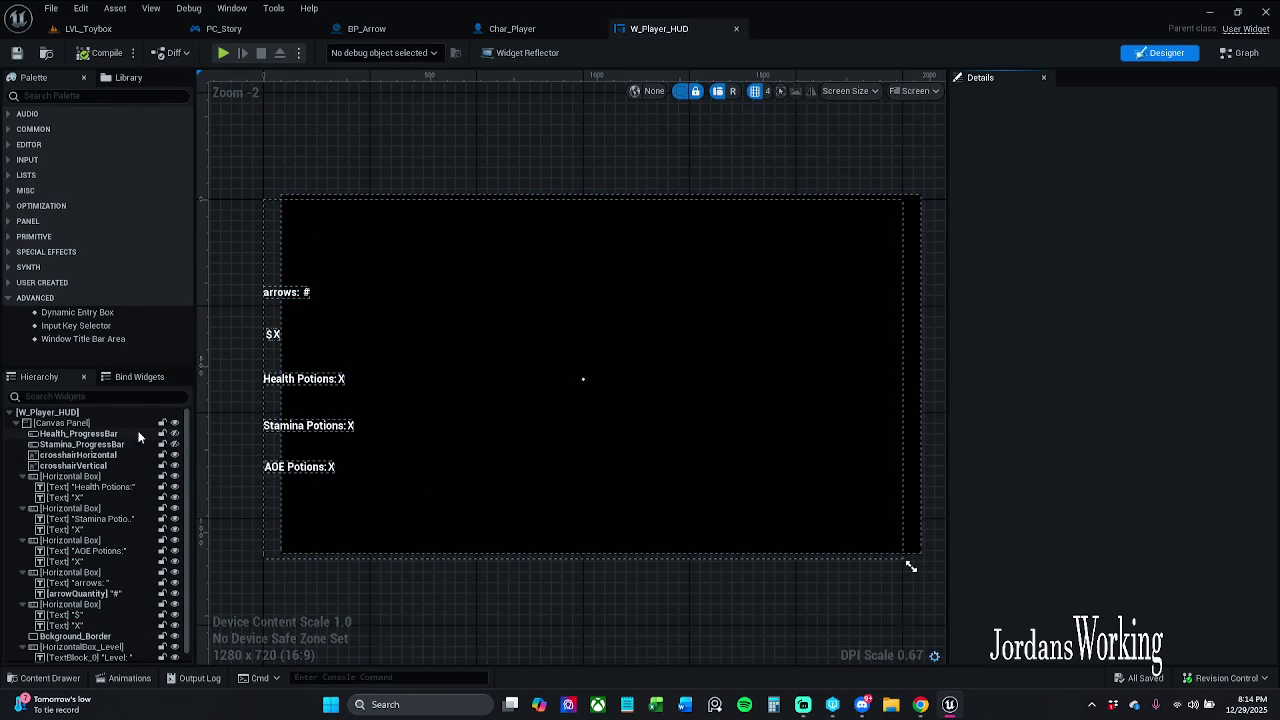
Delete the crosshairVertical widget and rename crosshairHorizontal to crosshairCircle.
{"action": "left_click", "coordinate": [114, 466]}
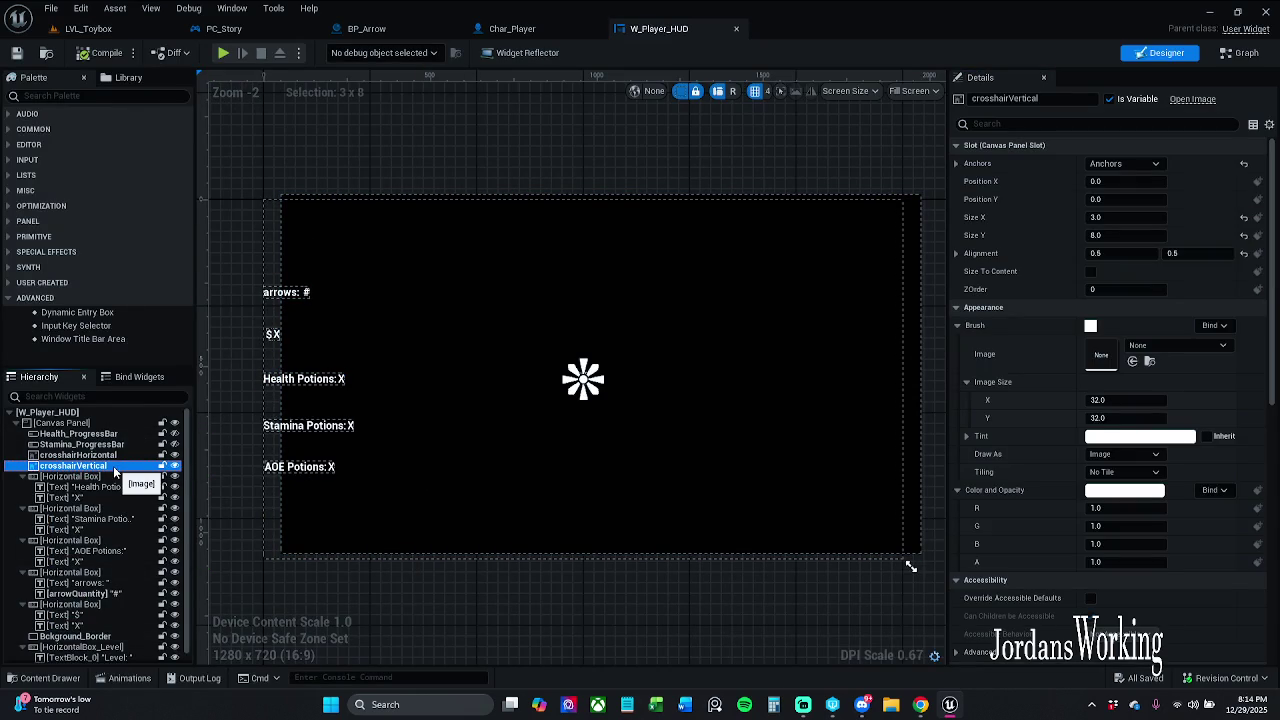
{"action": "key", "text": "Delete"}
{"action": "left_click", "coordinate": [116, 456]}
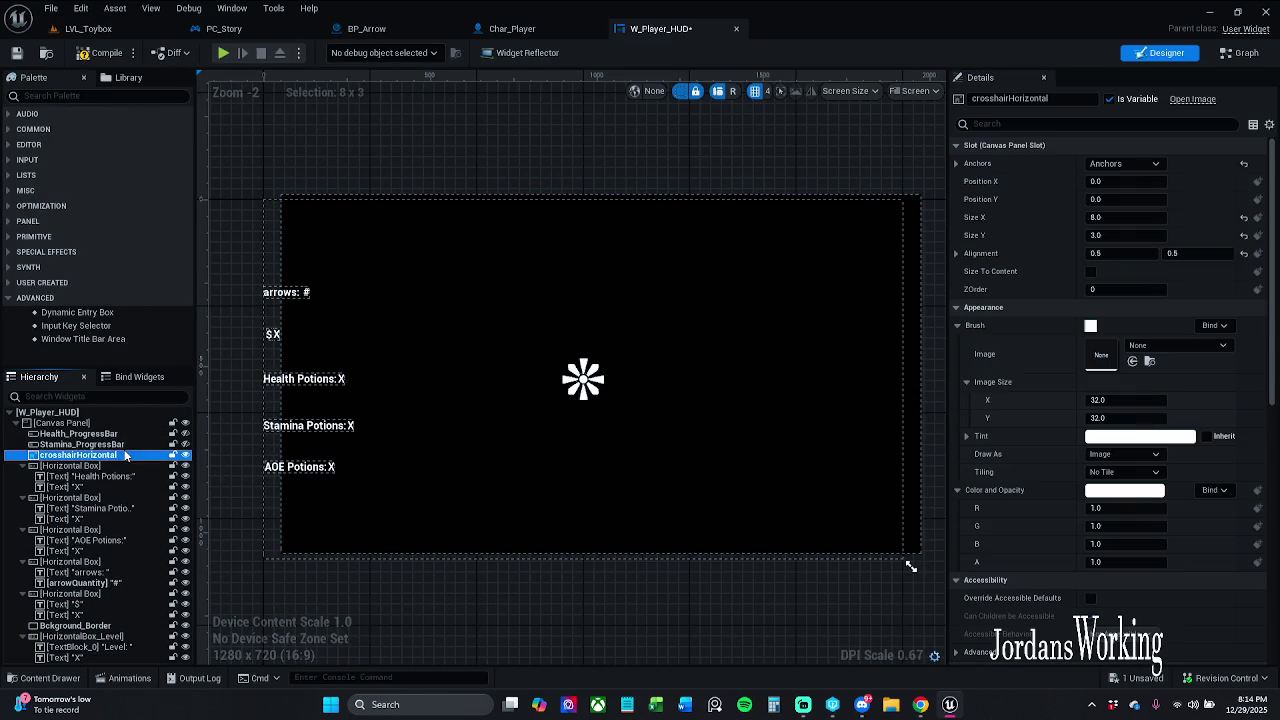
{"action": "key", "text": "F2"}
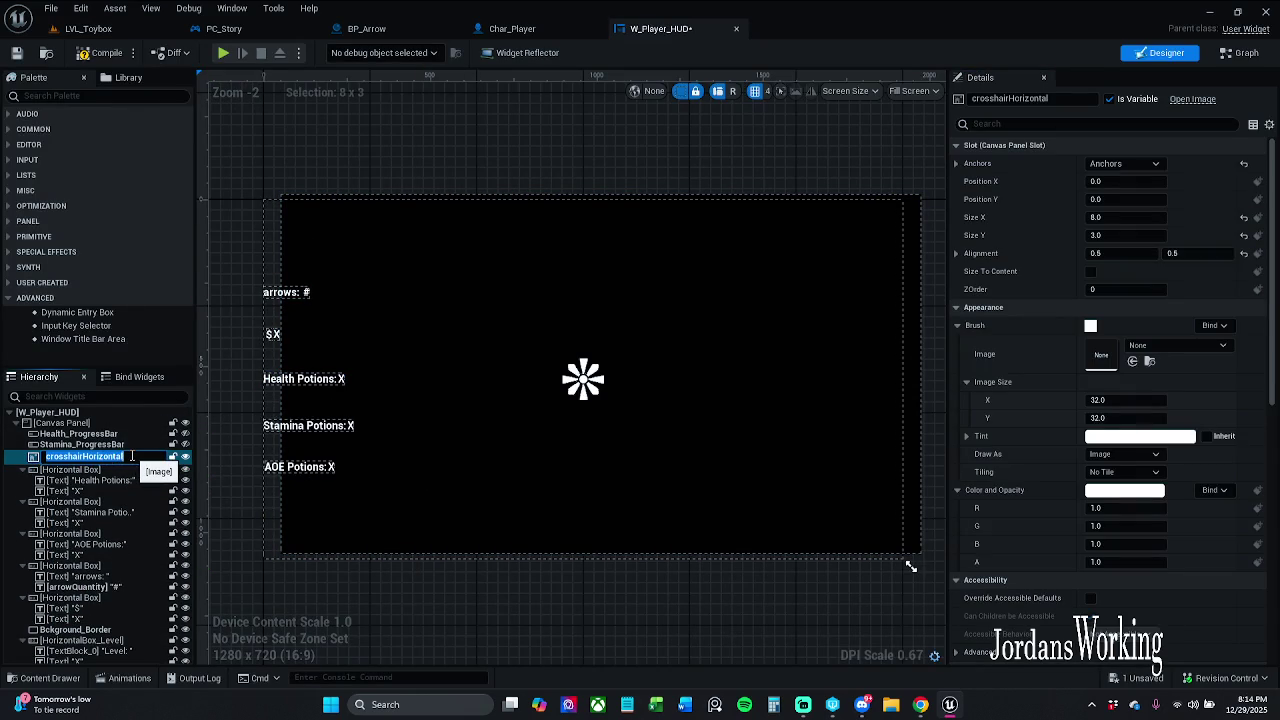
{"action": "left_click", "coordinate": [132, 456]}
{"action": "type", "text": "Circle"}
{"action": "key", "text": "Return"}
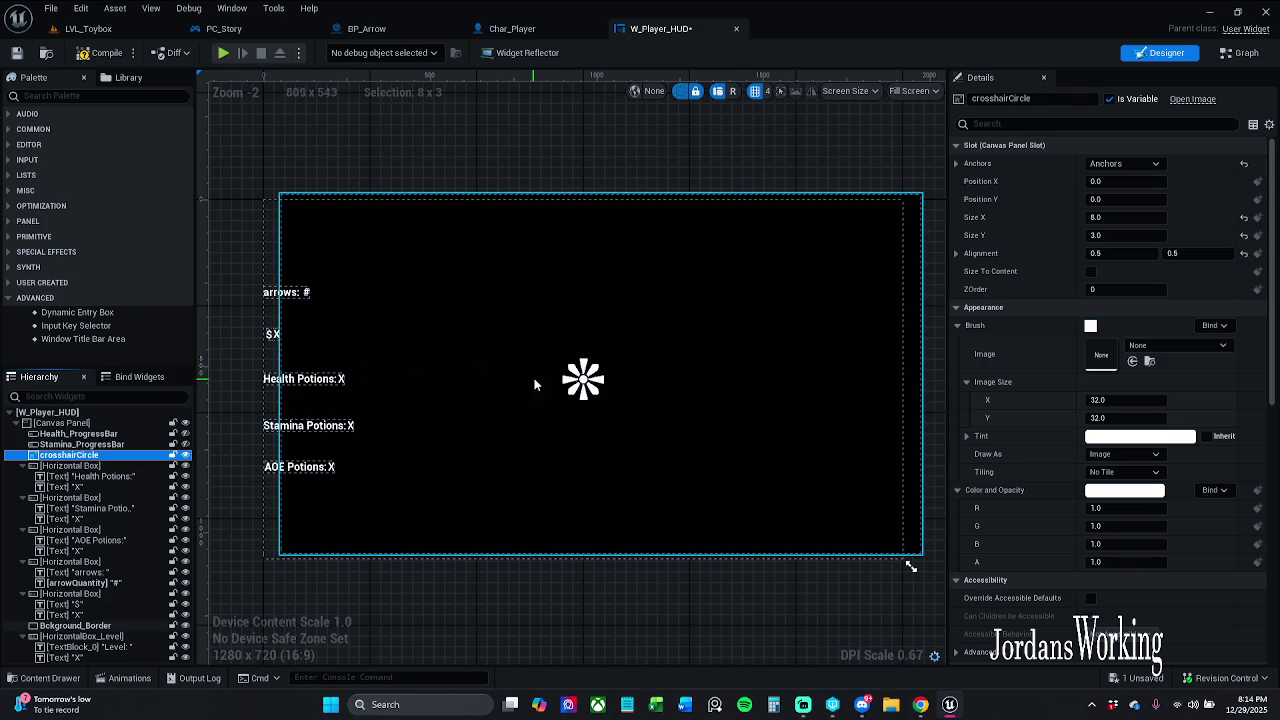
Filter the Details by 'draw' and set crosshairCircle's Draw As to Rounded Box.
{"action": "scroll", "coordinate": [610, 378], "scroll_direction": "up", "scroll_amount": 6}
{"action": "scroll", "coordinate": [610, 381], "scroll_direction": "up", "scroll_amount": 1}
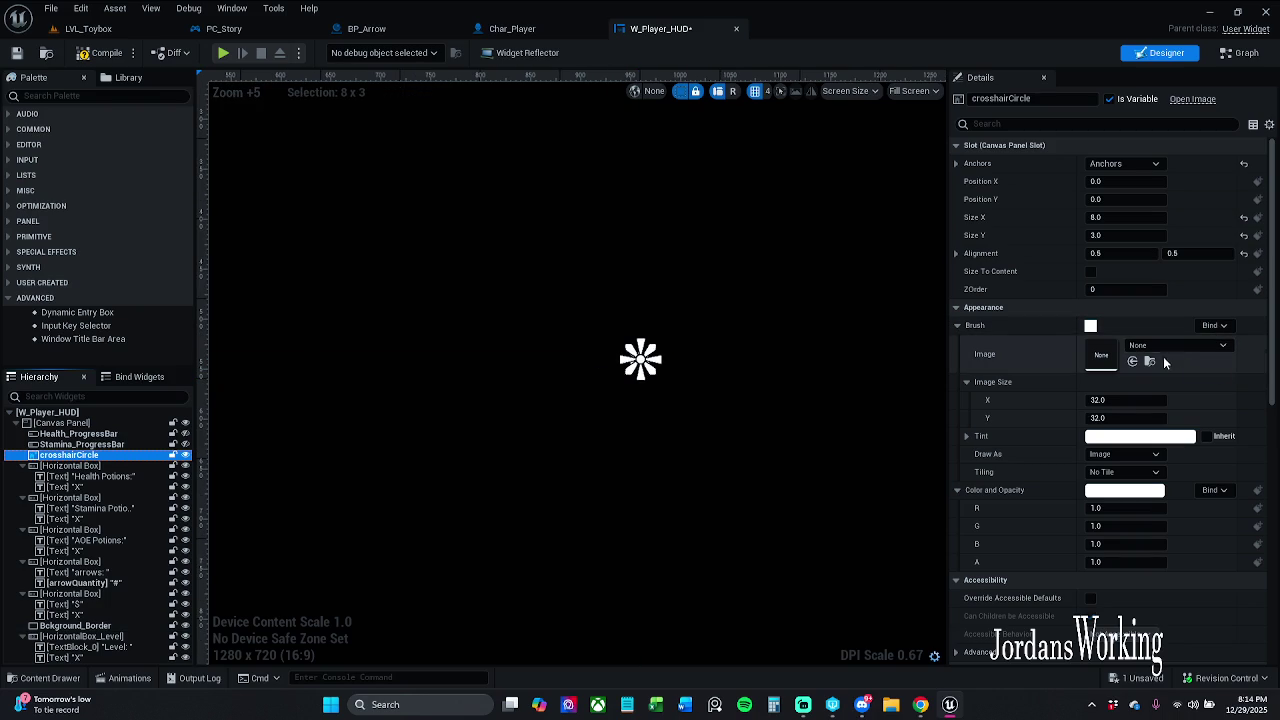
{"action": "left_click", "coordinate": [1060, 123]}
{"action": "type", "text": "aw"}
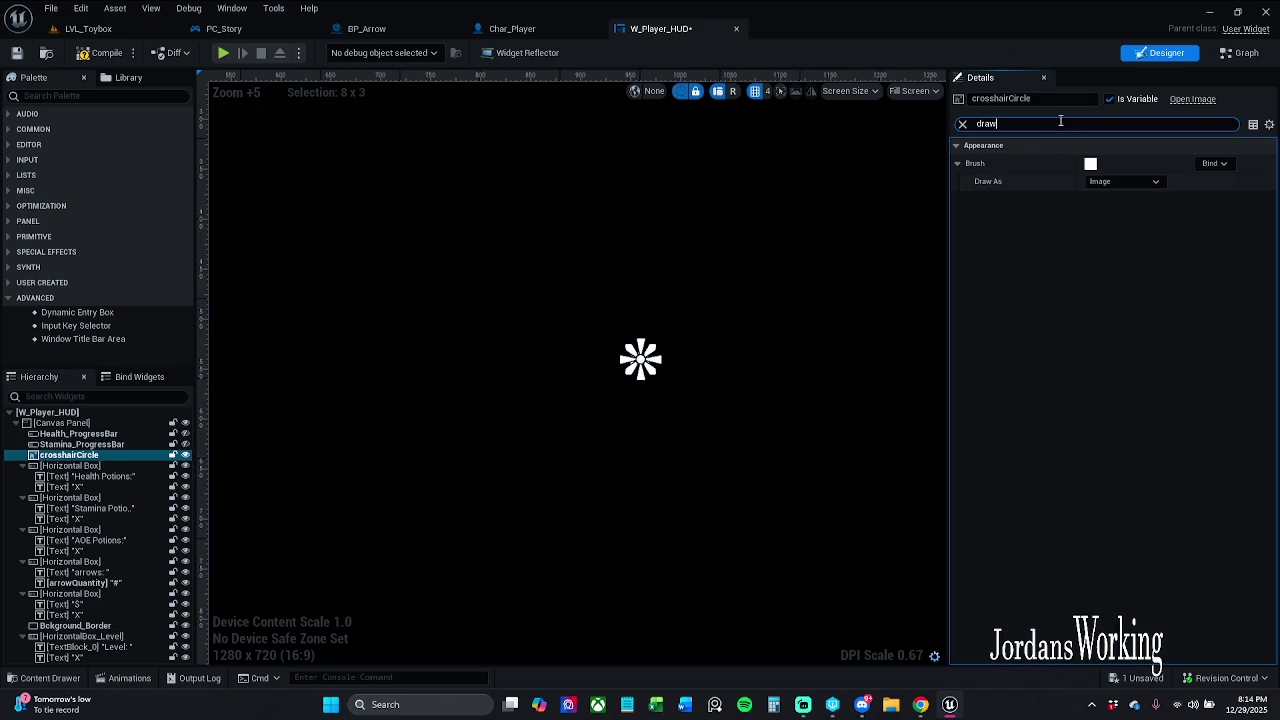
{"action": "left_click", "coordinate": [1139, 183]}
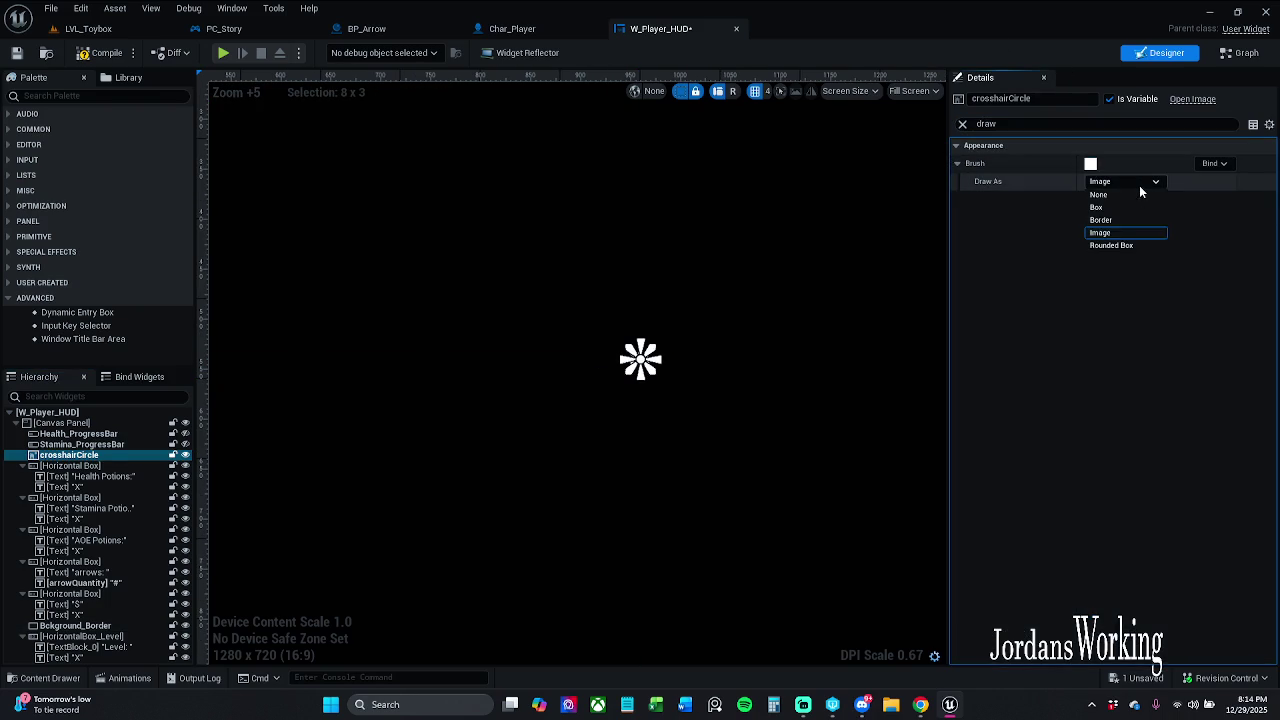
{"action": "left_click", "coordinate": [1118, 246]}
{"action": "left_click", "coordinate": [857, 329]}
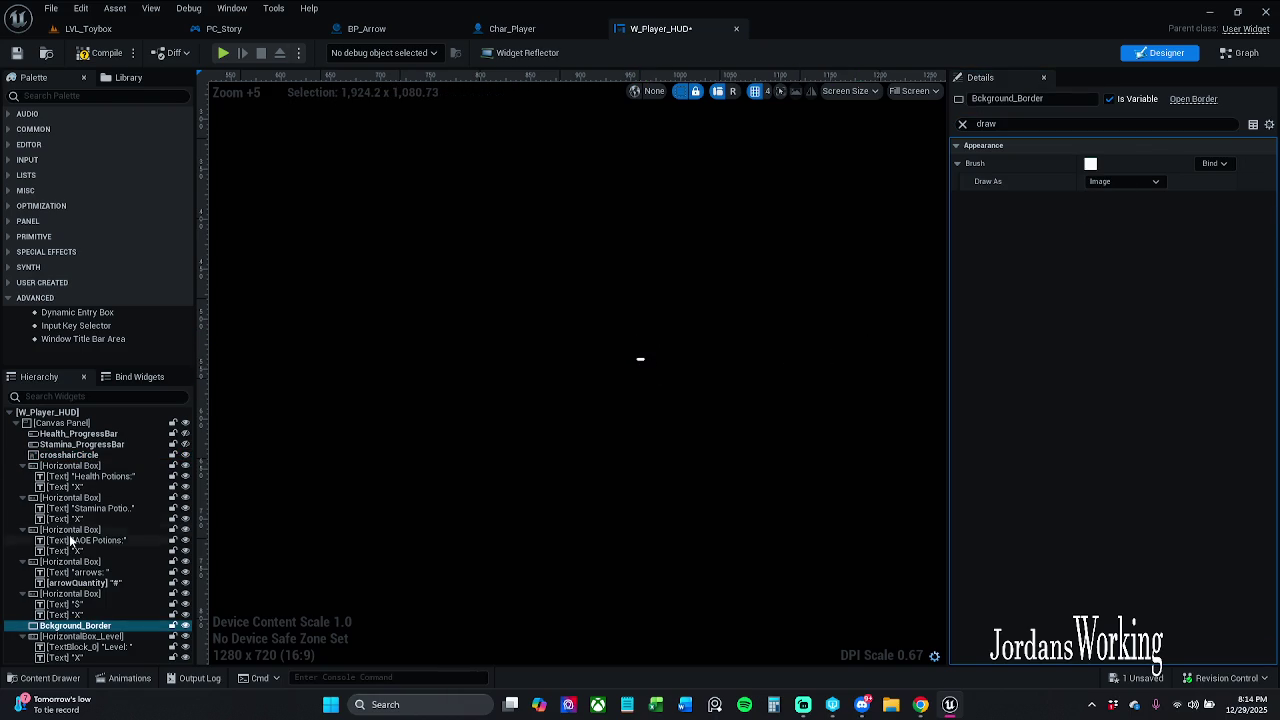
Switch crosshairCircle's Draw As to Border, then back to Image, and clear the filter.
{"action": "left_click", "coordinate": [70, 455]}
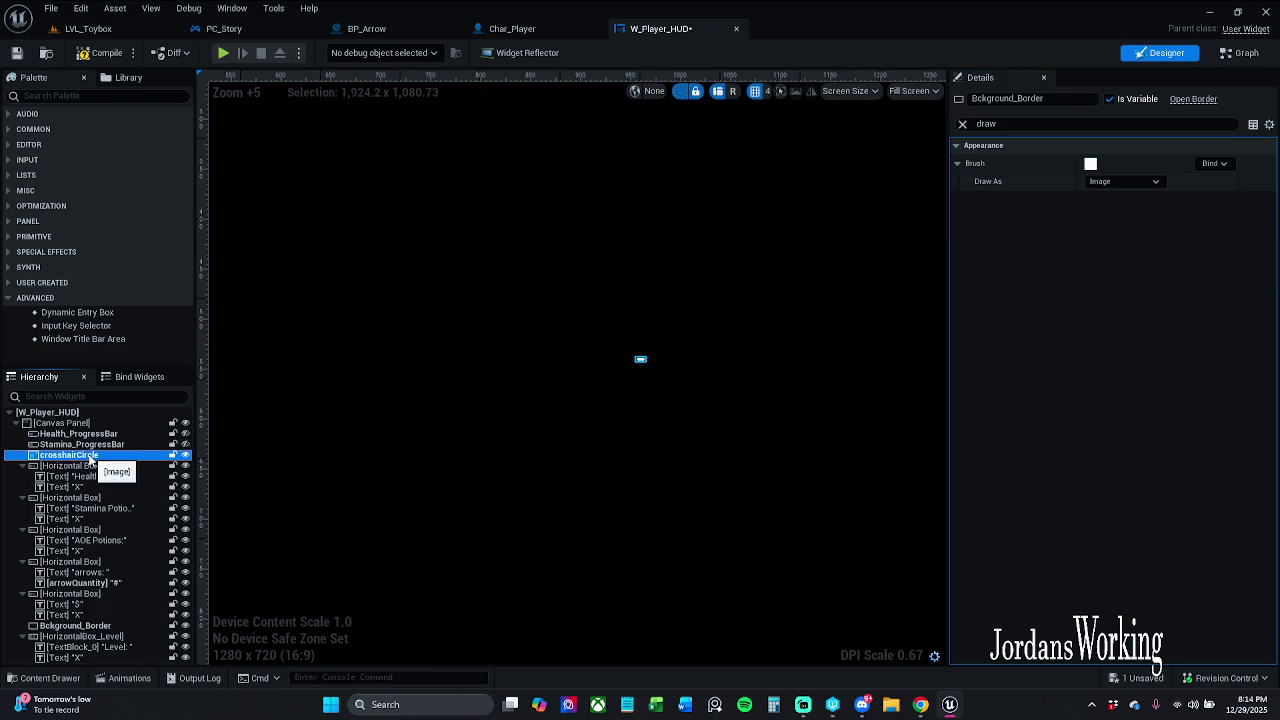
{"action": "left_click", "coordinate": [1155, 182]}
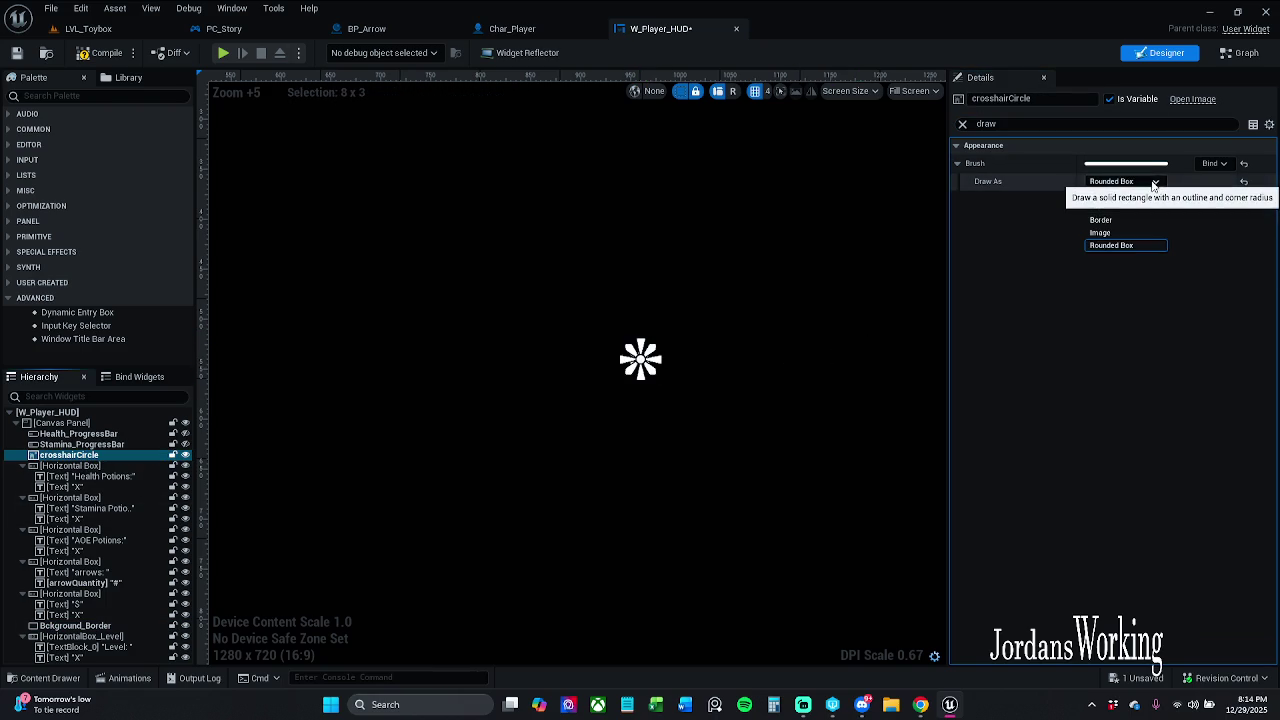
{"action": "left_click", "coordinate": [1122, 220]}
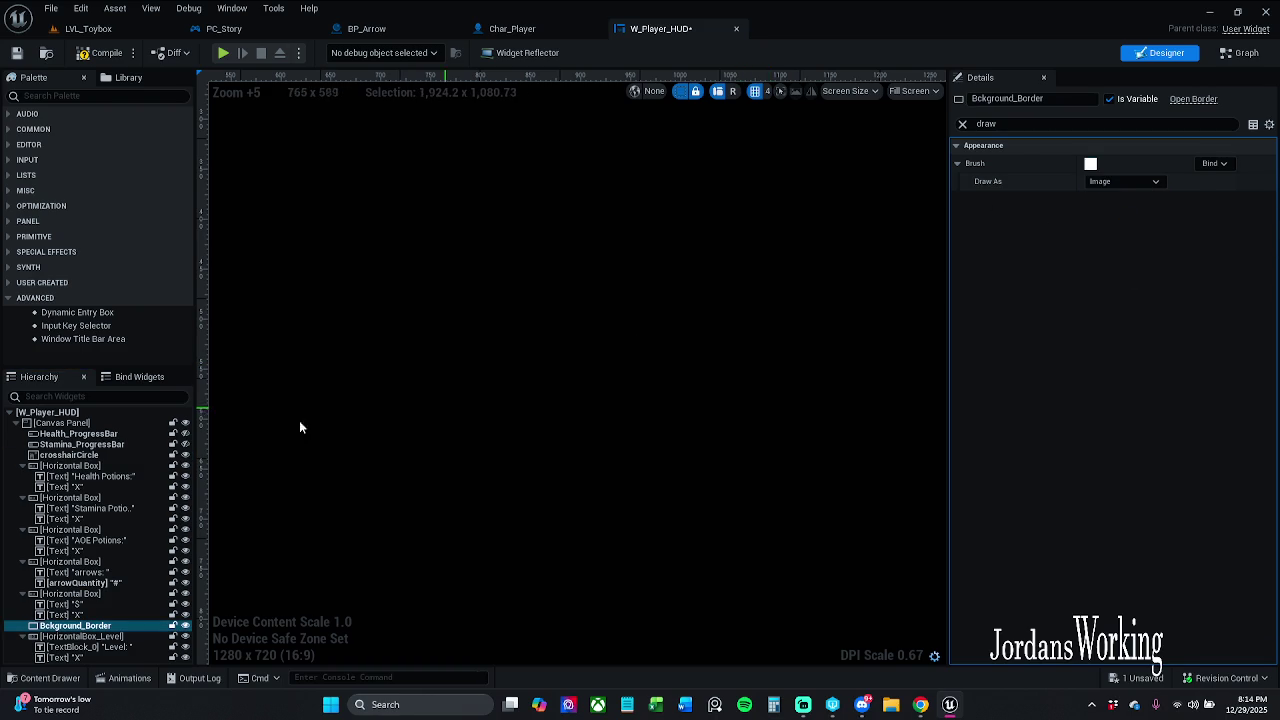
{"action": "left_click", "coordinate": [91, 457]}
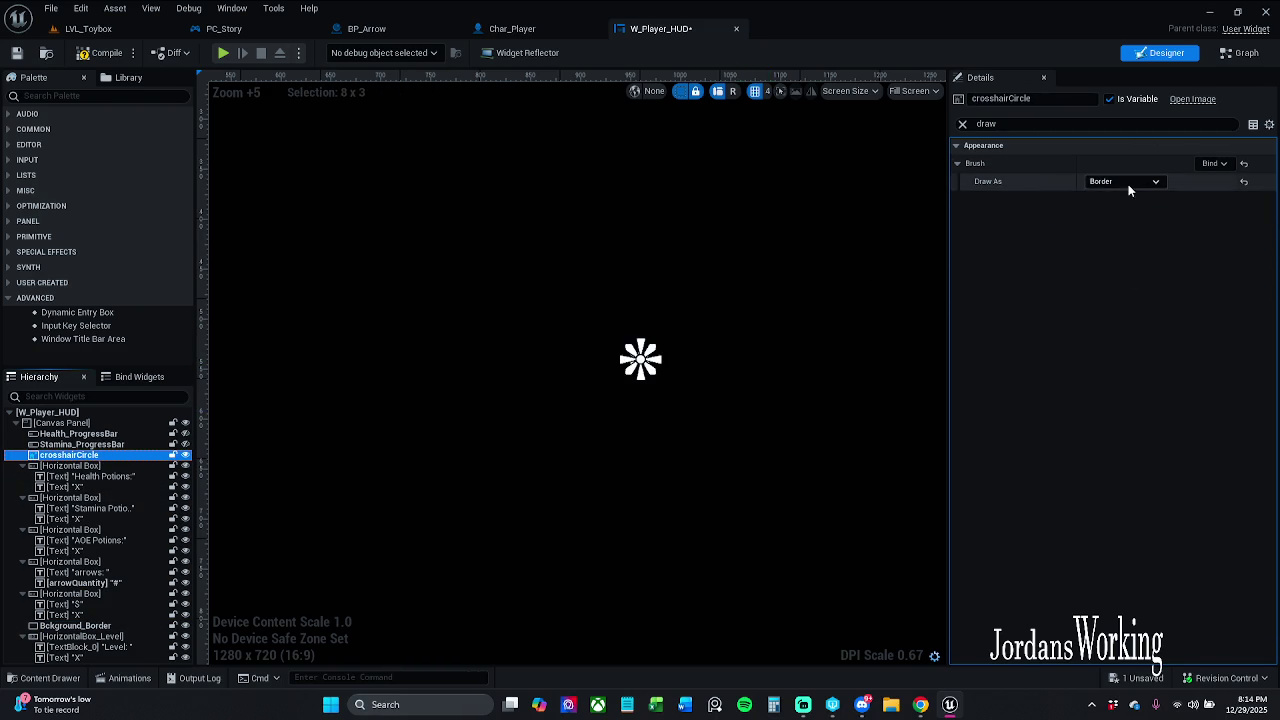
{"action": "left_click", "coordinate": [1124, 181]}
{"action": "left_click", "coordinate": [1128, 234]}
{"action": "left_click", "coordinate": [590, 489]}
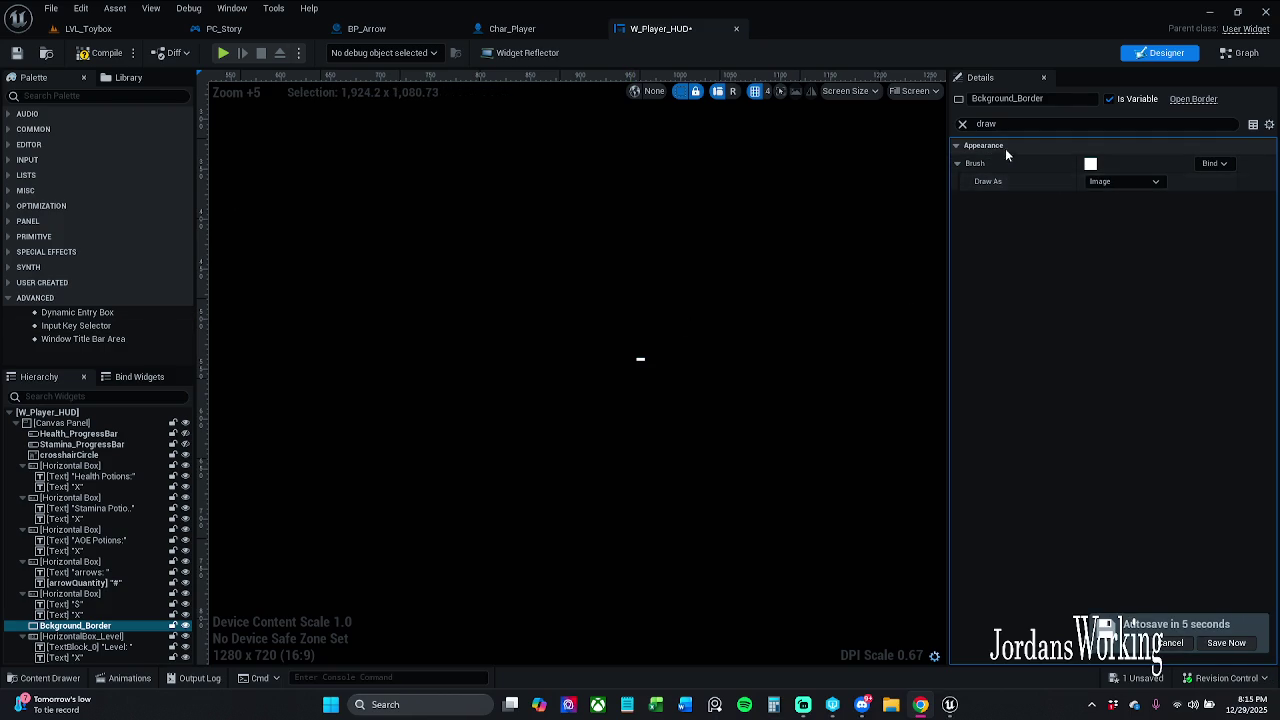
{"action": "left_click", "coordinate": [962, 124]}
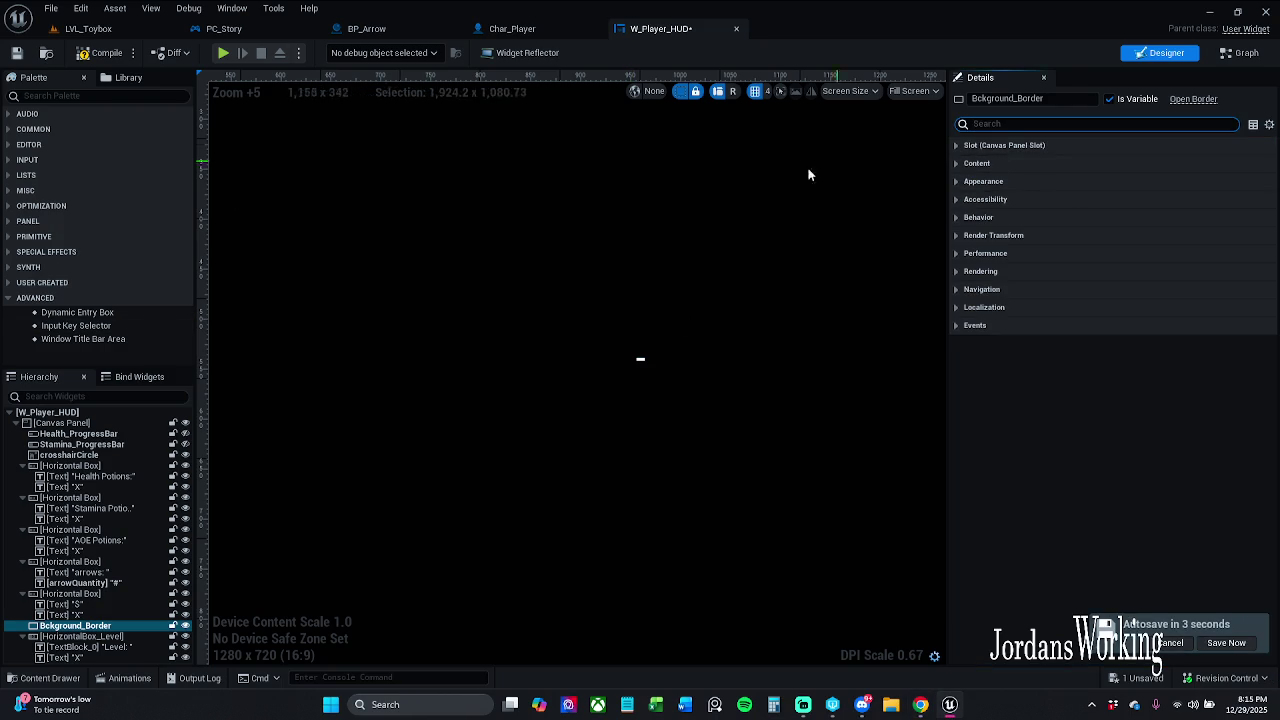
Set crosshairCircle's Draw As to Rounded Box.
{"action": "left_click", "coordinate": [106, 455]}
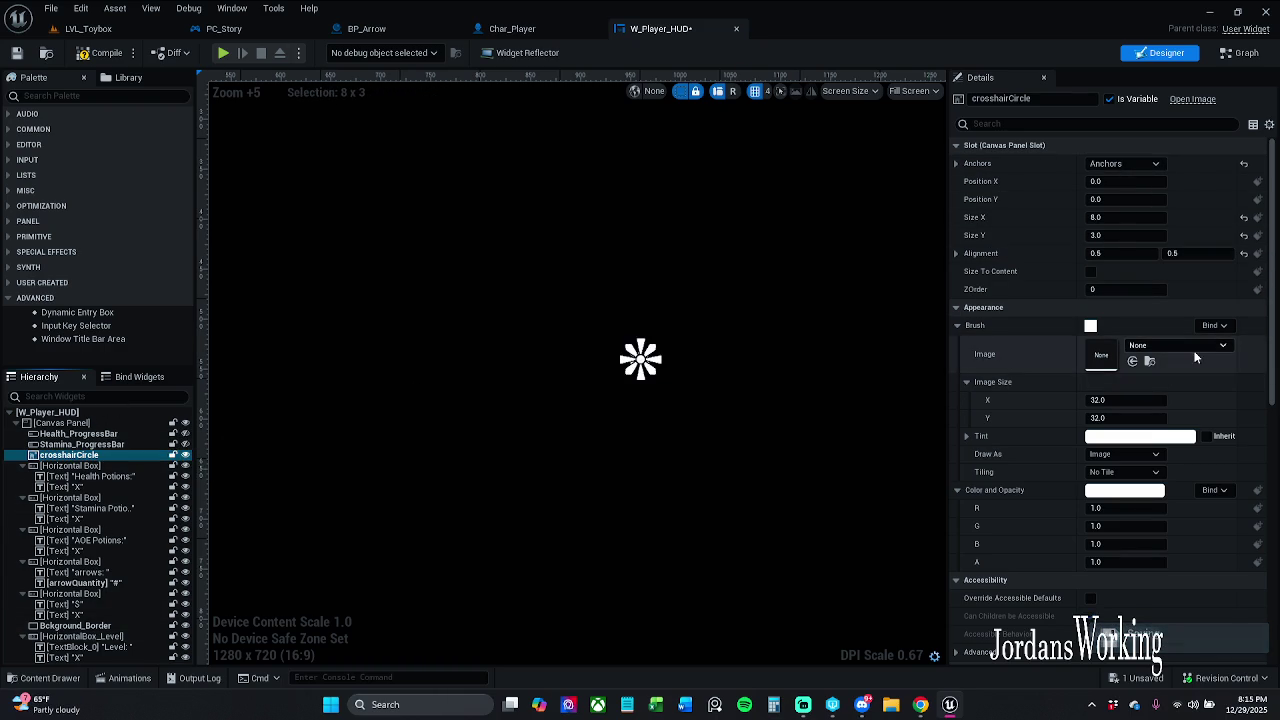
{"action": "left_click", "coordinate": [683, 423]}
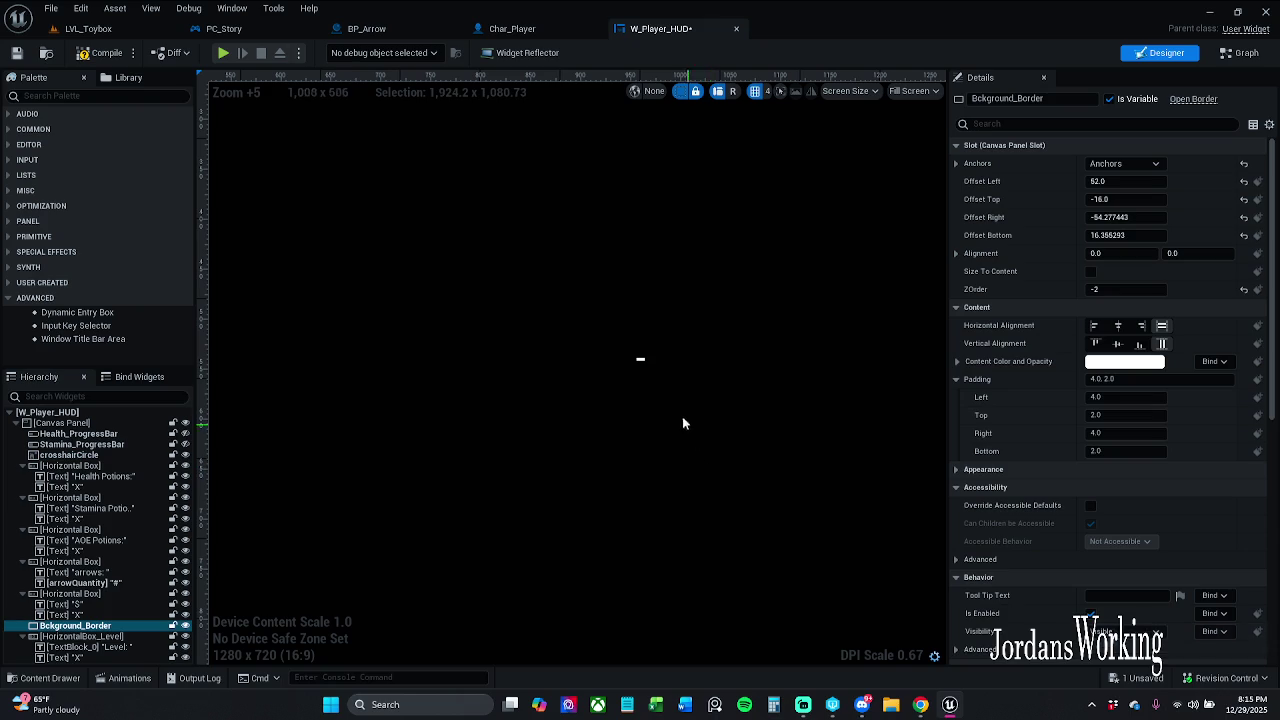
{"action": "left_click", "coordinate": [96, 456]}
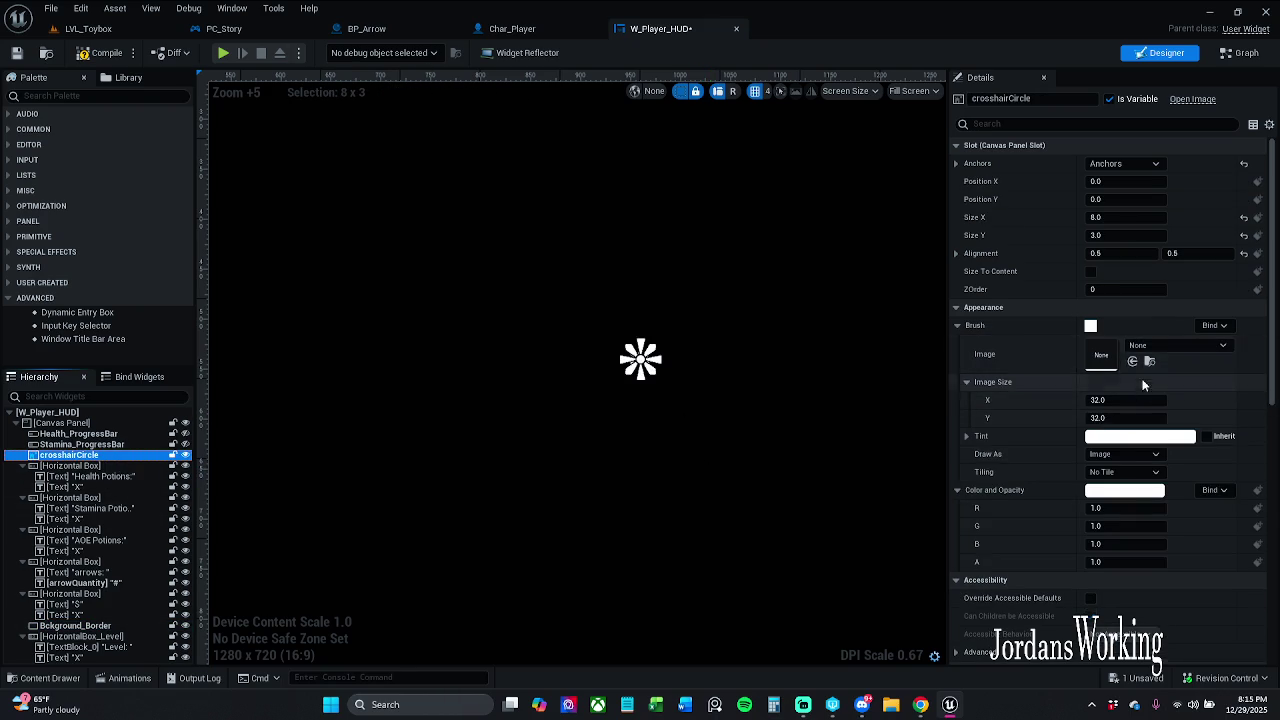
{"action": "scroll", "coordinate": [1124, 400], "scroll_direction": "down", "scroll_amount": 2}
{"action": "left_click", "coordinate": [1114, 391]}
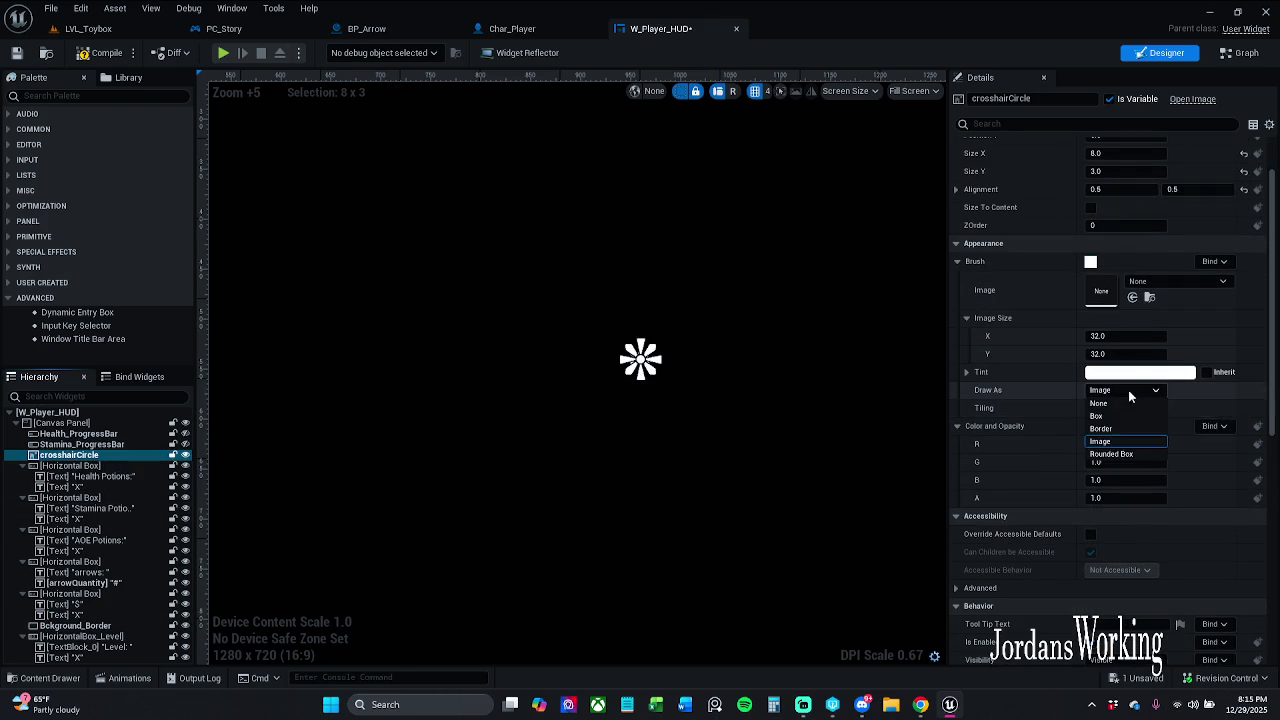
{"action": "left_click", "coordinate": [1125, 458]}
{"action": "left_click", "coordinate": [669, 423]}
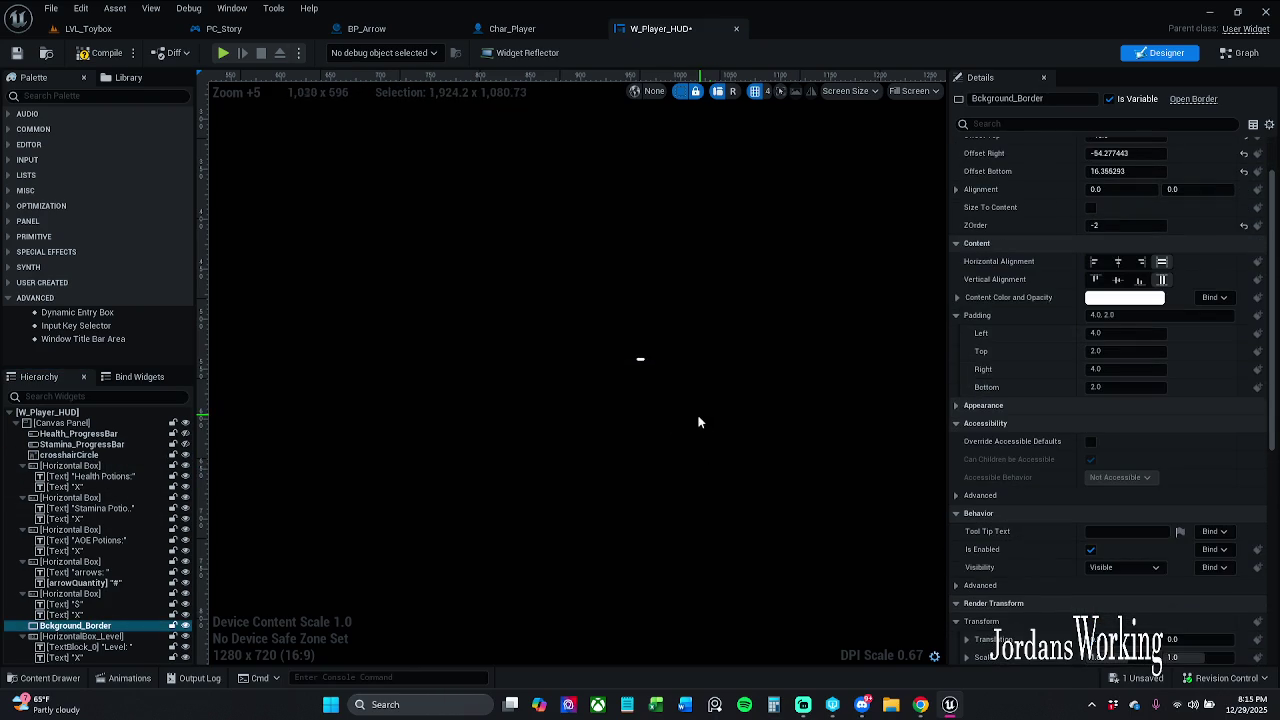
Shrink the crosshair pill into a small circle of about 29x28.
{"action": "scroll", "coordinate": [626, 368], "scroll_direction": "up", "scroll_amount": 4}
{"action": "left_click", "coordinate": [625, 356]}
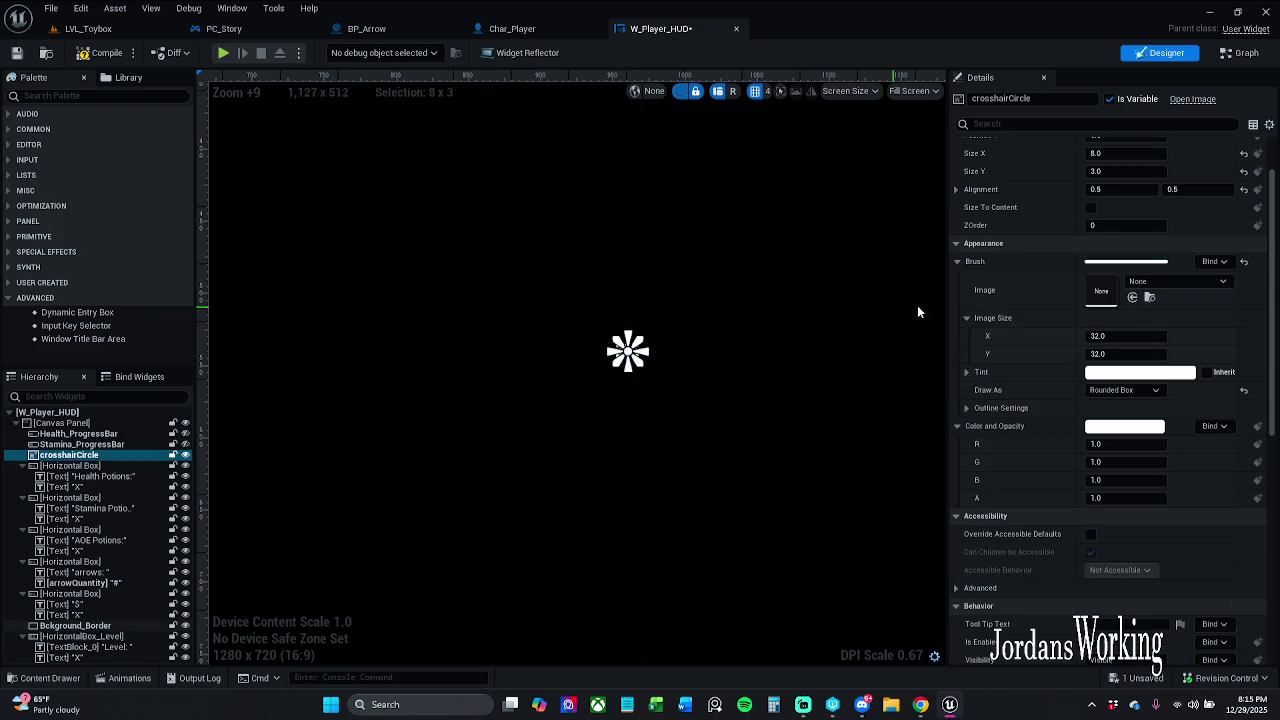
{"action": "scroll", "coordinate": [1157, 210], "scroll_direction": "up", "scroll_amount": 3}
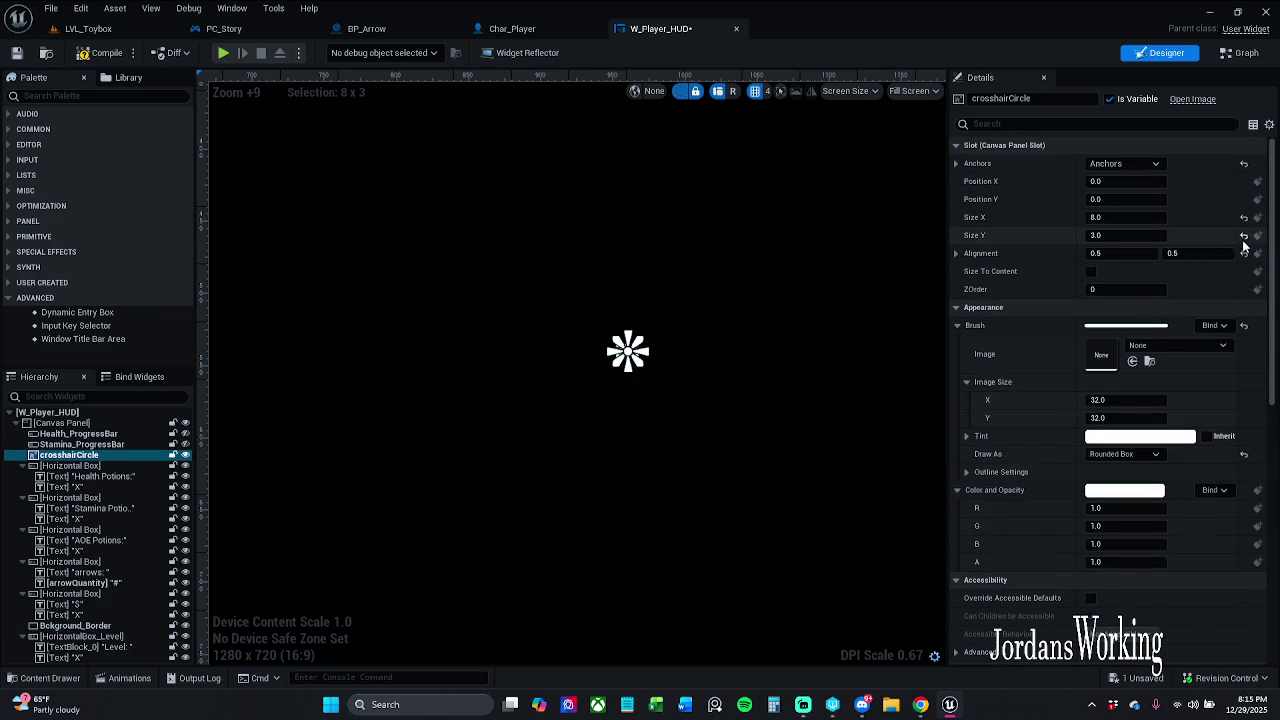
{"action": "left_click", "coordinate": [889, 346]}
{"action": "left_click", "coordinate": [683, 370]}
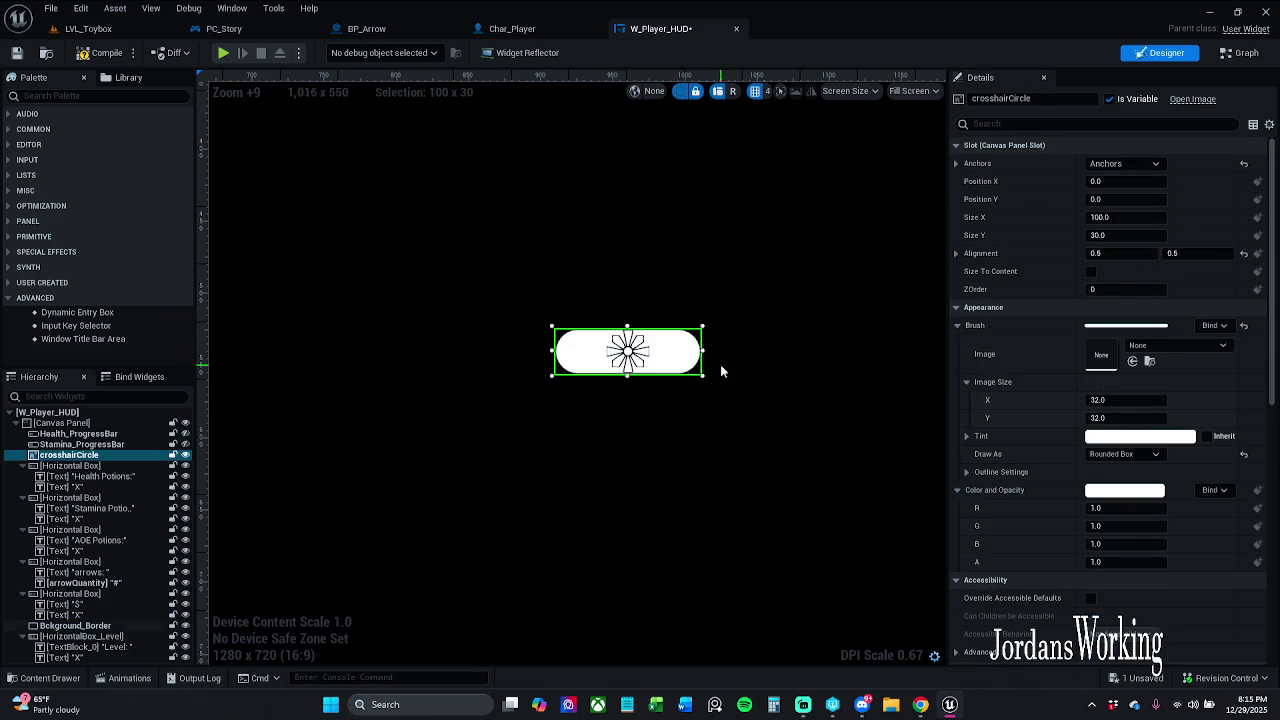
{"action": "left_click_drag", "start_coordinate": [703, 374], "coordinate": [604, 373]}
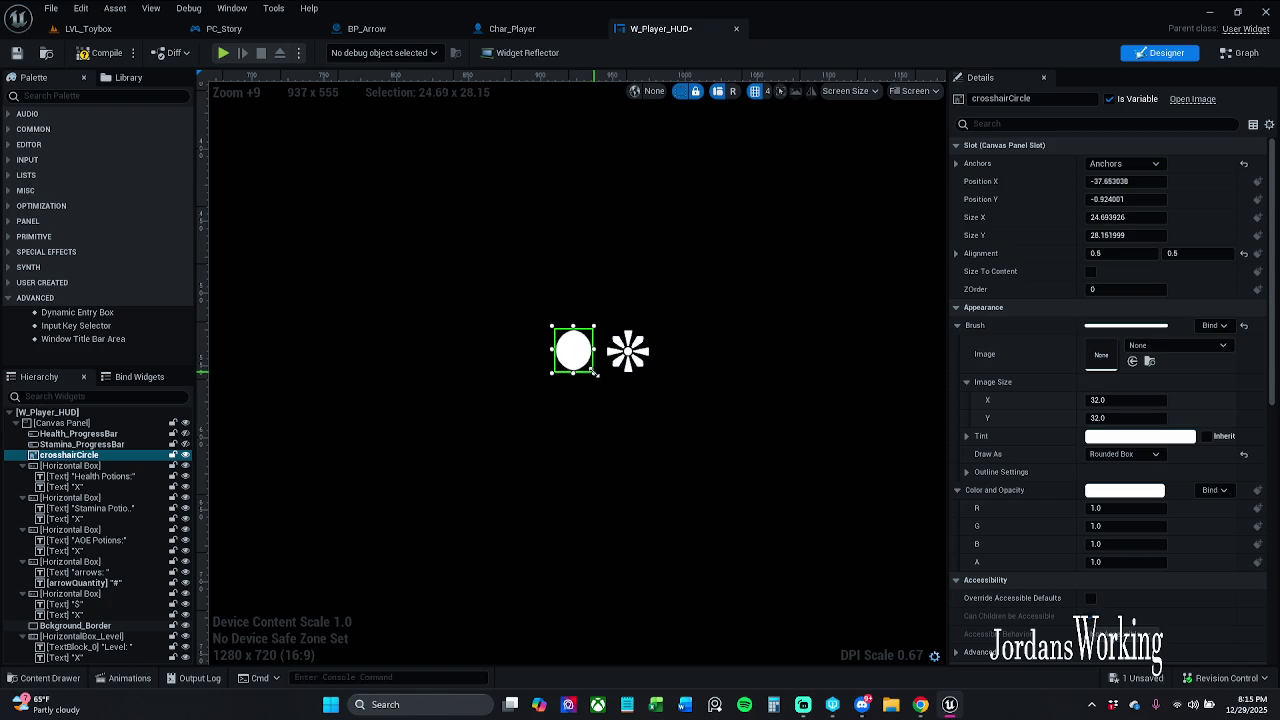
{"action": "left_click", "coordinate": [735, 352]}
{"action": "left_click", "coordinate": [590, 362]}
{"action": "left_click_drag", "start_coordinate": [590, 362], "coordinate": [631, 362]}
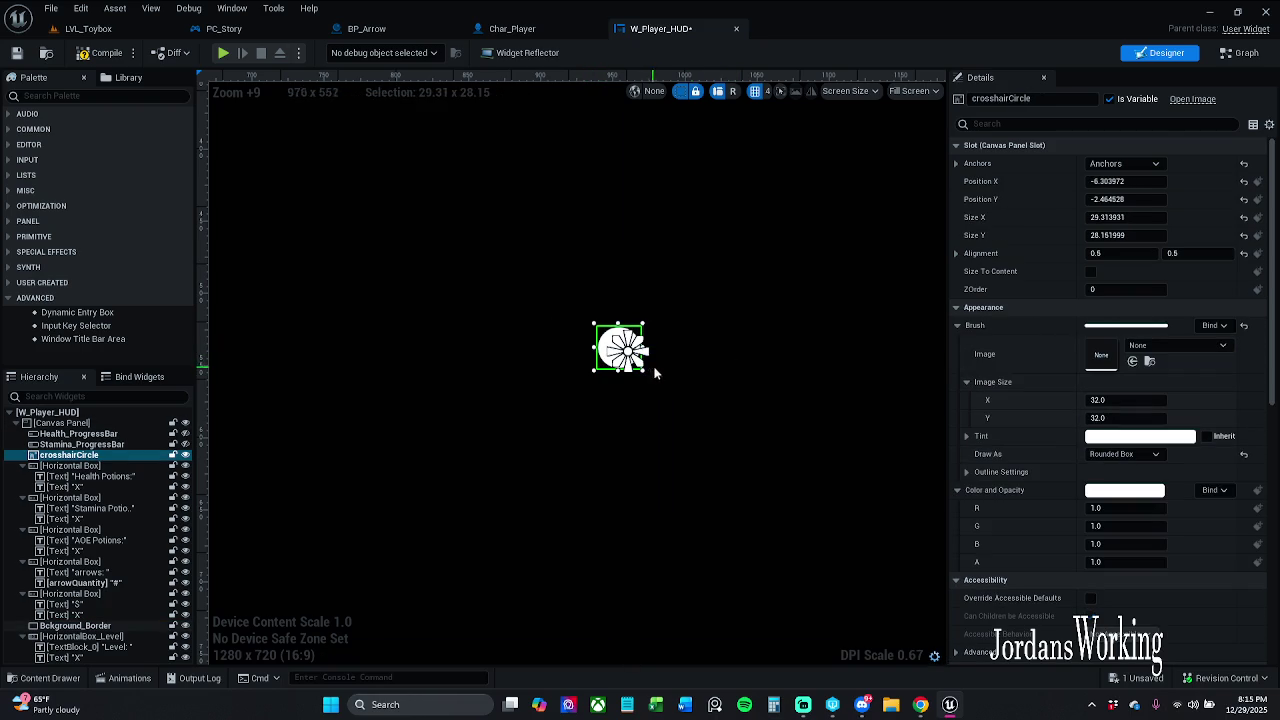
Reset crosshairCircle's anchors to default, undoing the X position reset.
{"action": "left_click", "coordinate": [1244, 164]}
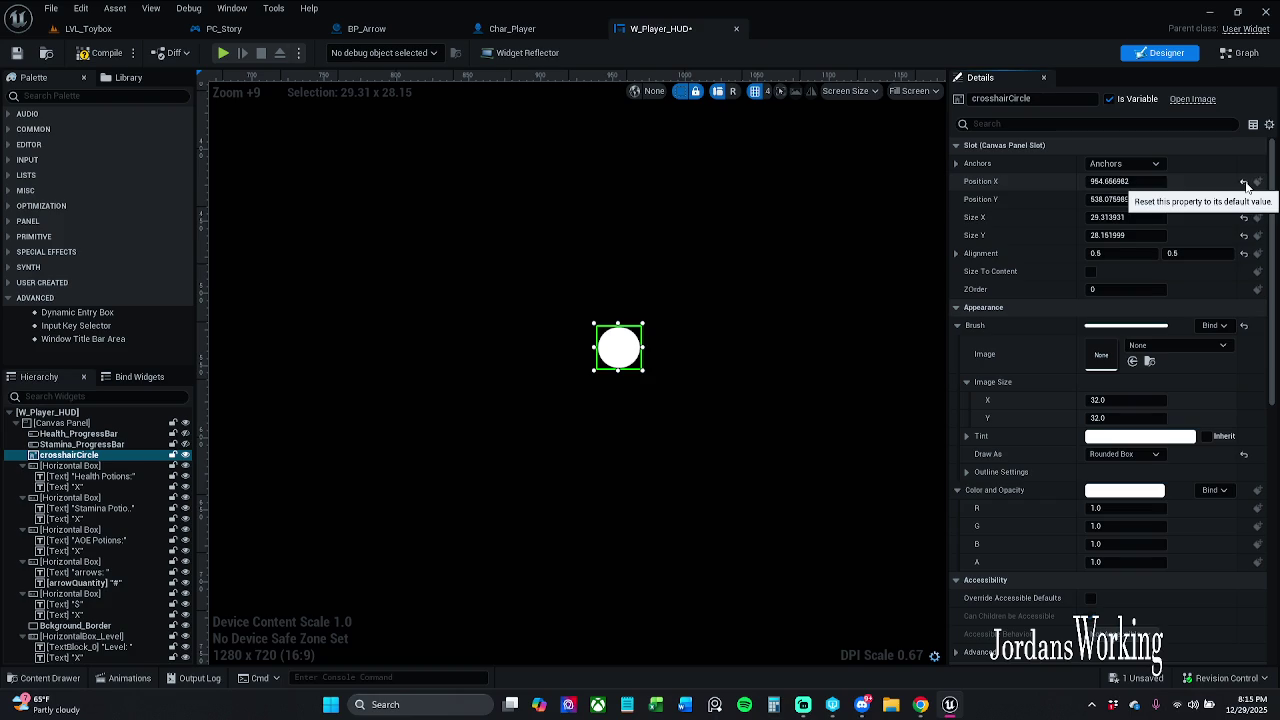
{"action": "left_click", "coordinate": [1244, 182]}
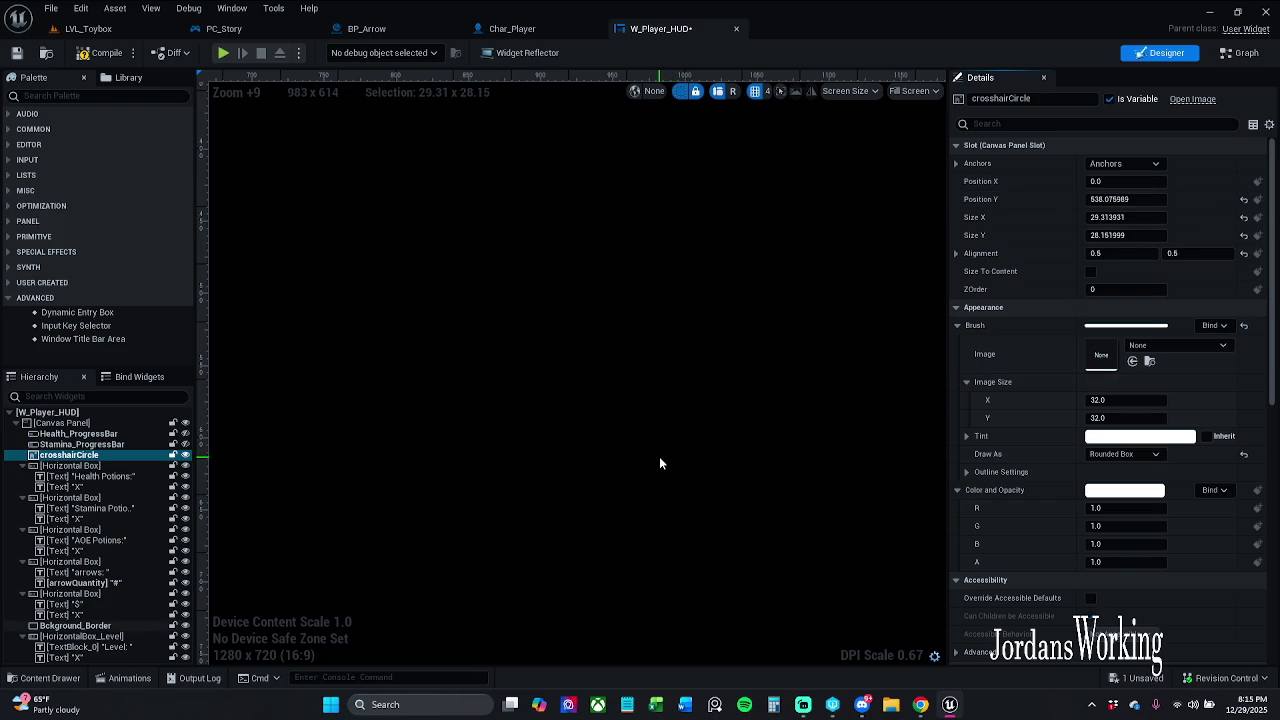
{"action": "key", "text": "ctrl+z"}
{"action": "key", "text": "ctrl+z"}
{"action": "key", "text": "ctrl+y"}
{"action": "scroll", "coordinate": [712, 395], "scroll_direction": "down", "scroll_amount": 5}
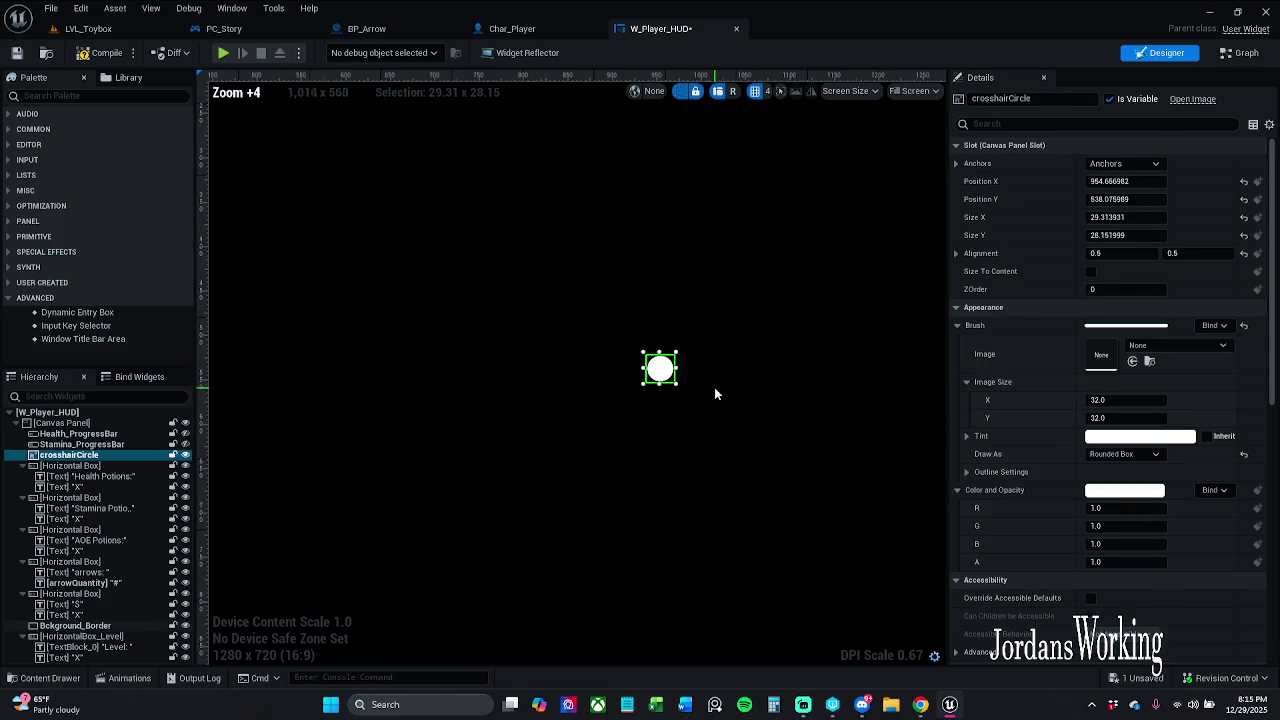
{"action": "scroll", "coordinate": [714, 387], "scroll_direction": "down", "scroll_amount": 6}
Anchor crosshairCircle to the screen centre at position 0, 0 and save W_Player_HUD.
{"action": "left_click", "coordinate": [1149, 167]}
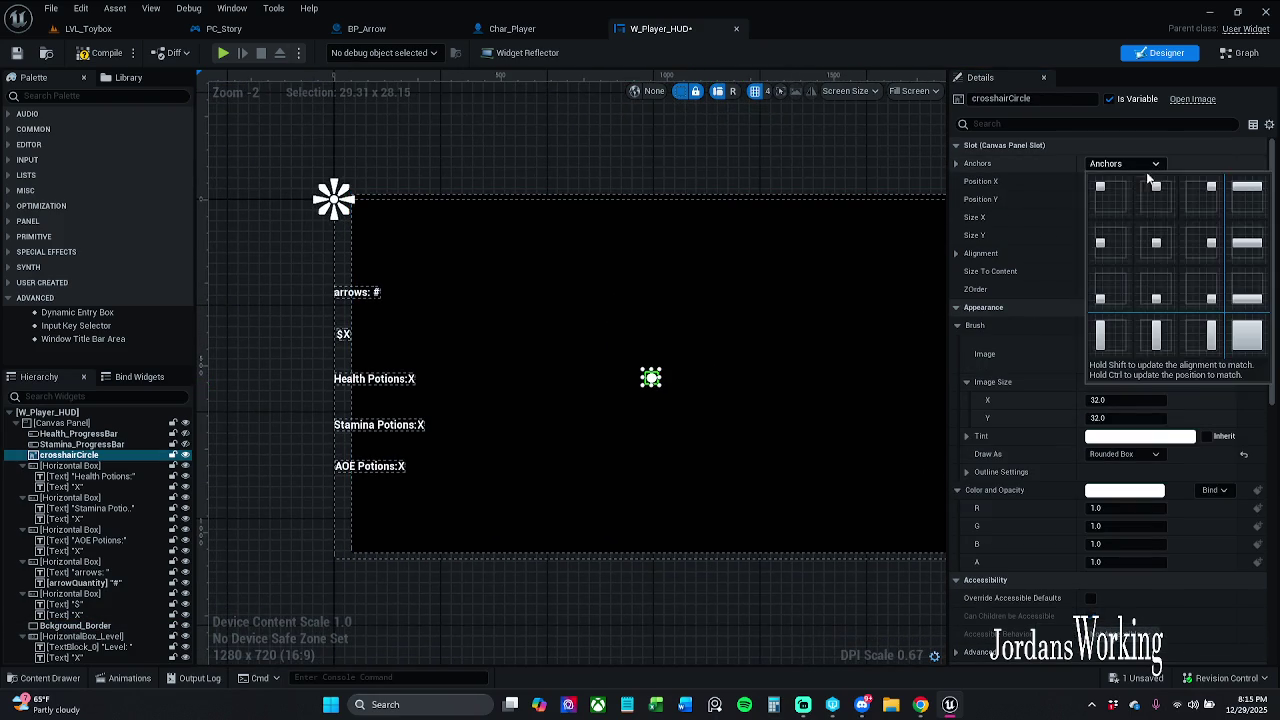
{"action": "left_click", "coordinate": [1156, 243], "text": "ctrl"}
{"action": "scroll", "coordinate": [703, 373], "scroll_direction": "up", "scroll_amount": 10}
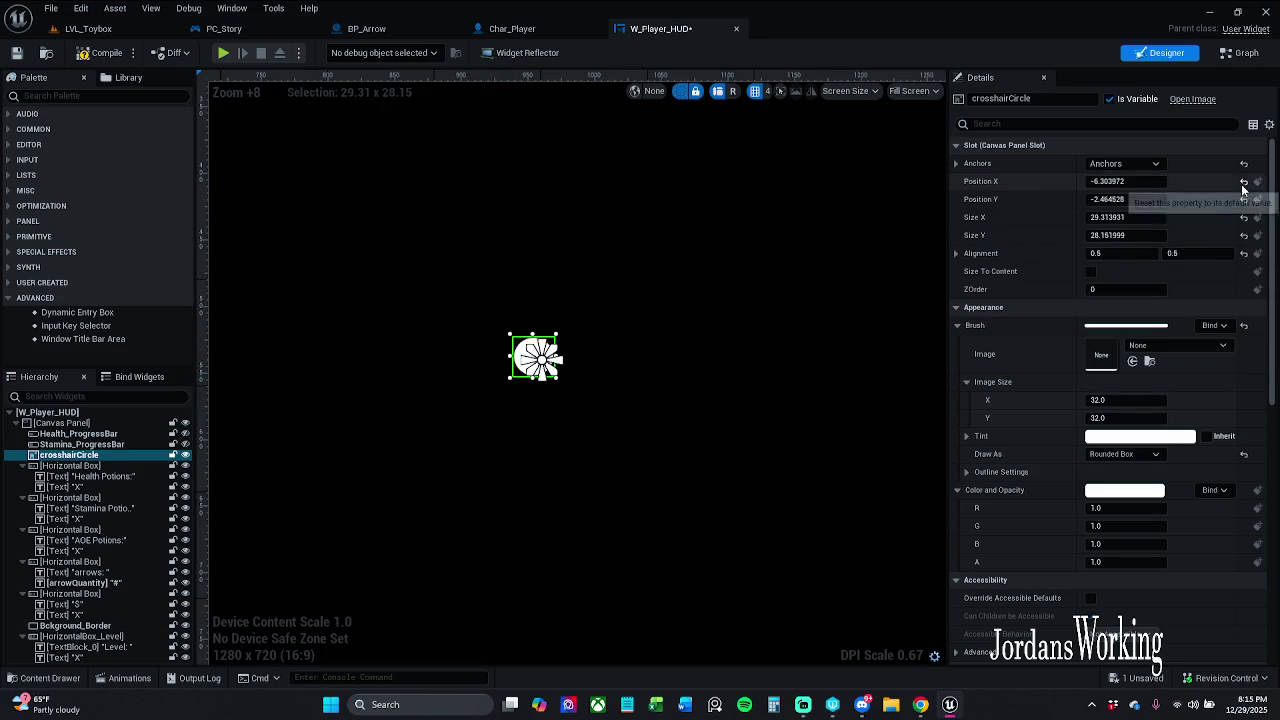
{"action": "left_click", "coordinate": [1244, 181]}
{"action": "left_click", "coordinate": [1244, 200]}
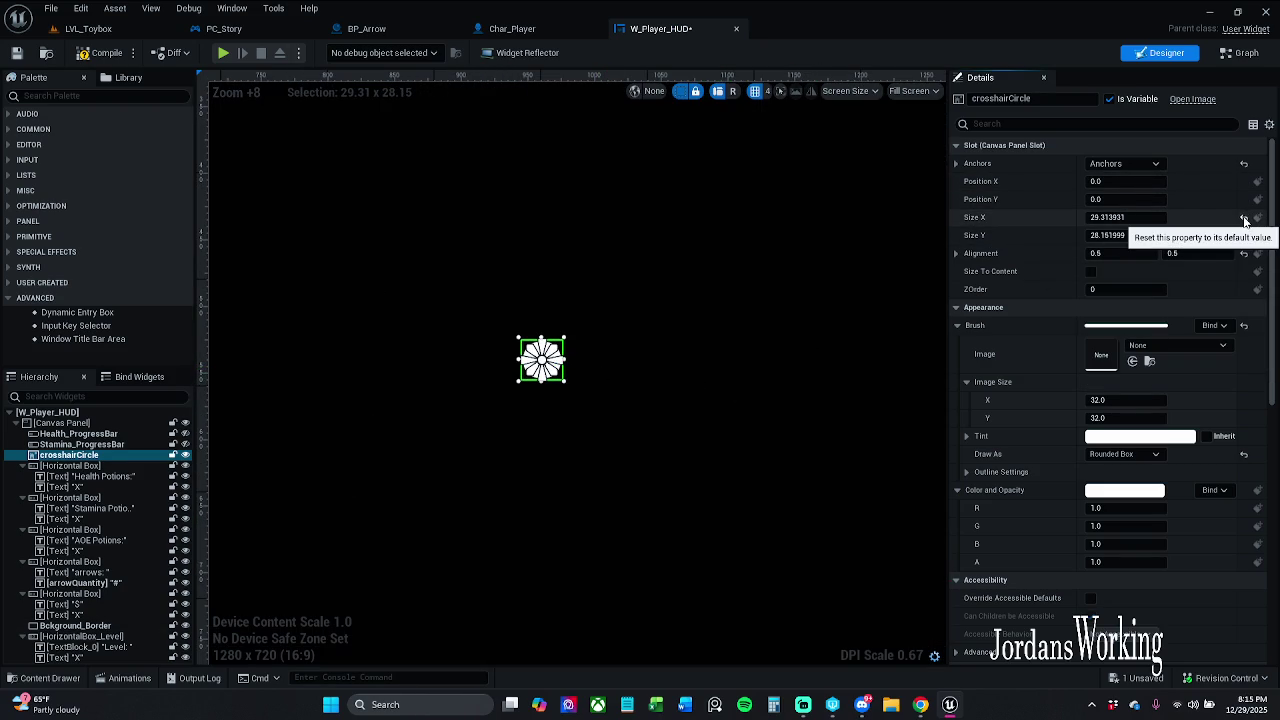
{"action": "left_click", "coordinate": [1244, 219]}
{"action": "key", "text": "ctrl+z"}
{"action": "left_click", "coordinate": [641, 313]}
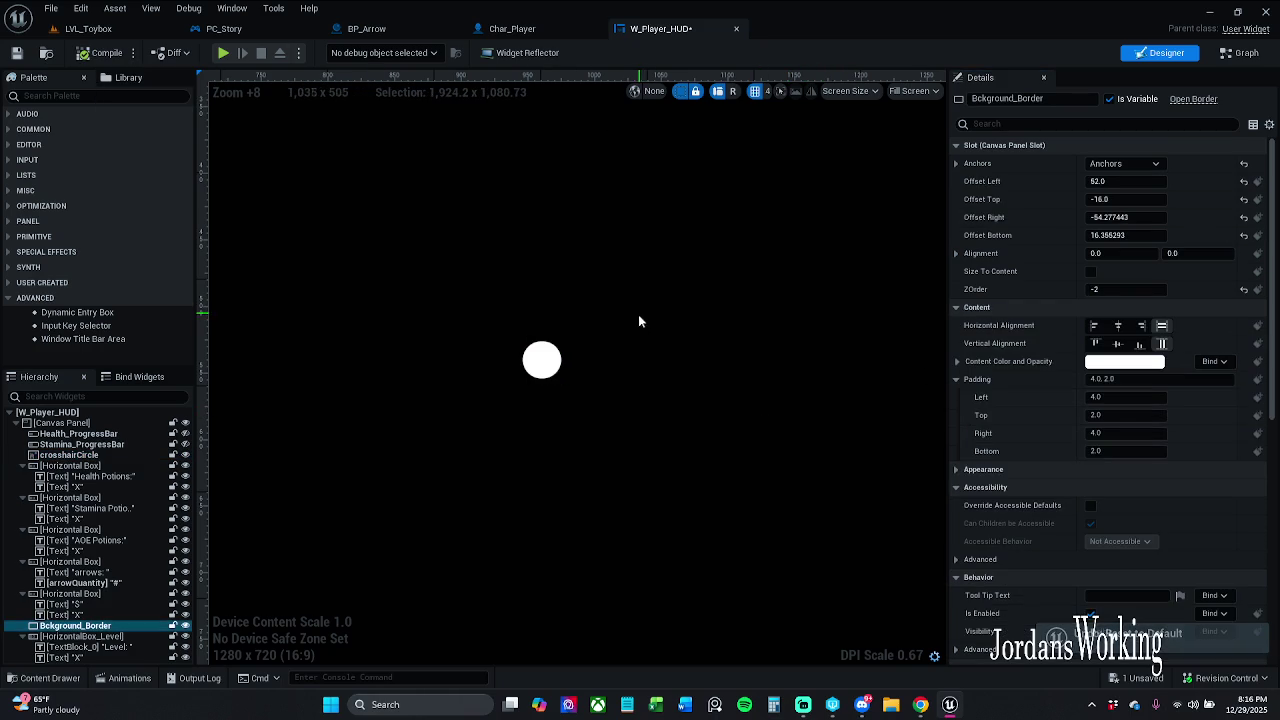
{"action": "left_click", "coordinate": [16, 52]}
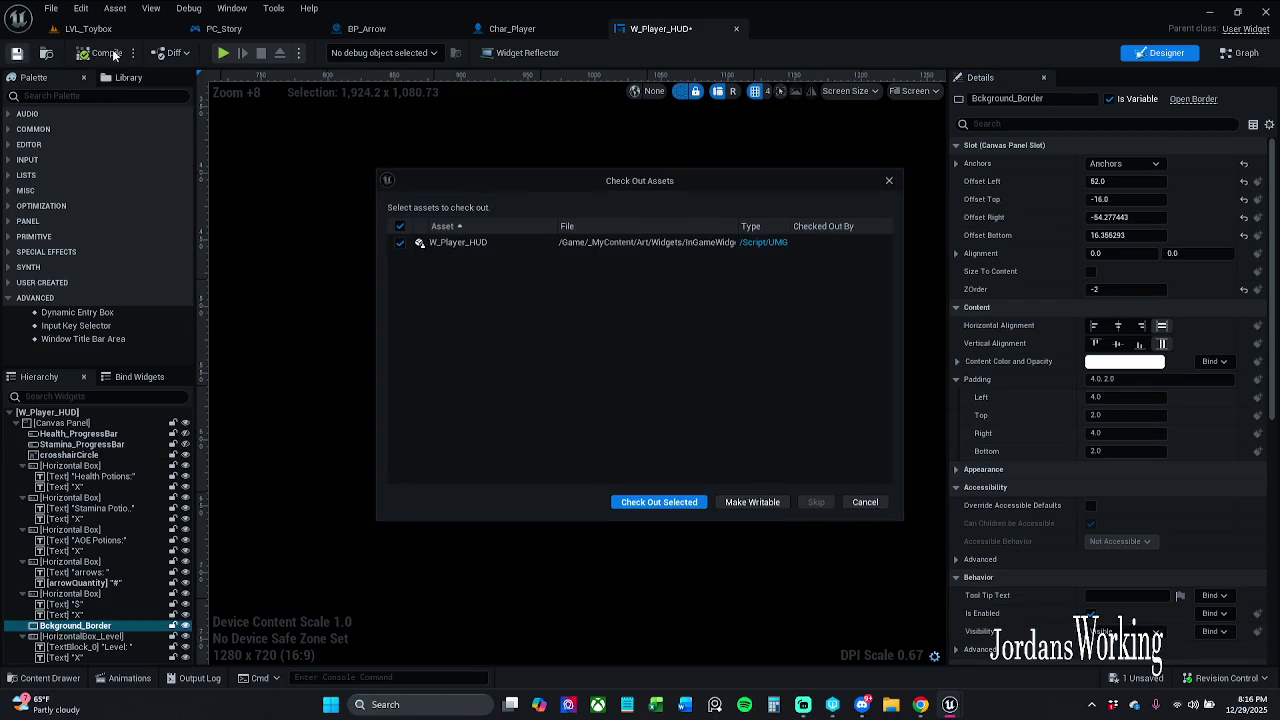
Check out W_Player_HUD and run a quick LVL_Toybox play test of the crosshair.
{"action": "left_click", "coordinate": [659, 501]}
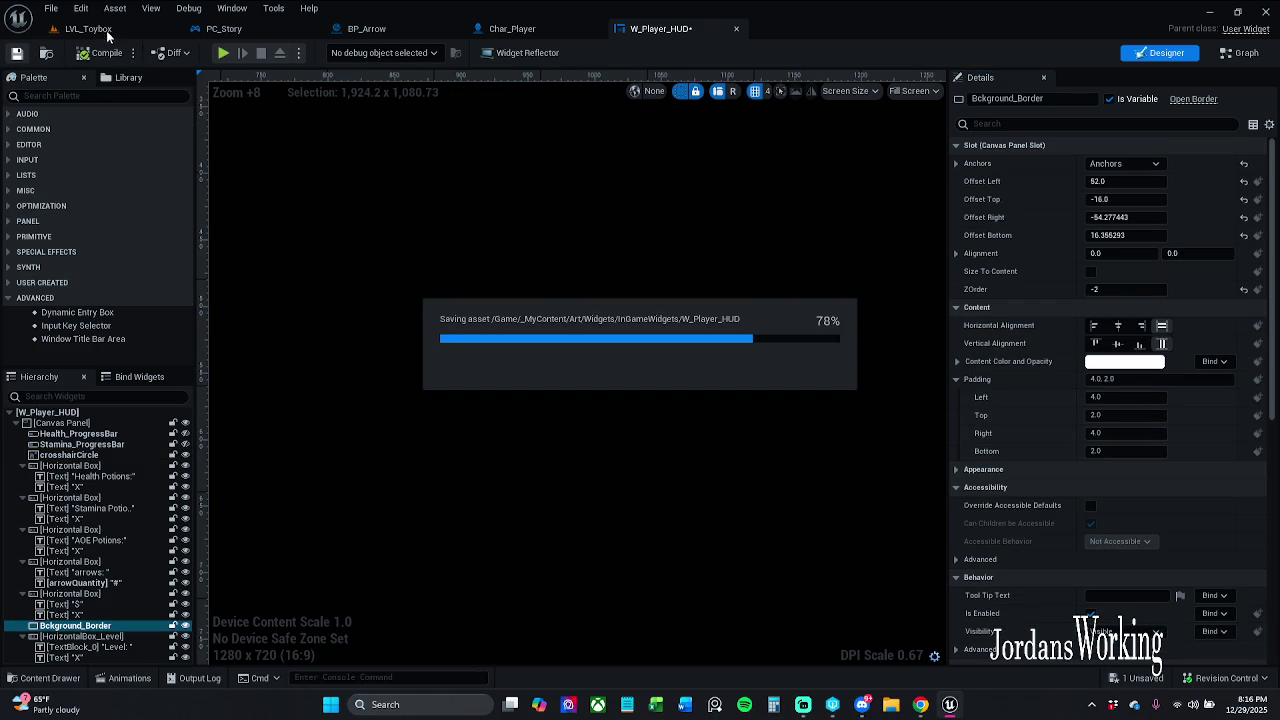
{"action": "left_click", "coordinate": [100, 30]}
{"action": "left_click", "coordinate": [322, 52]}
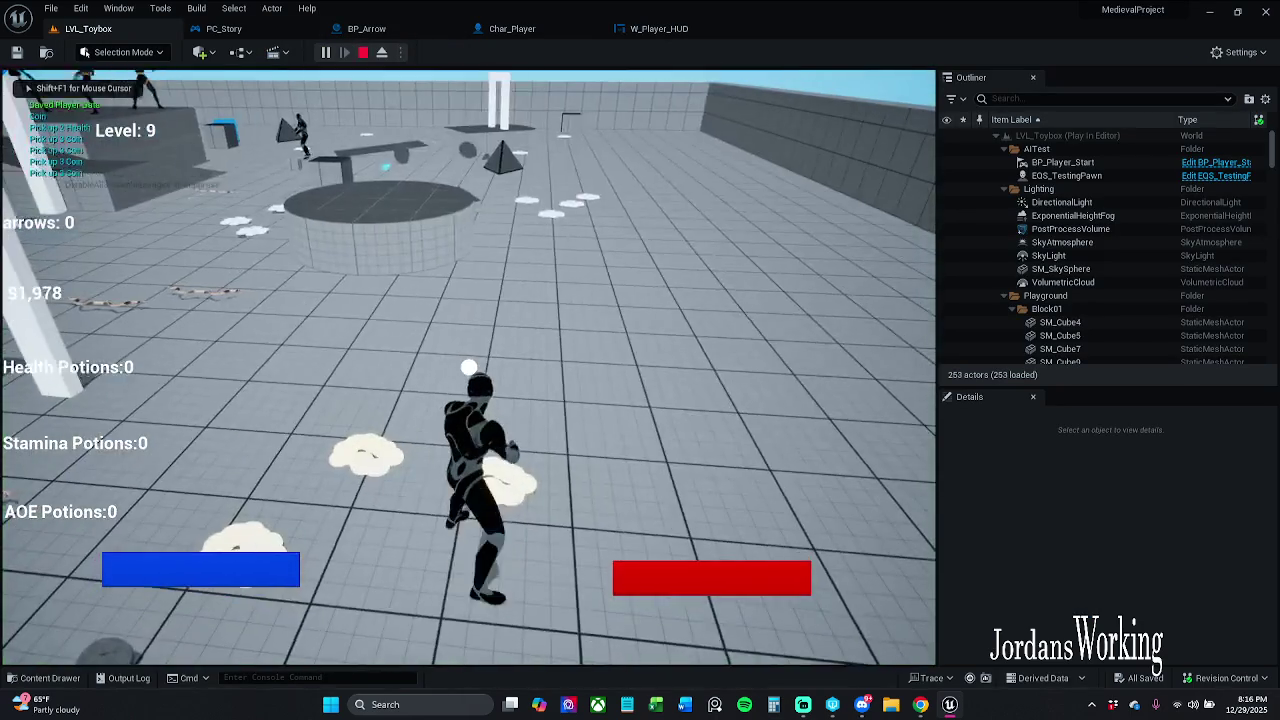
{"action": "key", "text": "Escape"}
{"action": "left_click", "coordinate": [680, 30]}
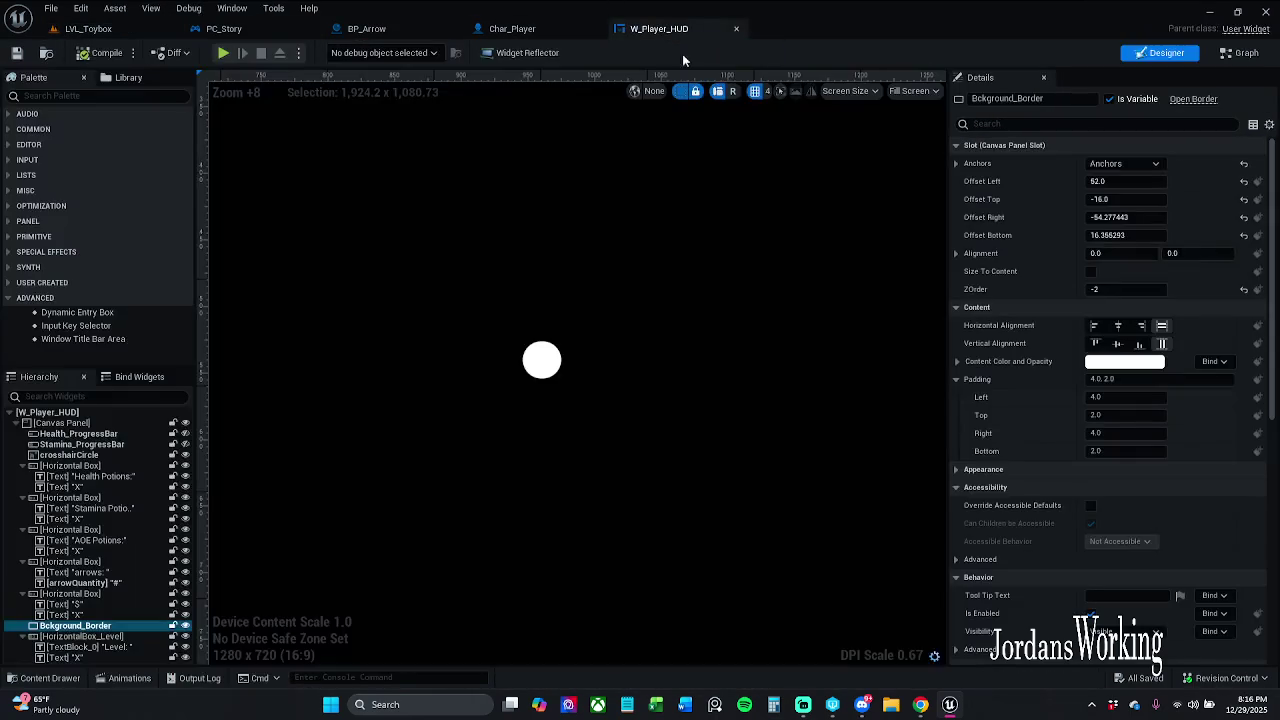
Try making crosshairCircle shorter and about 13.7 wide, then undo the last edit.
{"action": "left_click", "coordinate": [541, 360]}
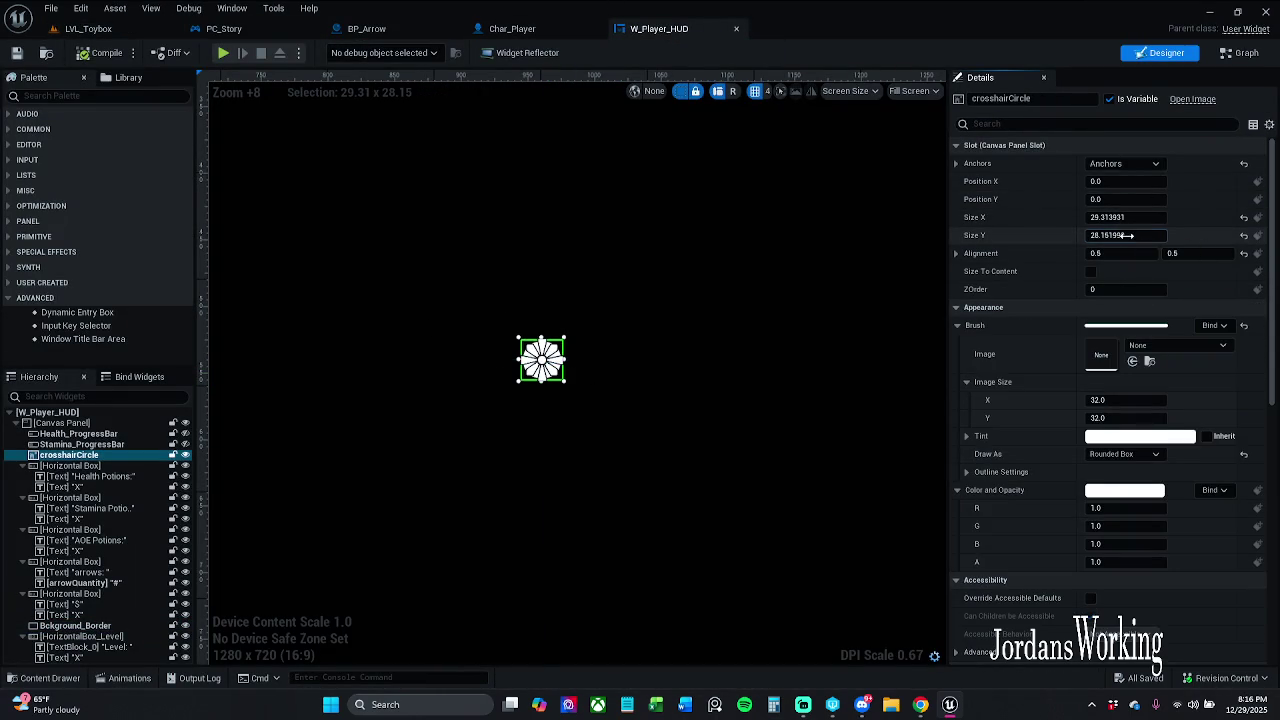
{"action": "left_click_drag", "start_coordinate": [1130, 234], "coordinate": [1110, 217]}
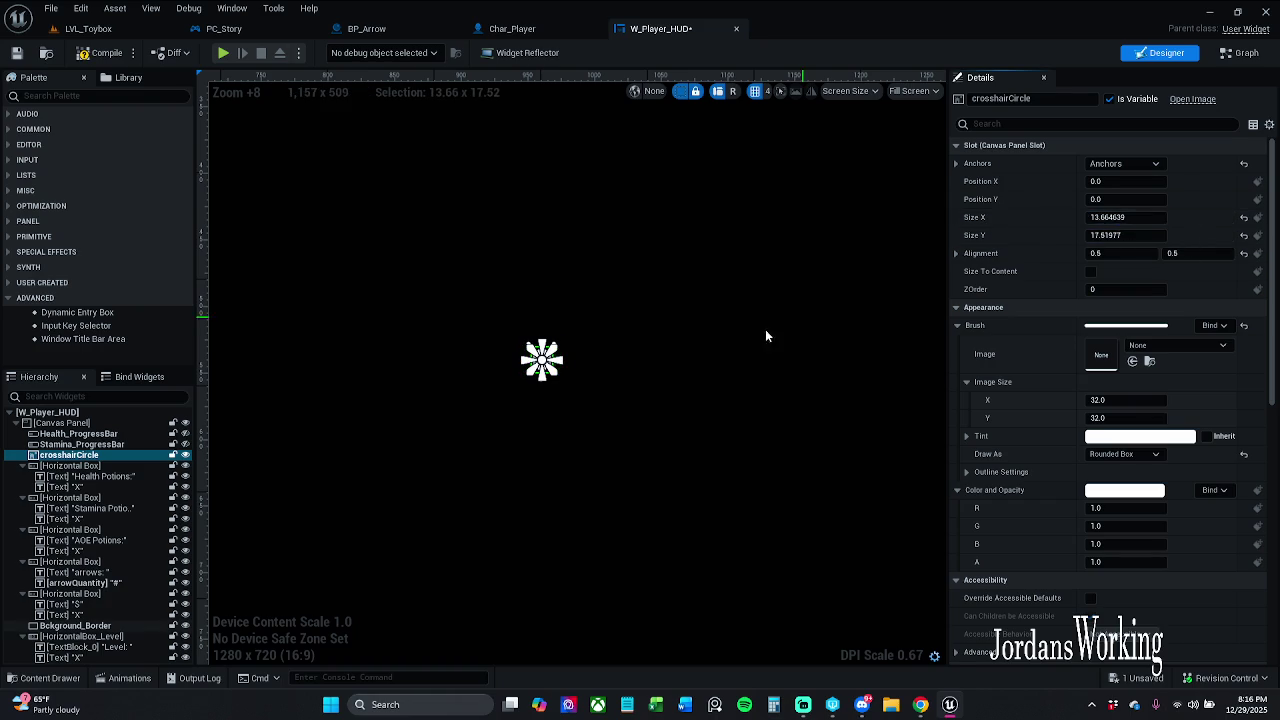
{"action": "left_click", "coordinate": [720, 386]}
{"action": "key", "text": "ctrl+z"}
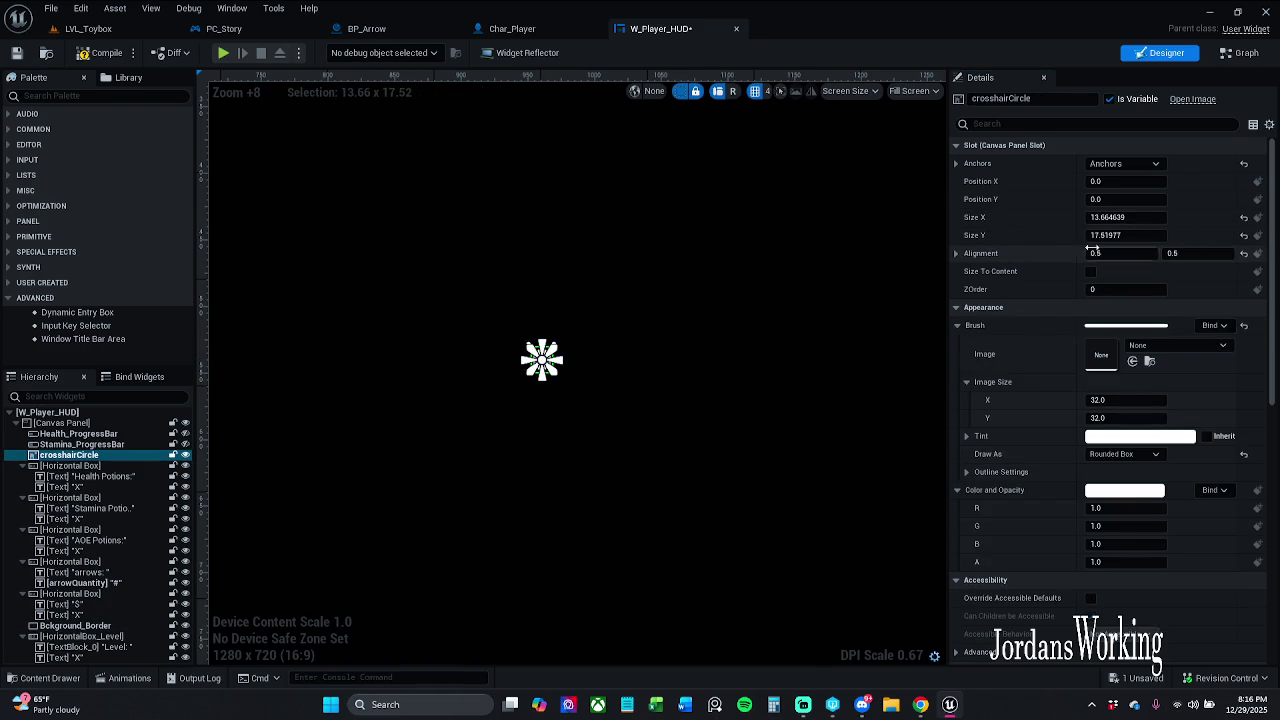
Undo the Bckground_Border bottom-offset change and crosshairCircle's Size Y edit, then launch a playtest.
{"action": "left_click", "coordinate": [696, 440]}
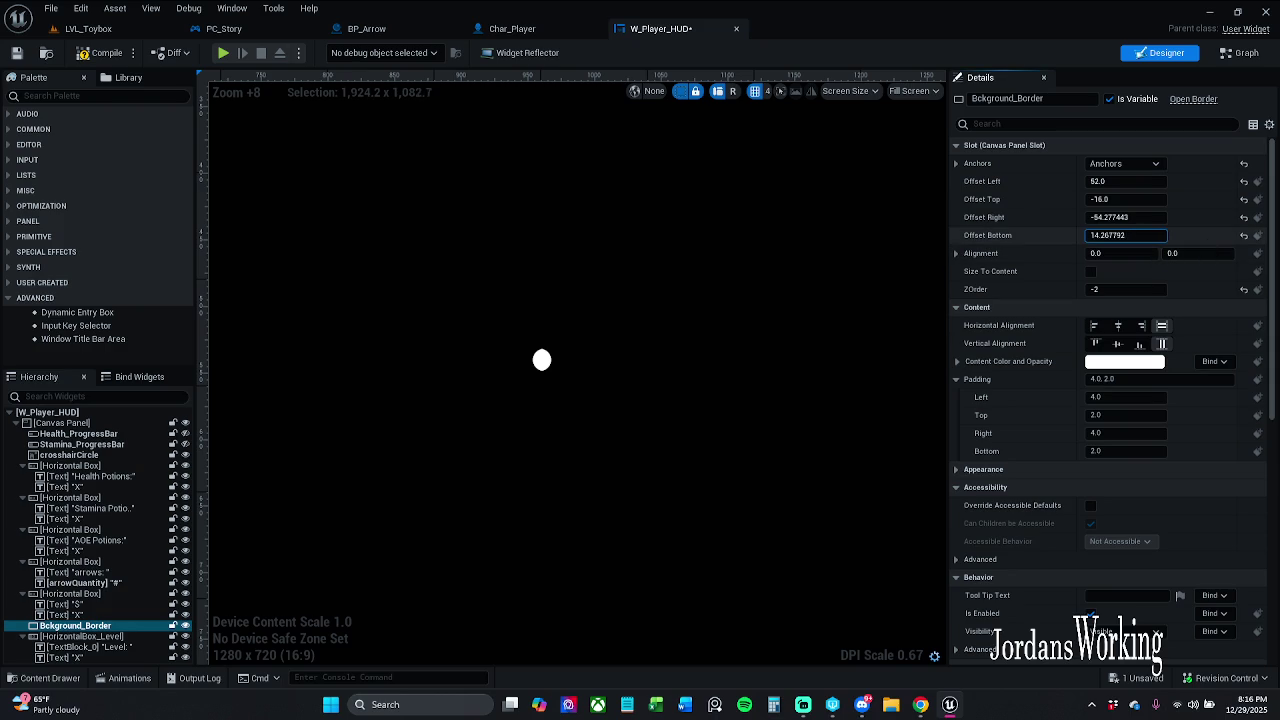
{"action": "mouse_move", "coordinate": [1125, 235]}
{"action": "left_mouse_down"}
{"action": "mouse_move", "coordinate": [1110, 235]}
{"action": "mouse_move", "coordinate": [1160, 235]}
{"action": "mouse_move", "coordinate": [1100, 235]}
{"action": "left_mouse_up"}
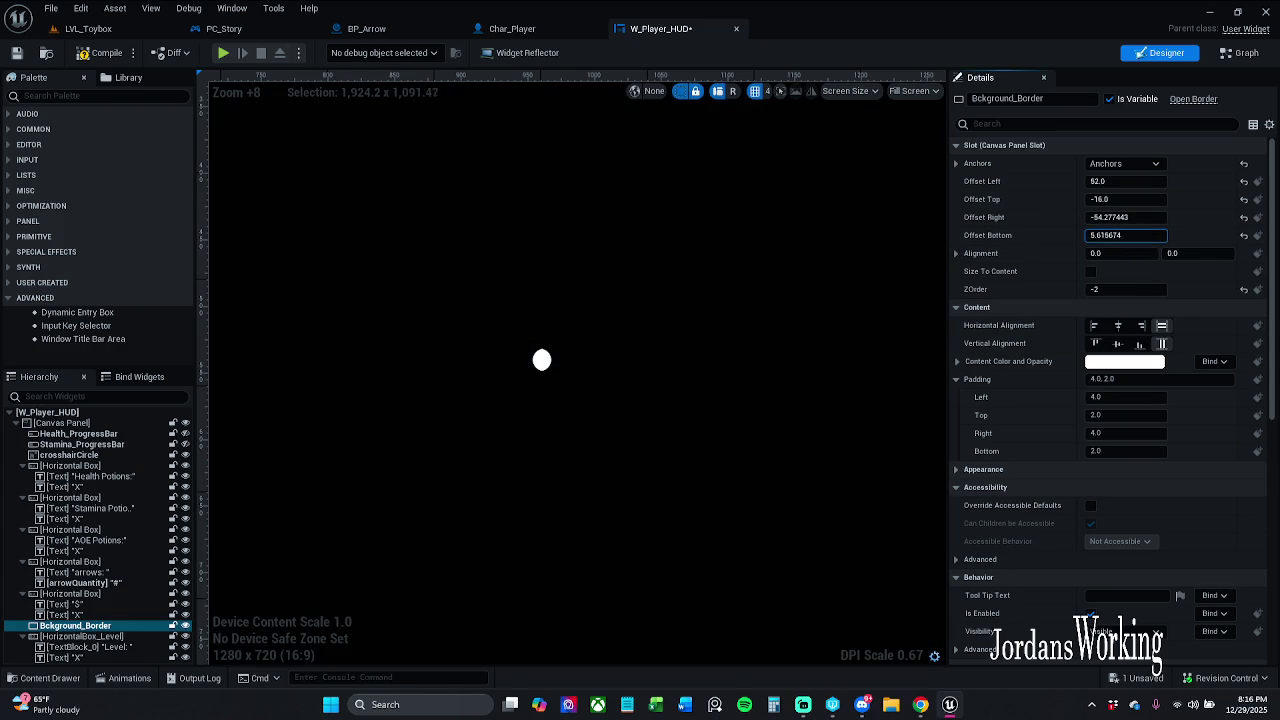
{"action": "key", "text": "ctrl+z"}
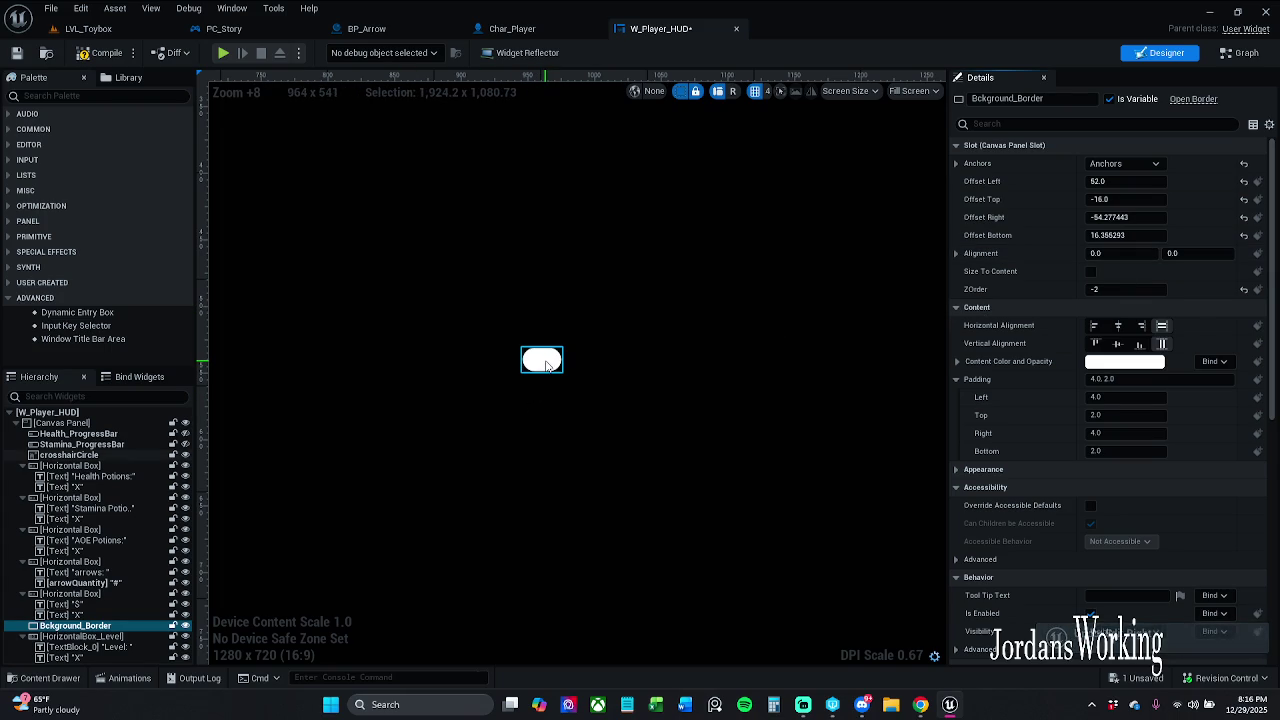
{"action": "left_click", "coordinate": [546, 366]}
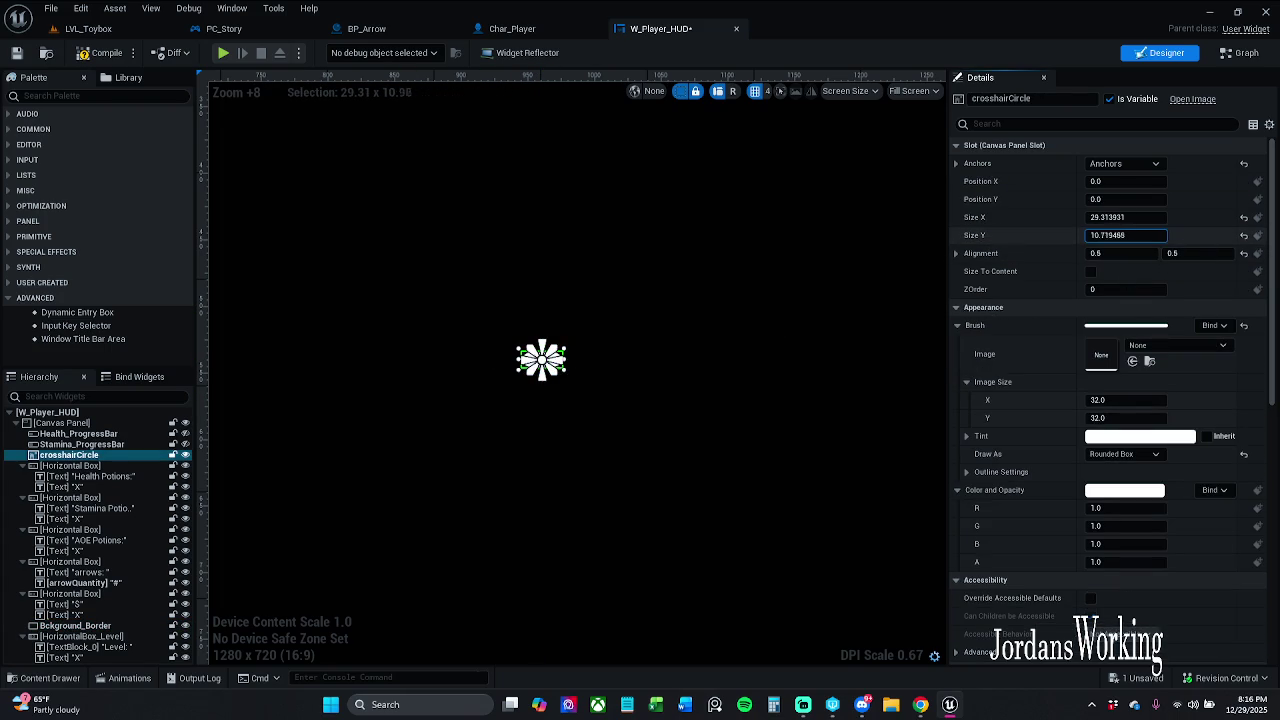
{"action": "key", "text": "ctrl+z"}
{"action": "left_click", "coordinate": [729, 420]}
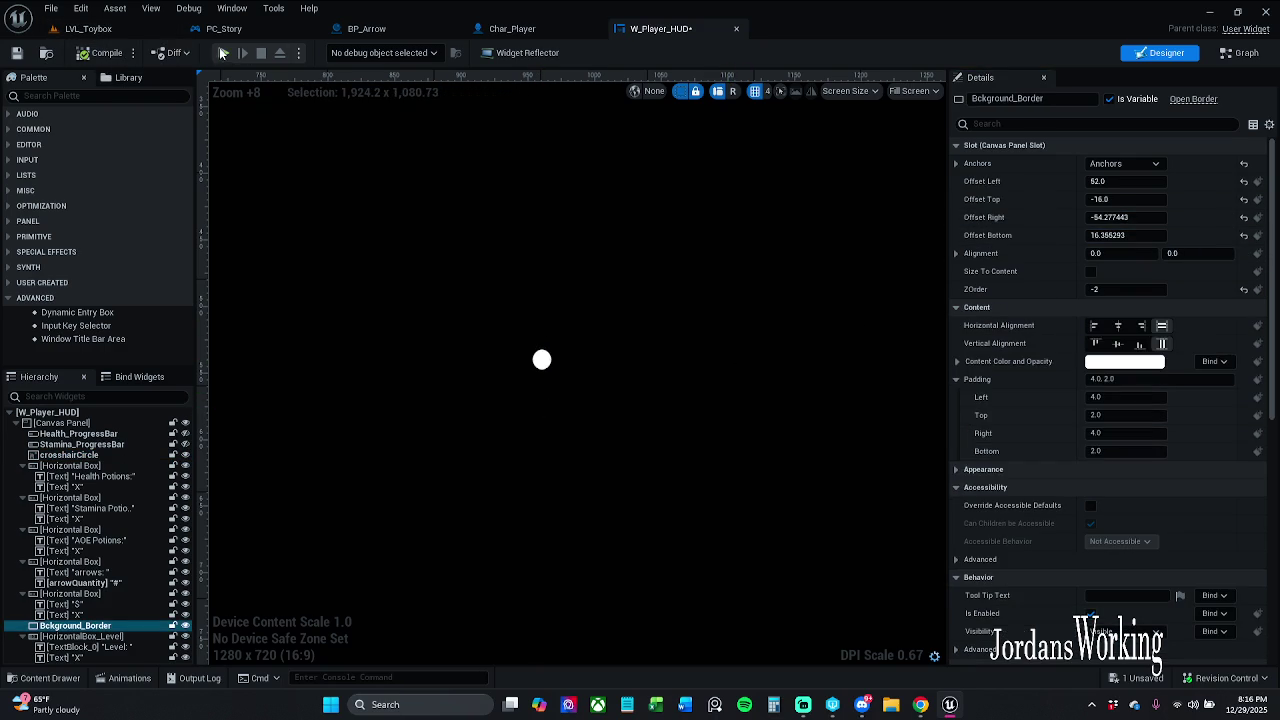
{"action": "left_click", "coordinate": [278, 68]}
{"action": "key", "text": "w"}
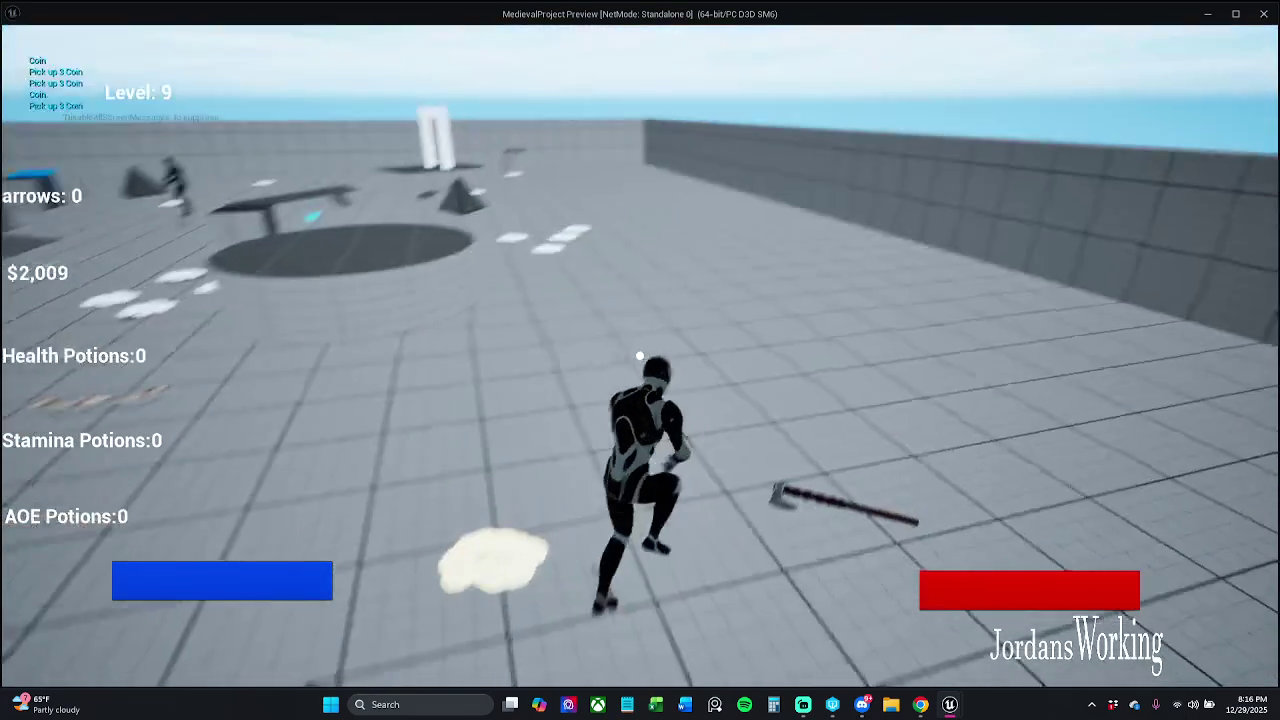
{"action": "key", "text": "w"}
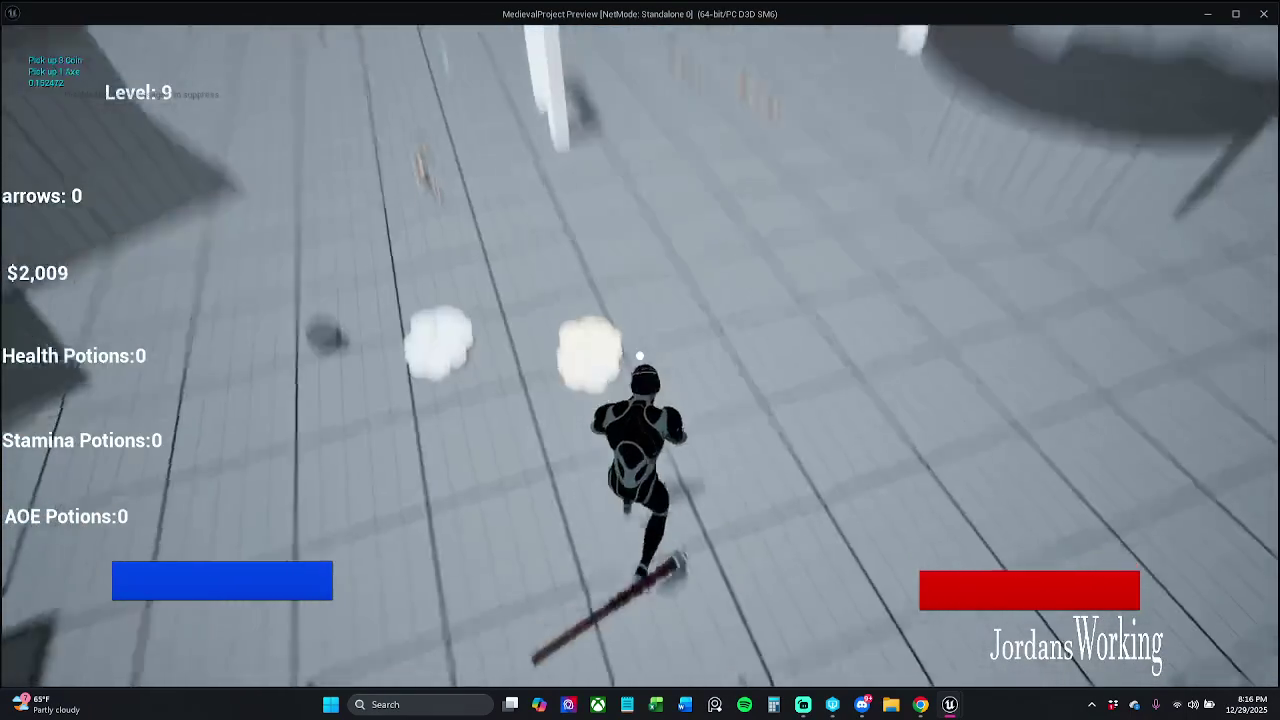
{"action": "key", "text": "w"}
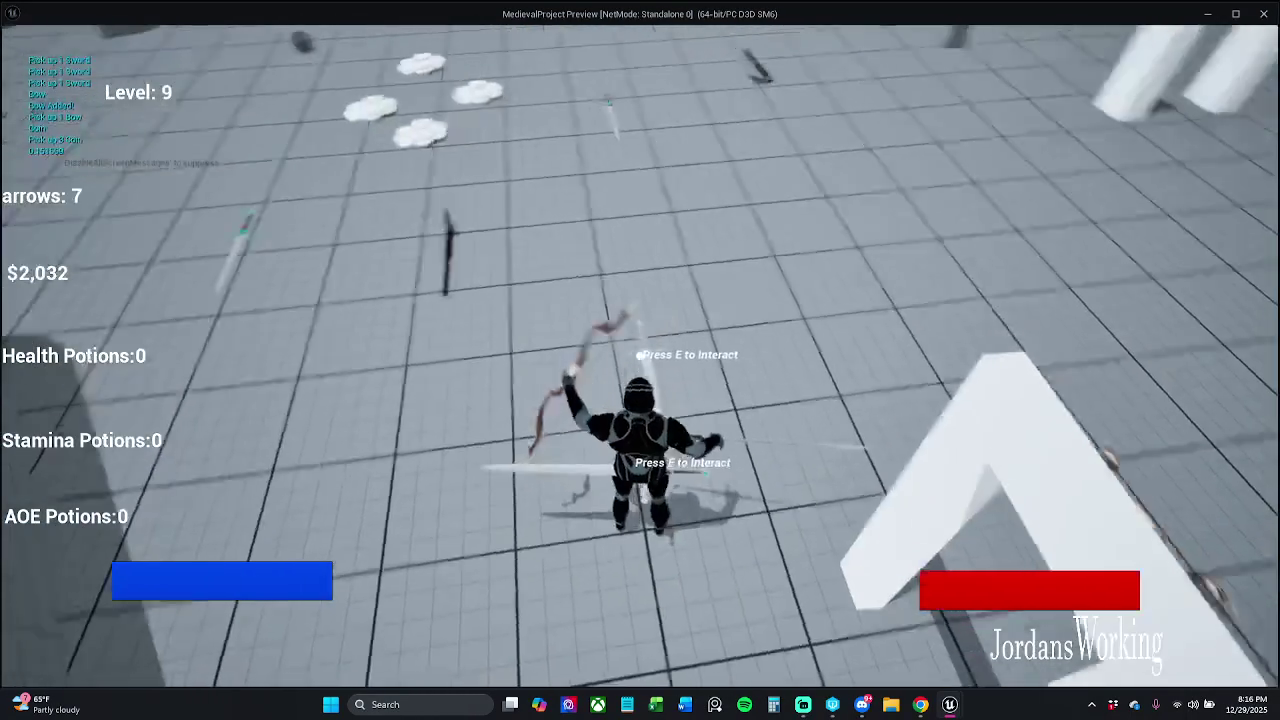
{"action": "key", "text": "w"}
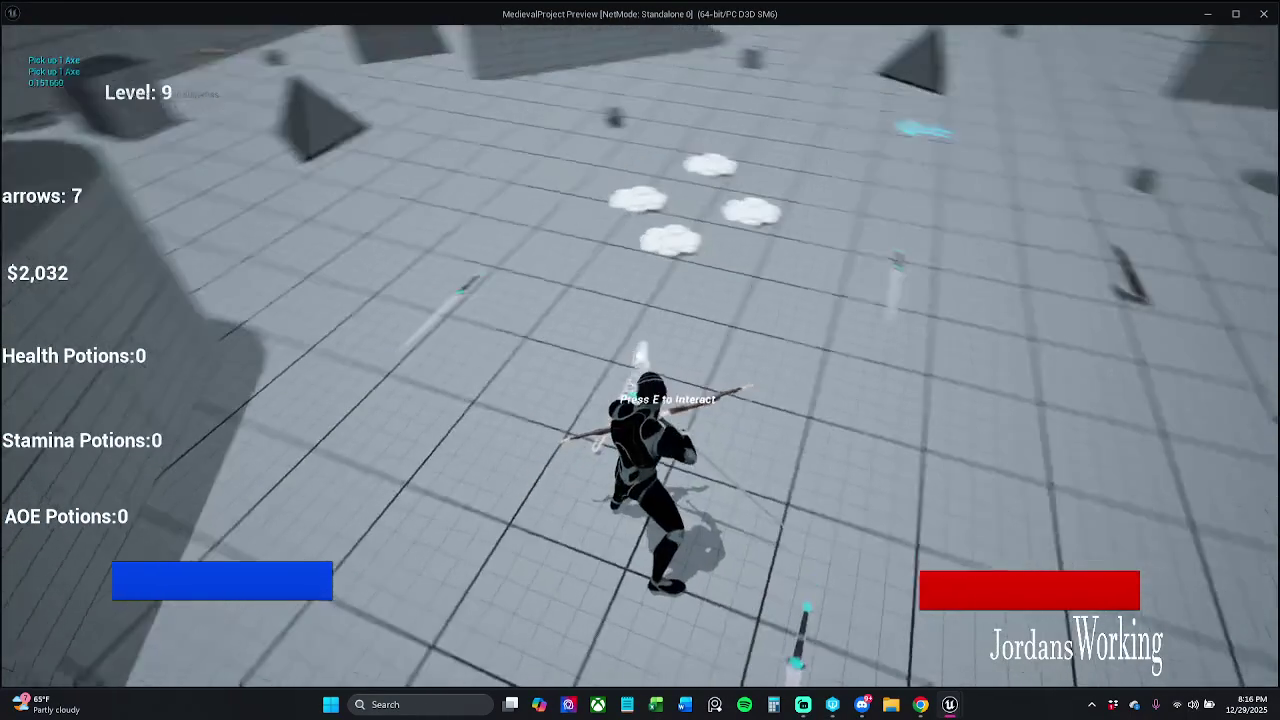
{"action": "key", "text": "w"}
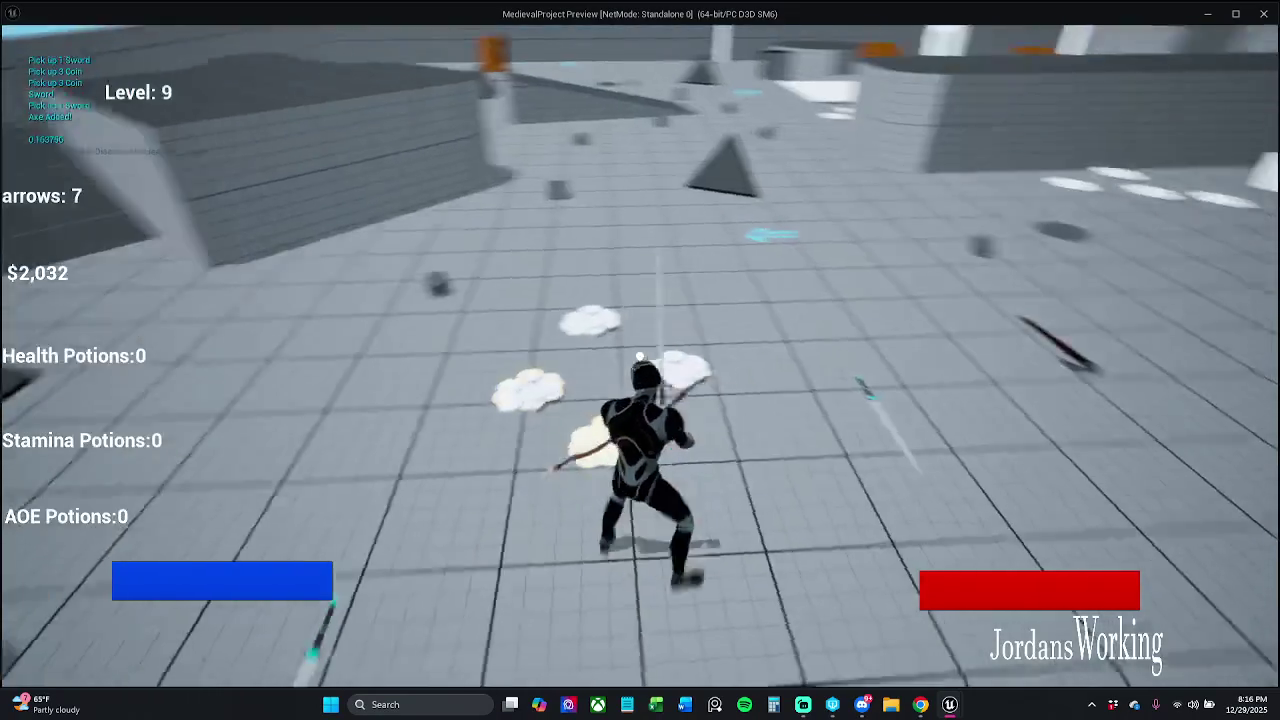
{"action": "key", "text": "w"}
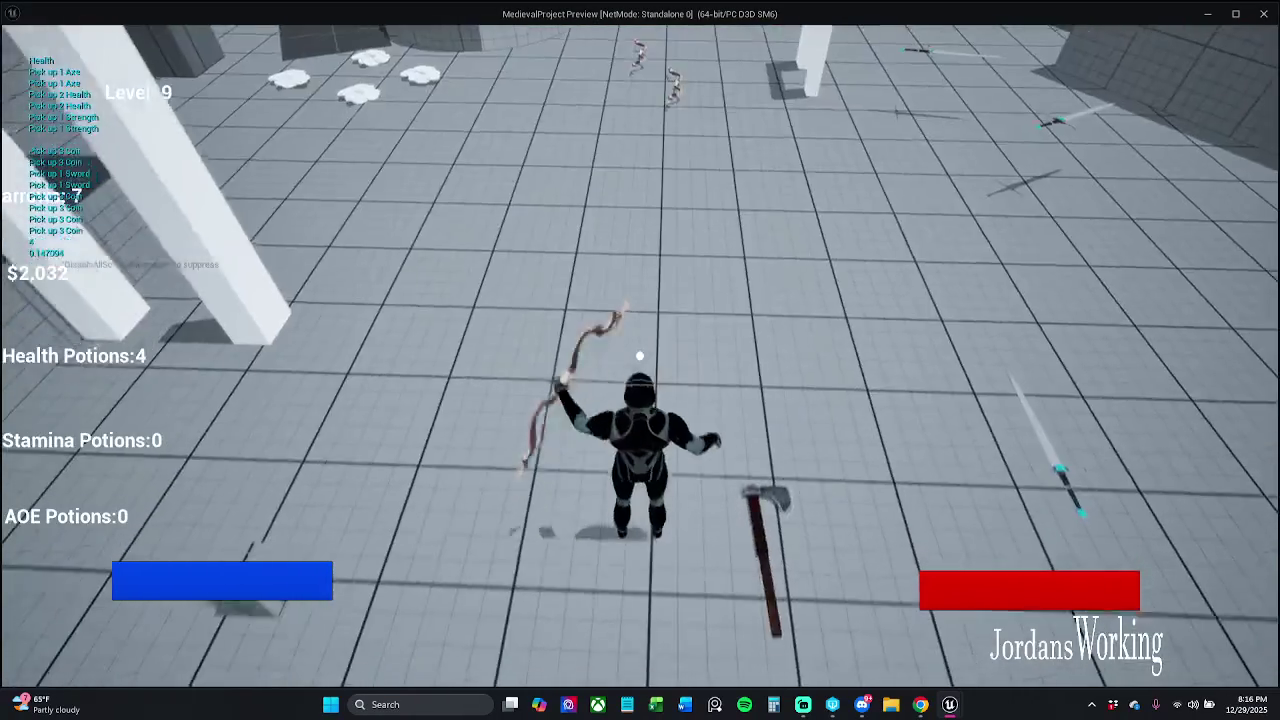
{"action": "key", "text": "w"}
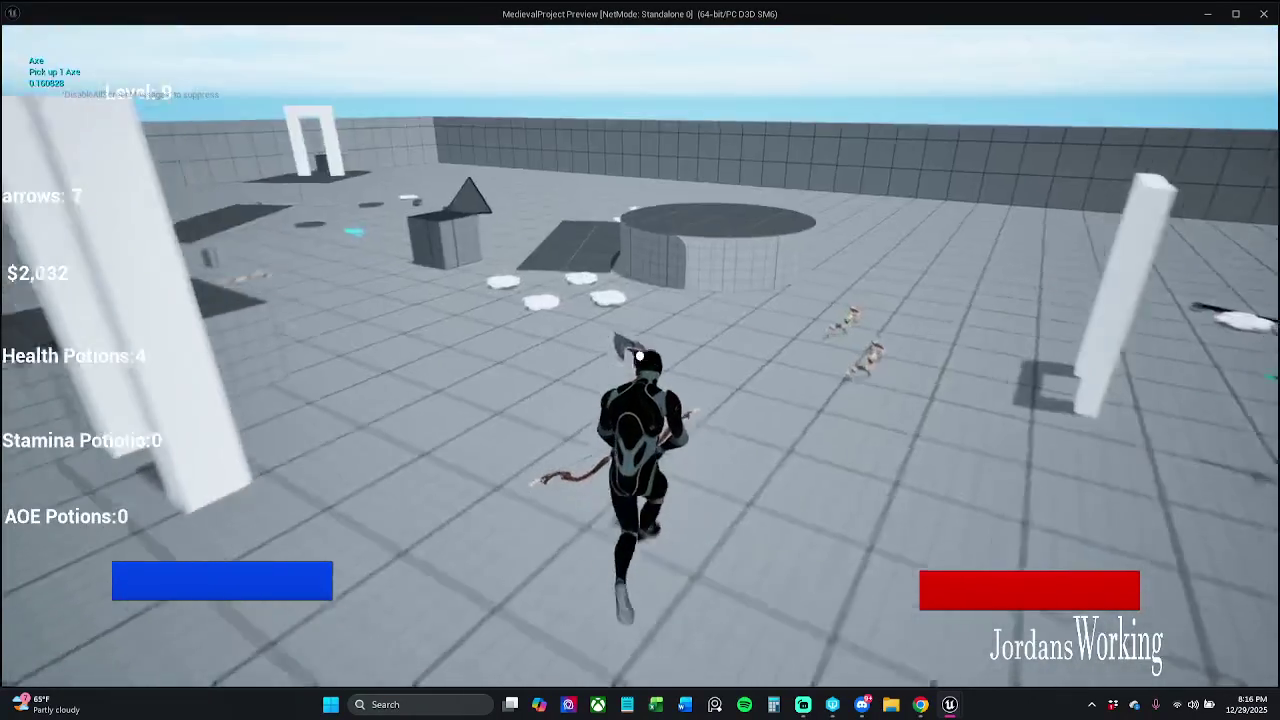
{"action": "key", "text": "w"}
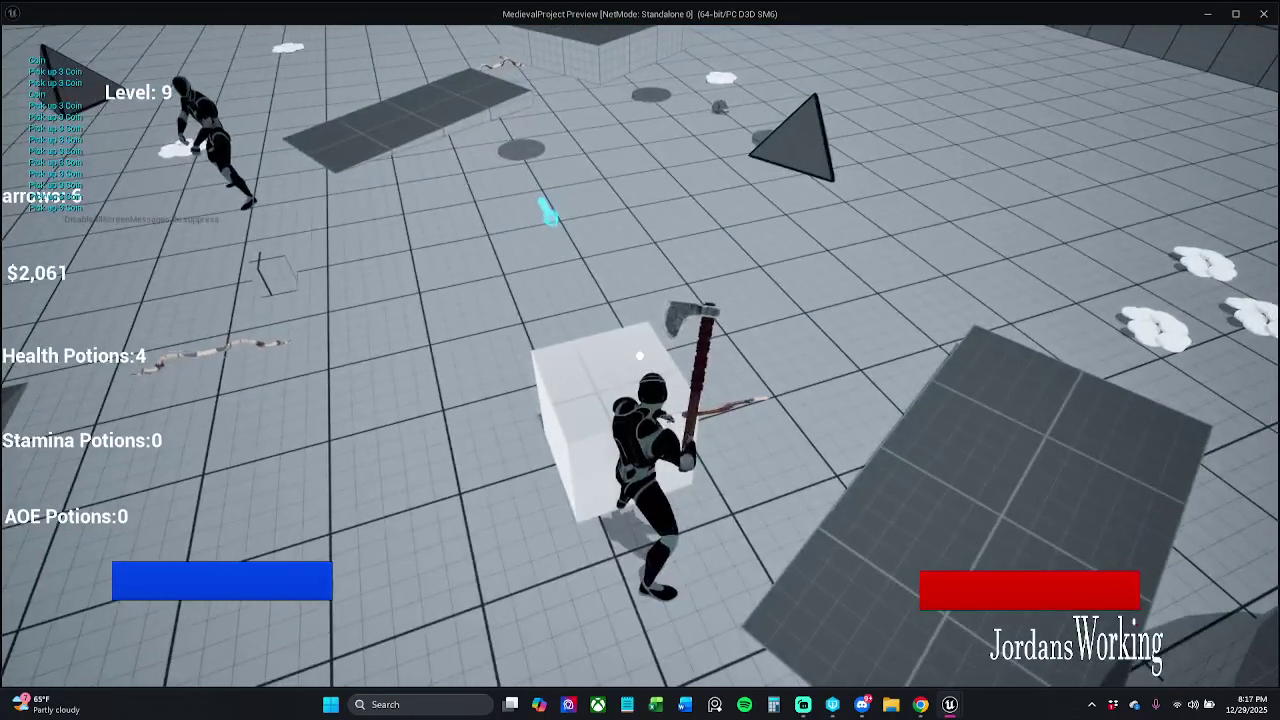
{"action": "left_click", "coordinate": [640, 355]}
{"action": "left_click", "coordinate": [640, 355]}
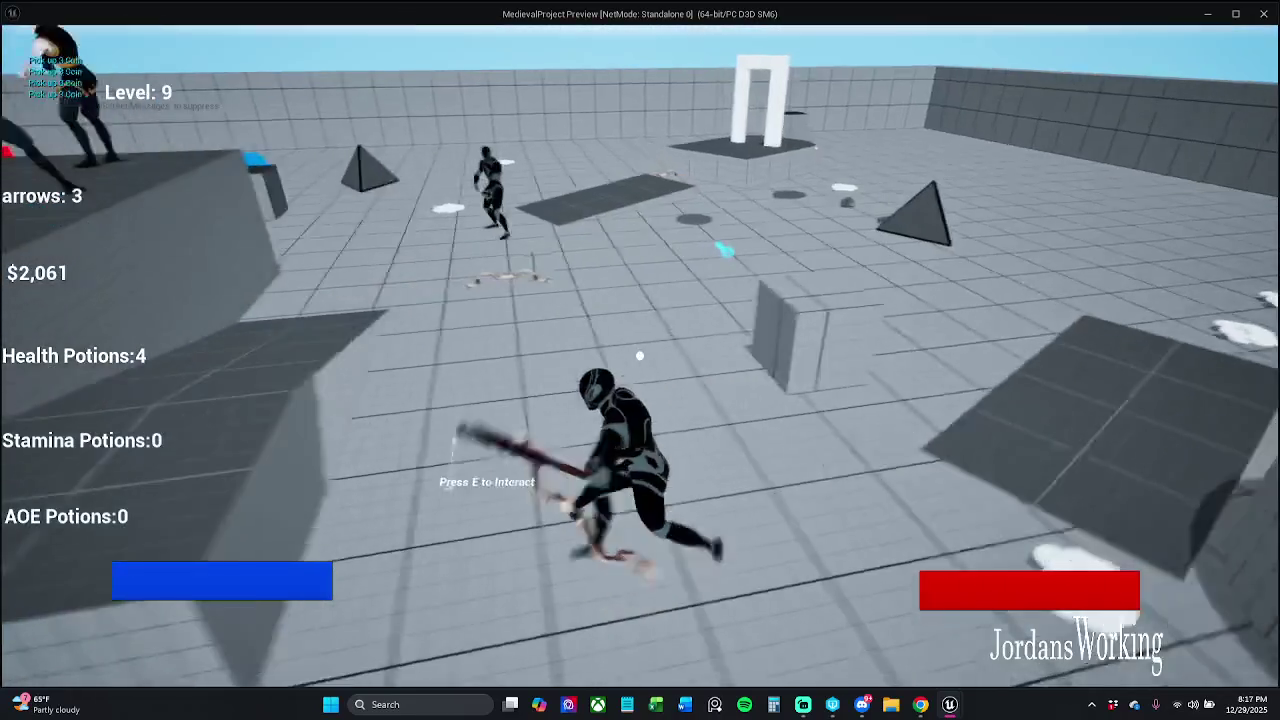
{"action": "left_click", "coordinate": [640, 355]}
{"action": "left_click", "coordinate": [640, 355]}
{"action": "left_click", "coordinate": [640, 355]}
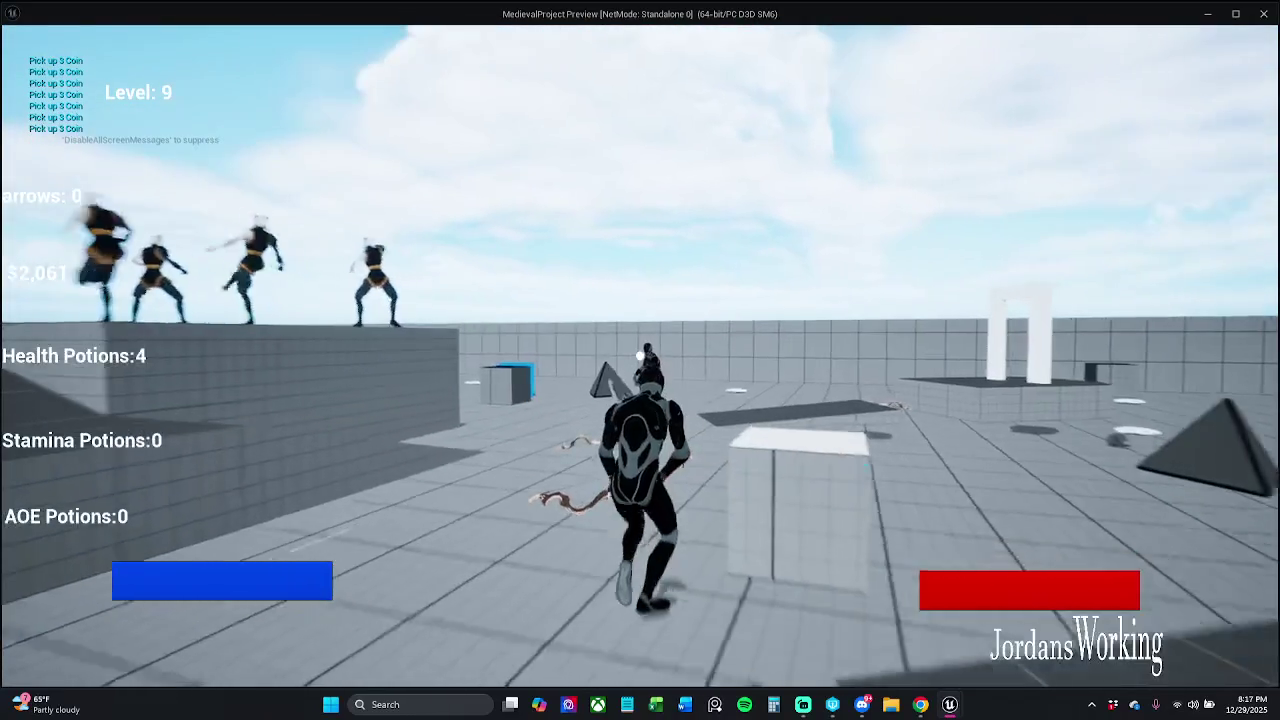
{"action": "key", "text": "Escape"}
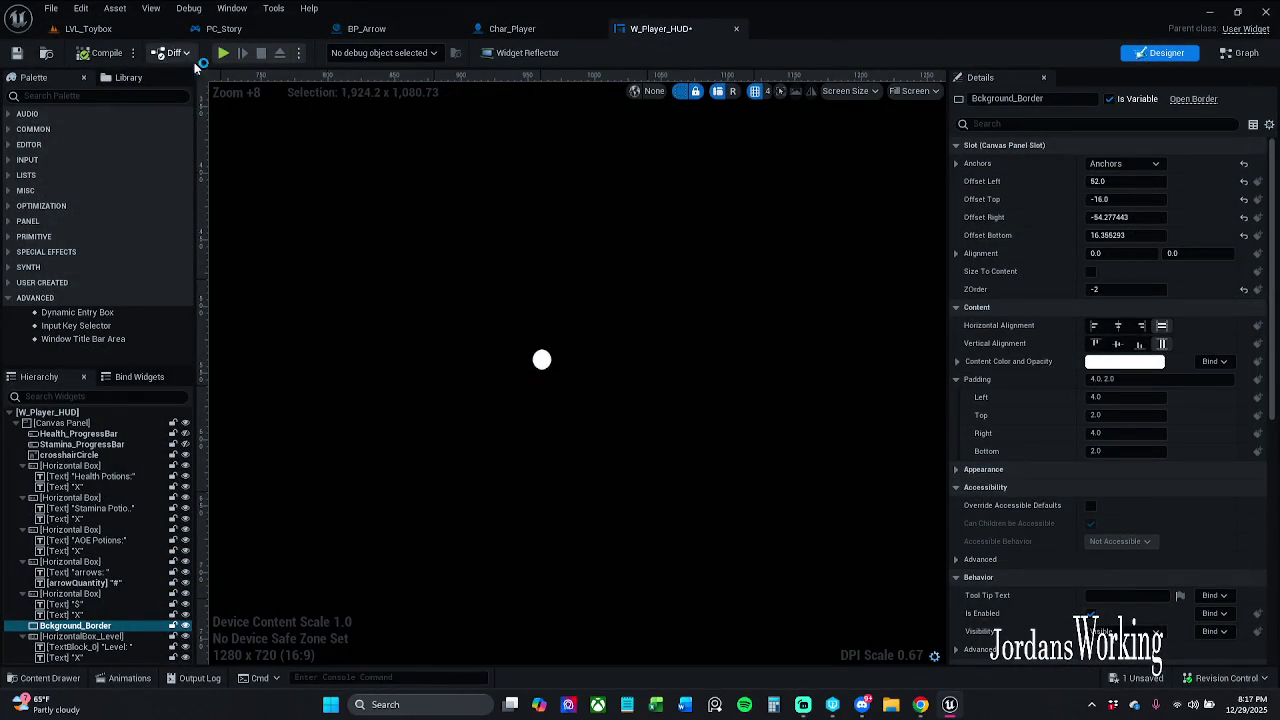
Play-test running through LVL_Toybox with the current crosshair, then return to W_Player_HUD.
{"action": "left_click", "coordinate": [542, 360]}
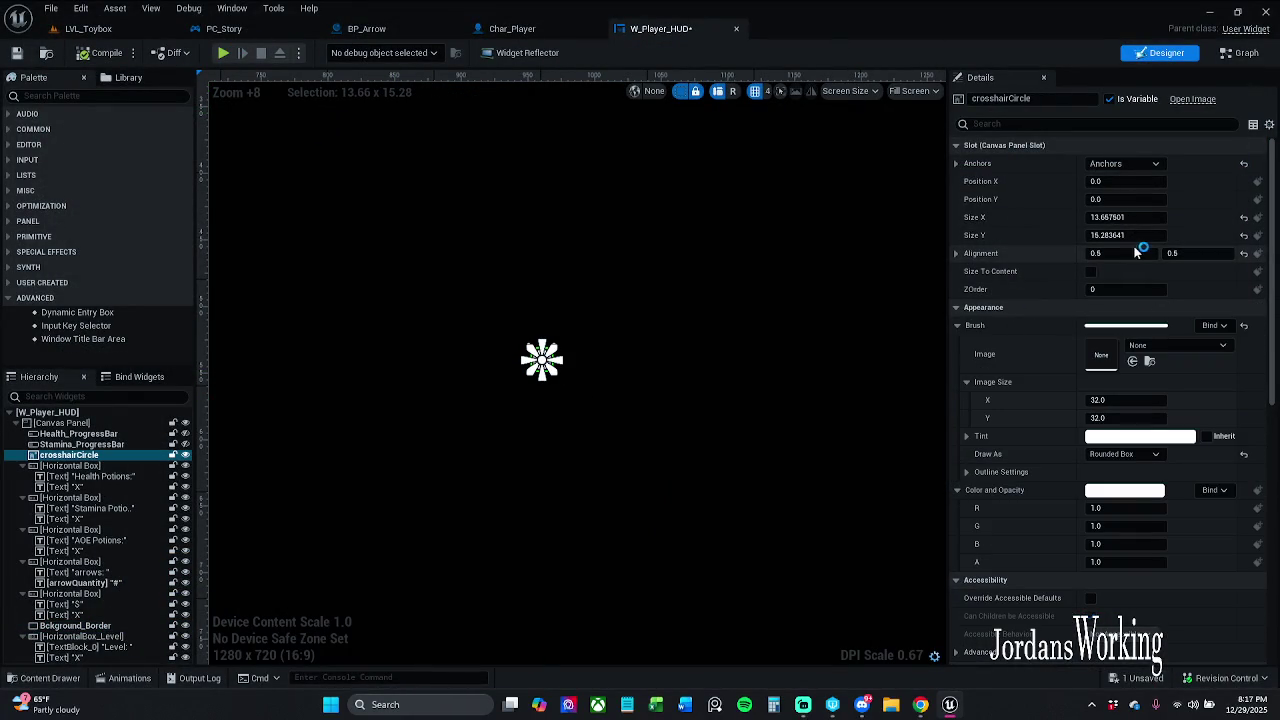
{"action": "left_click", "coordinate": [763, 448]}
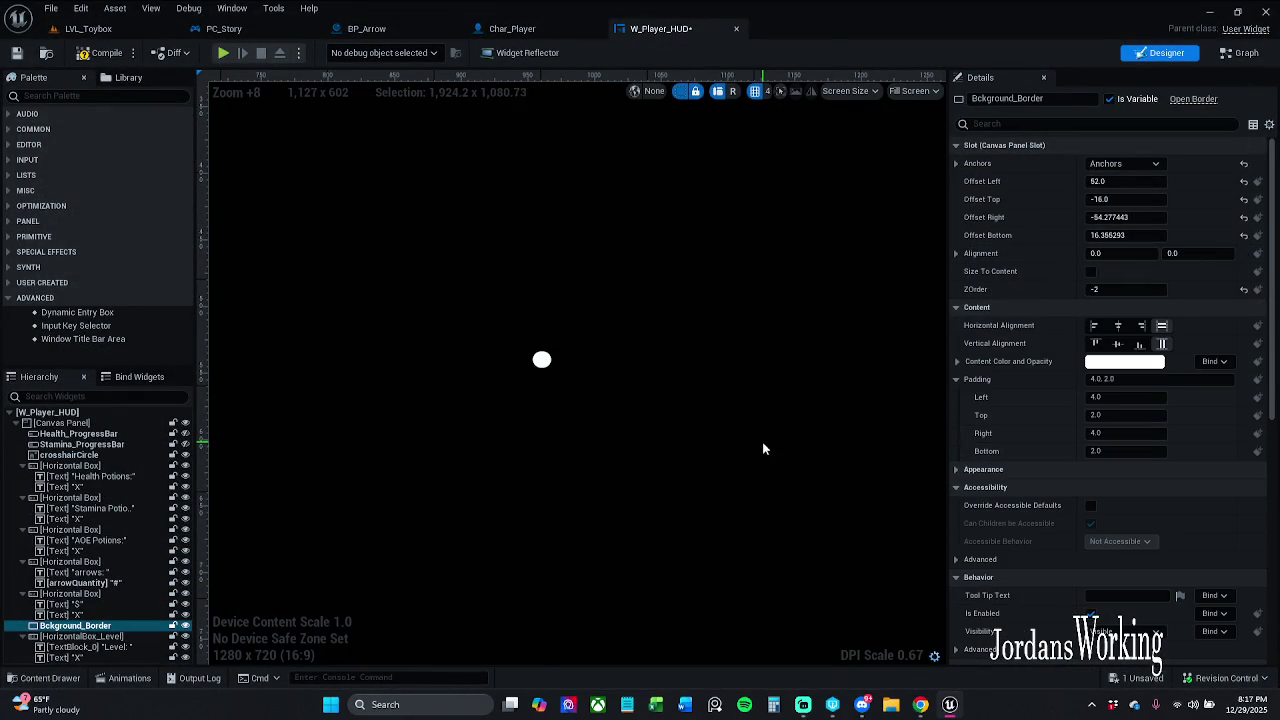
{"action": "left_click", "coordinate": [100, 28]}
{"action": "left_click", "coordinate": [323, 53]}
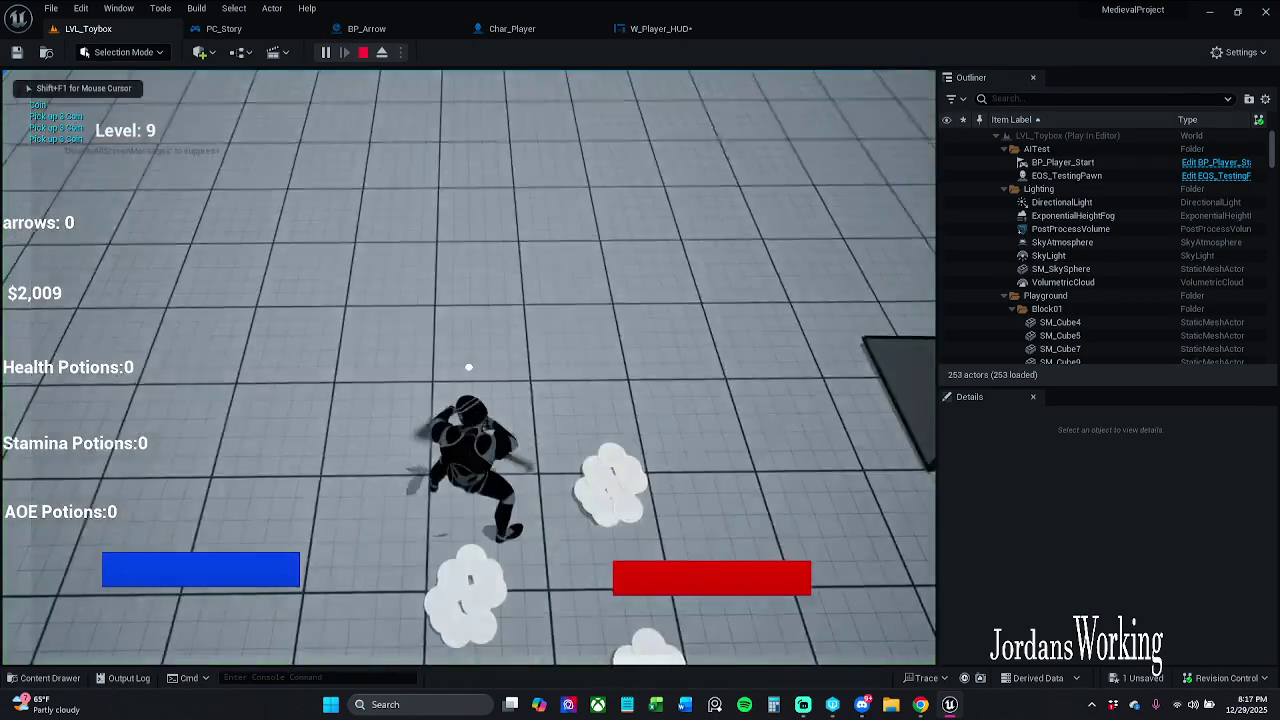
{"action": "key", "text": "w"}
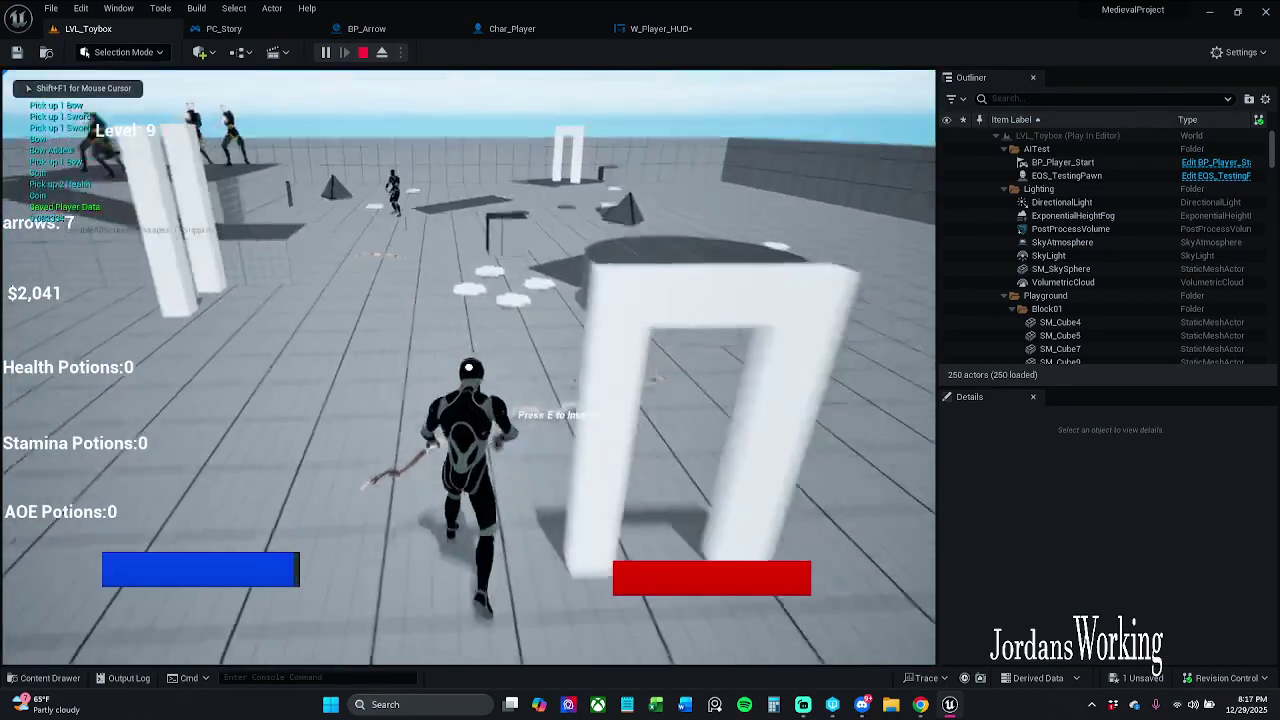
{"action": "key", "text": "w"}
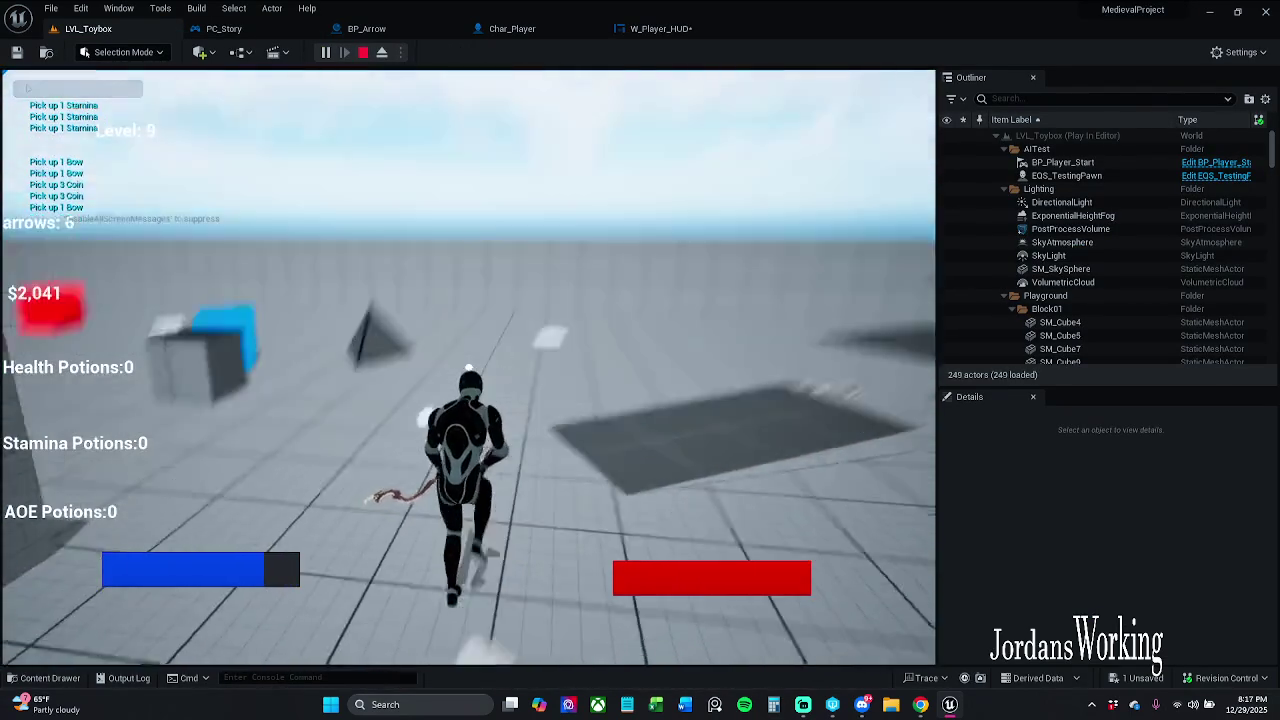
{"action": "key", "text": "Escape"}
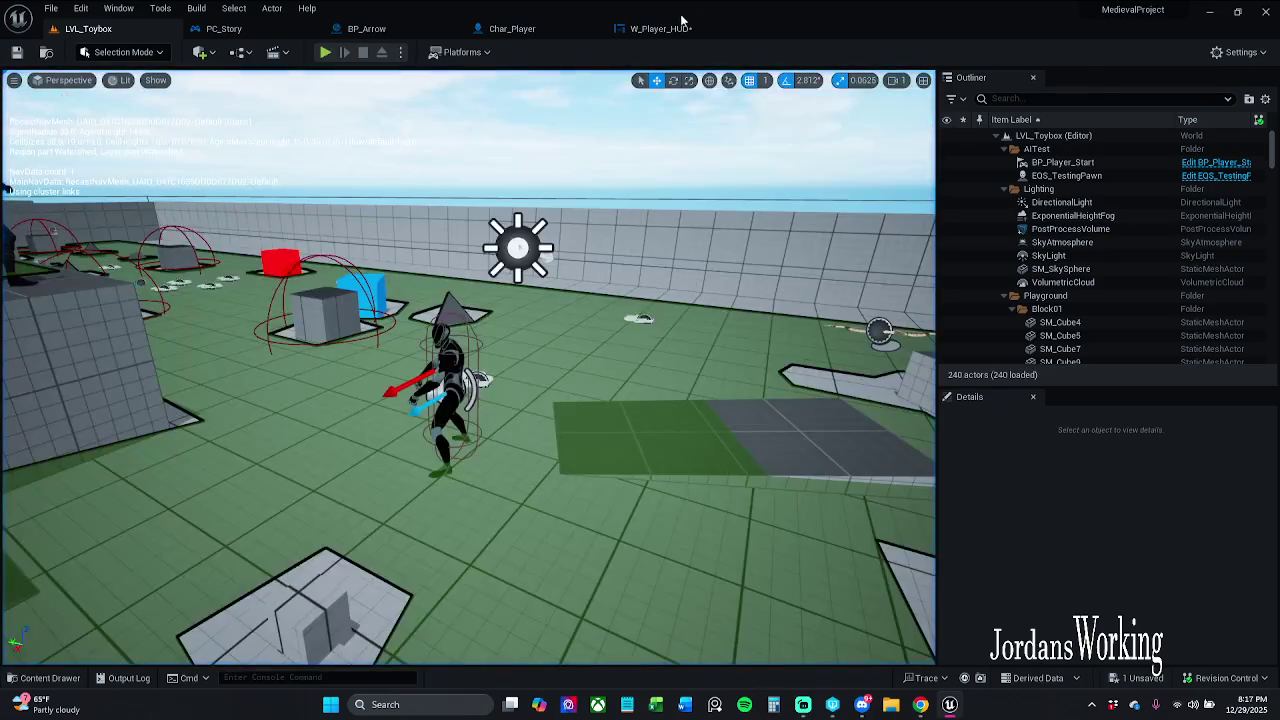
{"action": "left_click", "coordinate": [660, 28]}
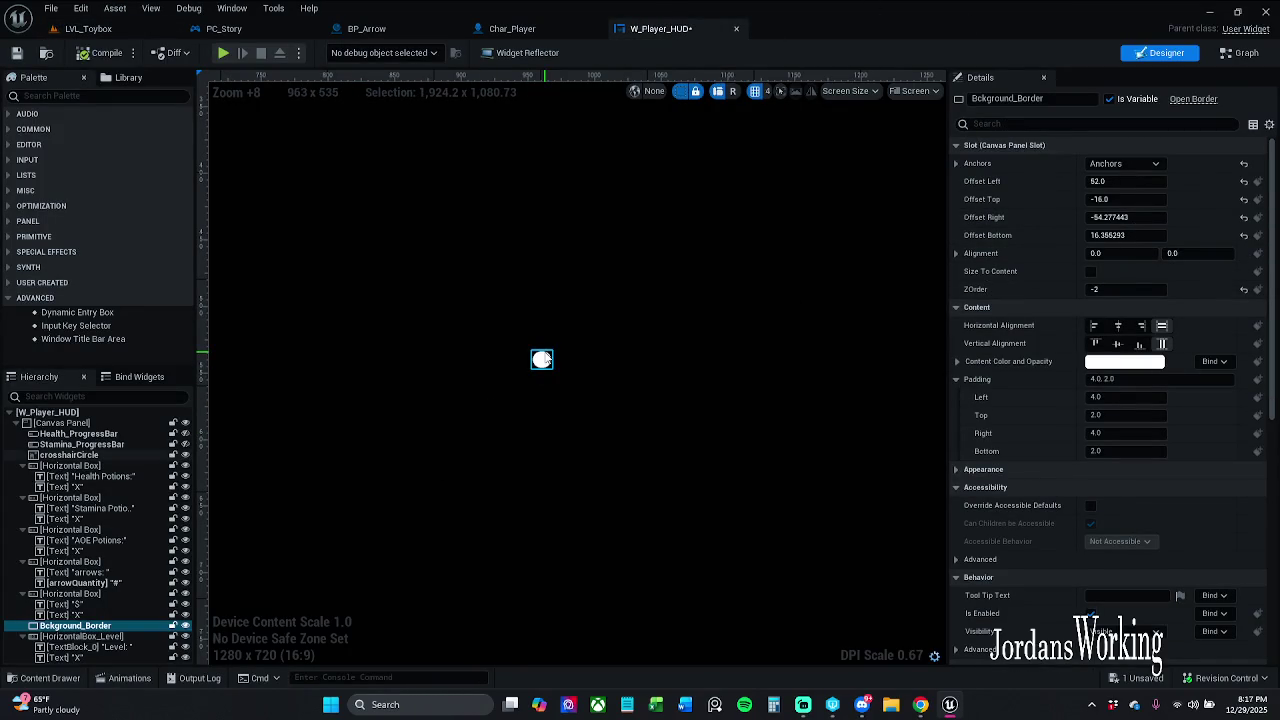
Shrink crosshairCircle's width slightly against Bckground_Border and recompile W_Player_HUD.
{"action": "left_click", "coordinate": [543, 360]}
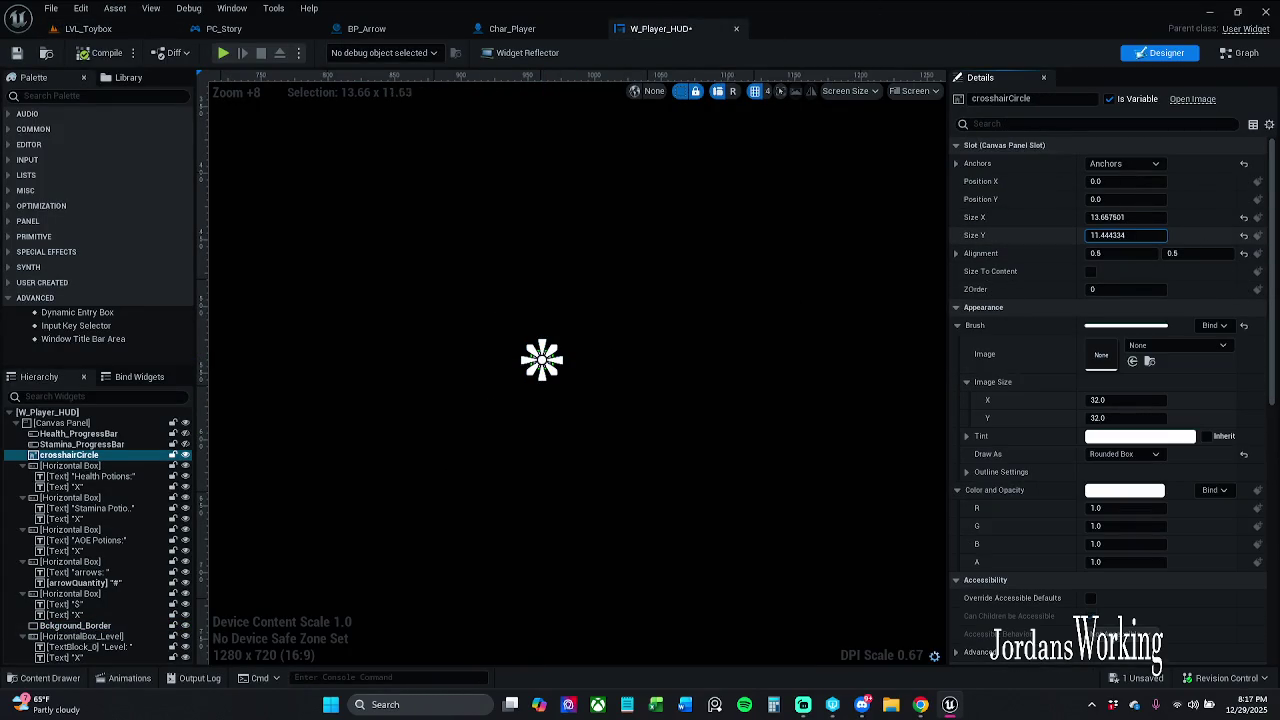
{"action": "left_click_drag", "start_coordinate": [1140, 217], "coordinate": [1116, 217]}
{"action": "left_click", "coordinate": [669, 446]}
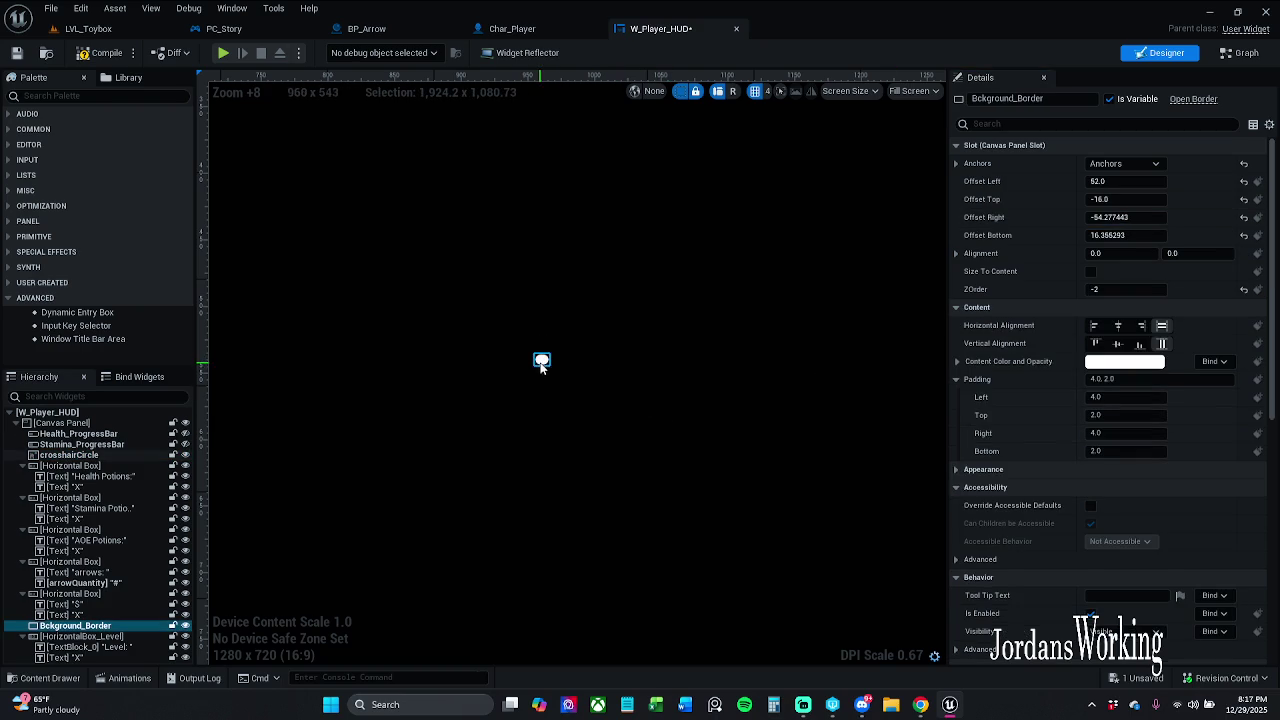
{"action": "left_click", "coordinate": [541, 362]}
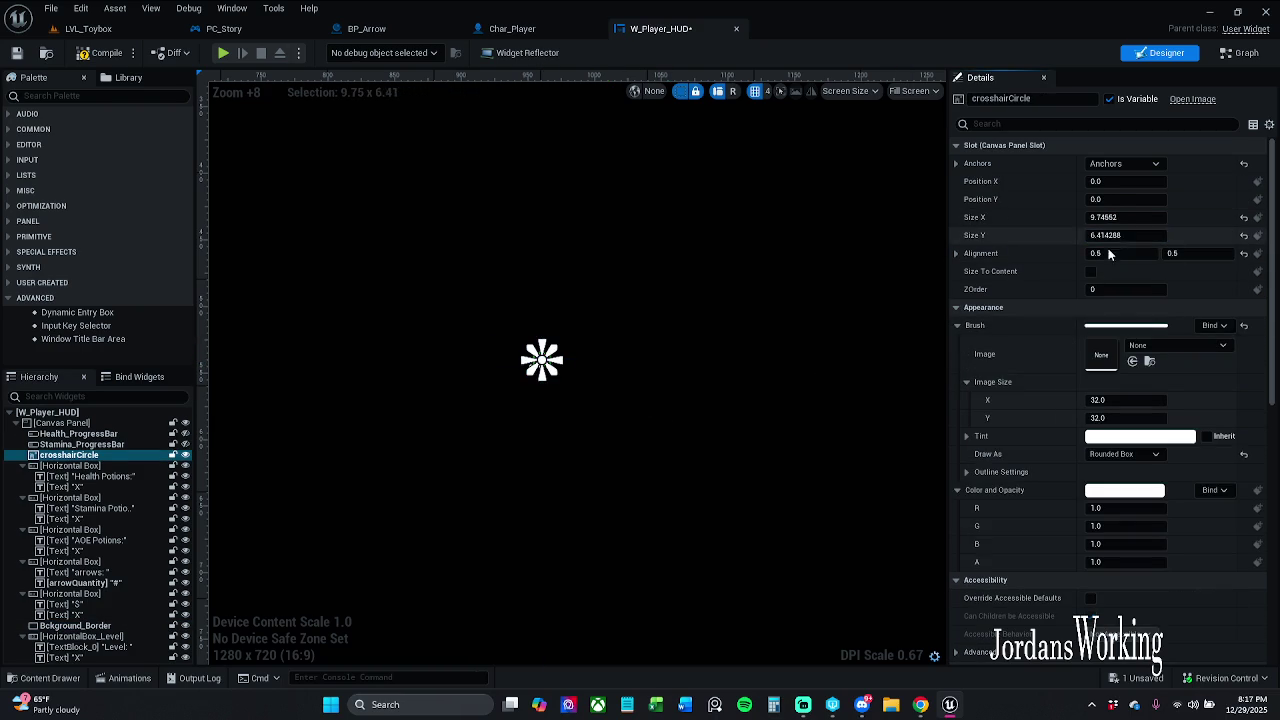
{"action": "left_click", "coordinate": [777, 422]}
{"action": "left_click", "coordinate": [542, 362]}
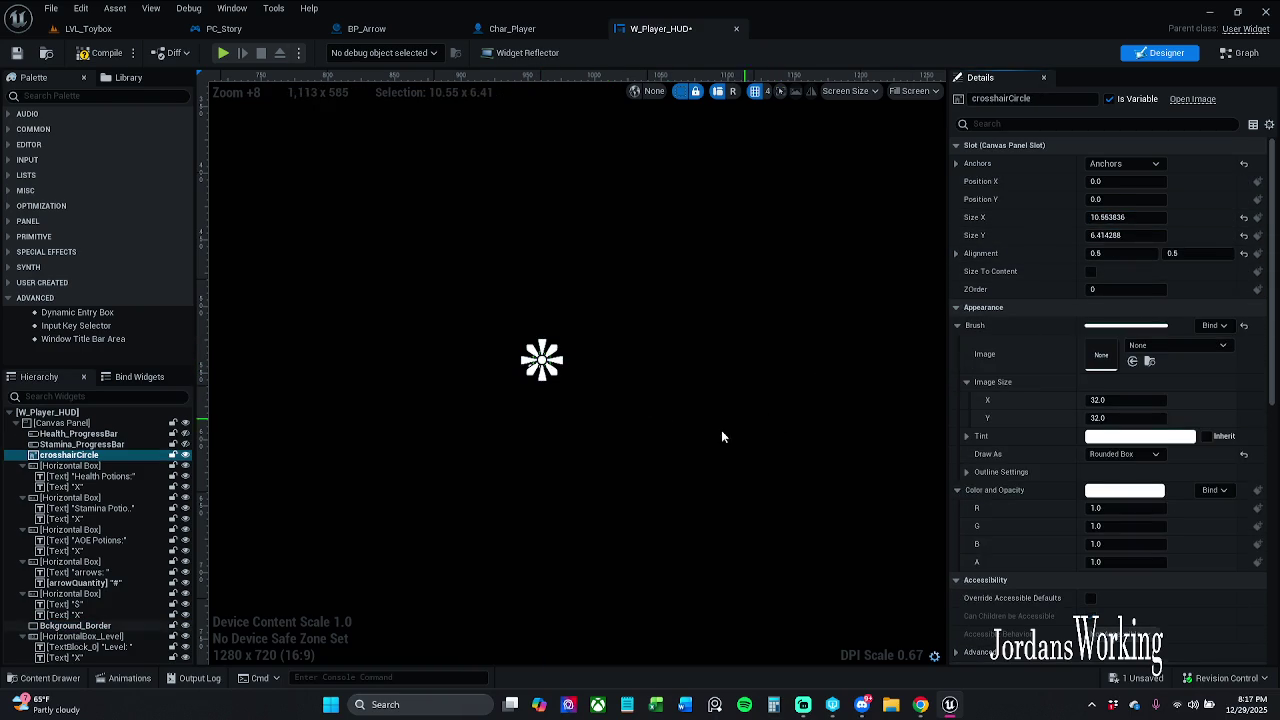
{"action": "left_click", "coordinate": [648, 434]}
{"action": "left_click", "coordinate": [542, 362]}
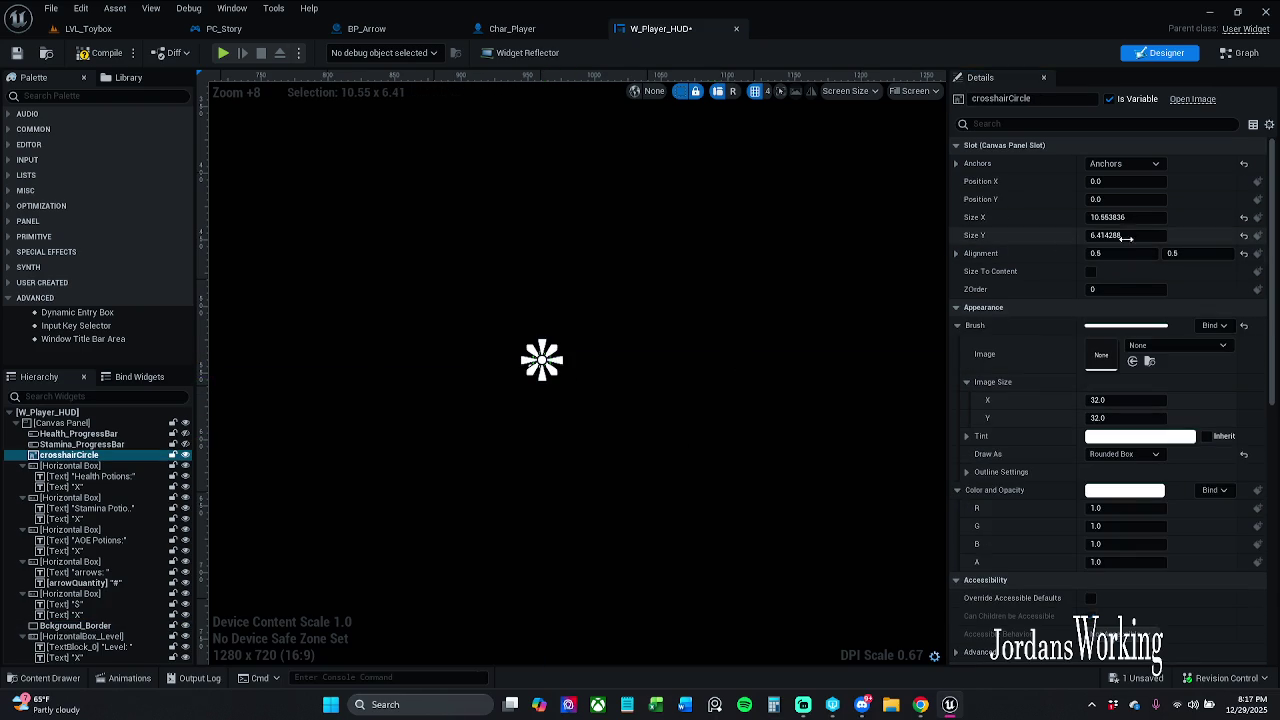
{"action": "left_click", "coordinate": [666, 382]}
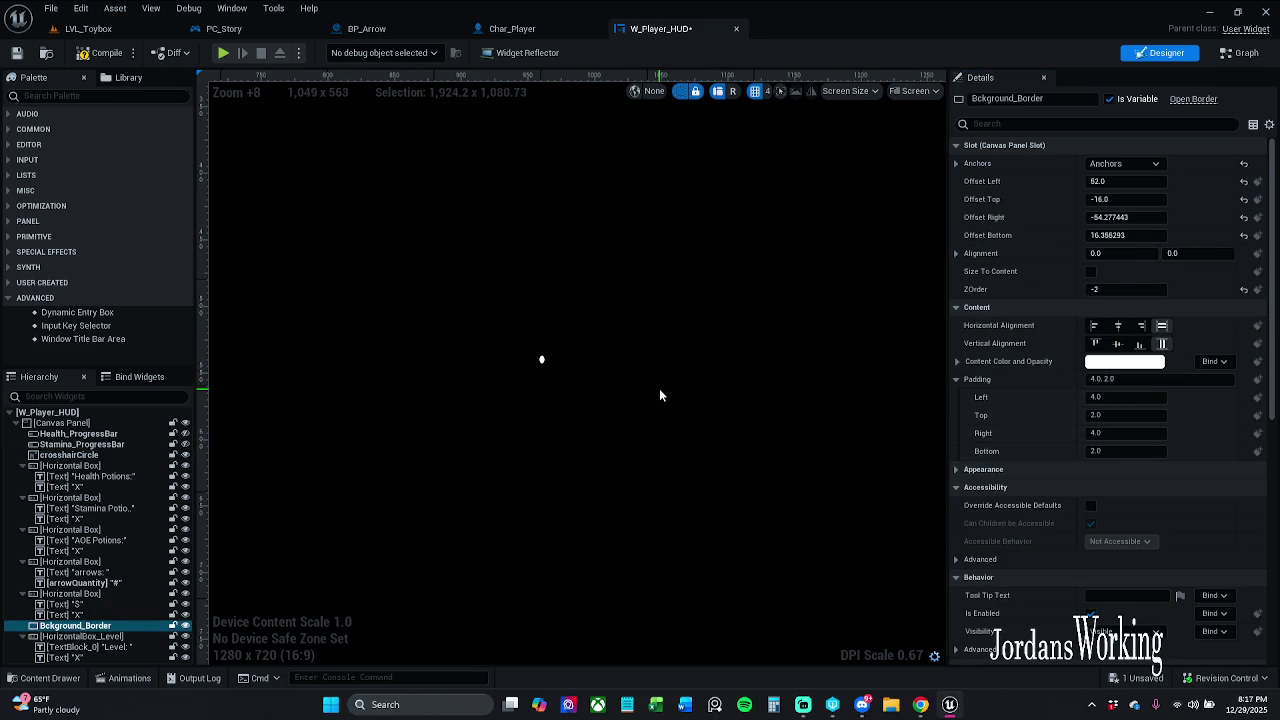
{"action": "left_click", "coordinate": [100, 52]}
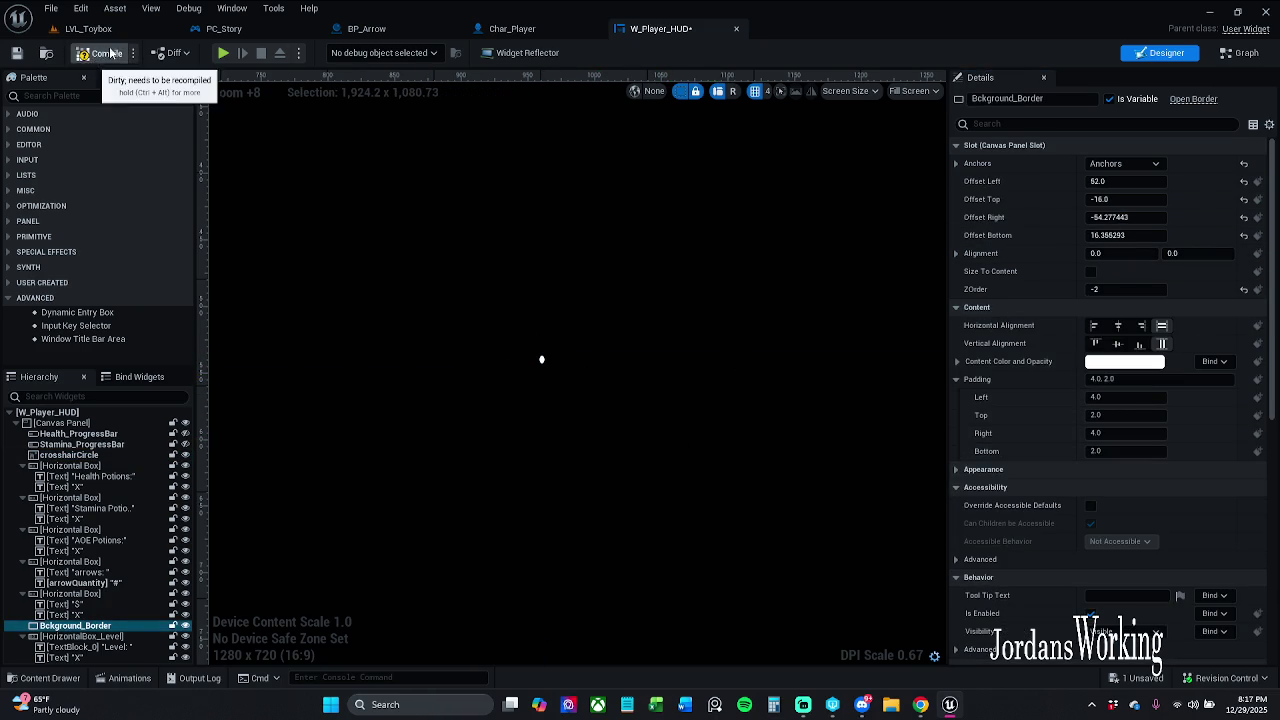
Play-test LVL_Toybox, running, jumping and firing two arrows at the crosshair.
{"action": "left_click", "coordinate": [88, 28]}
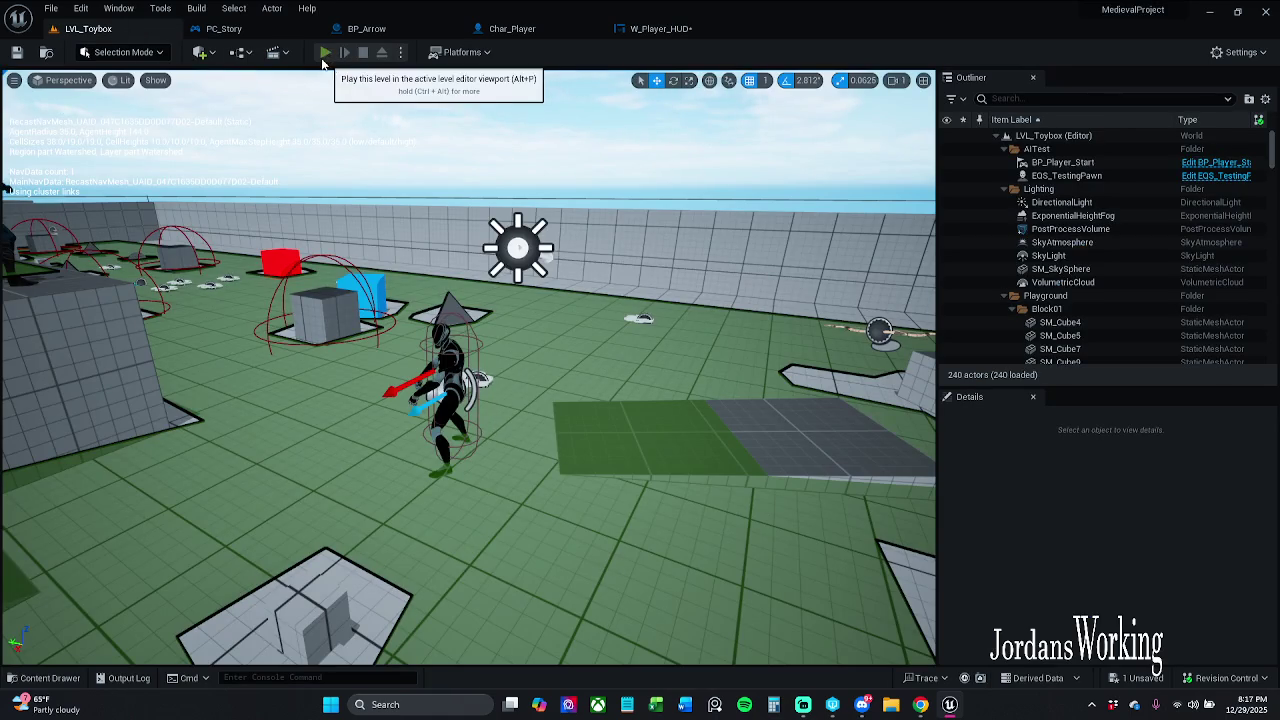
{"action": "left_click", "coordinate": [326, 52]}
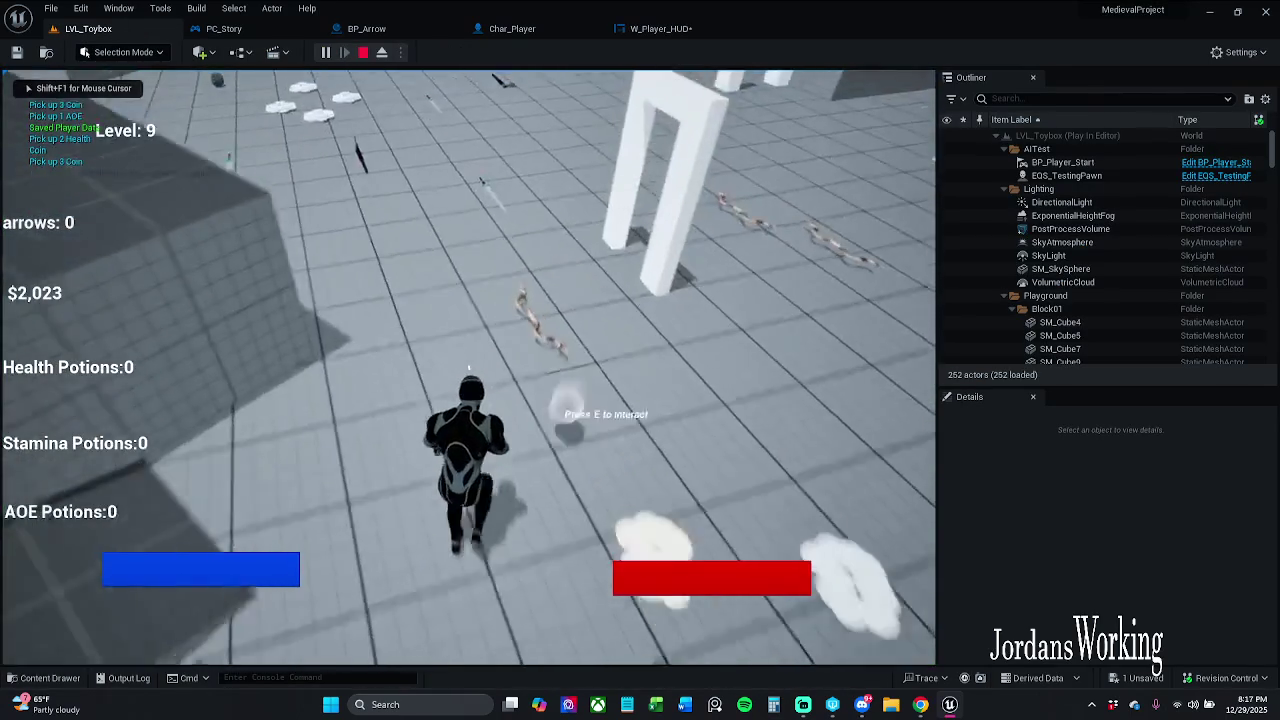
{"action": "key", "text": "w"}
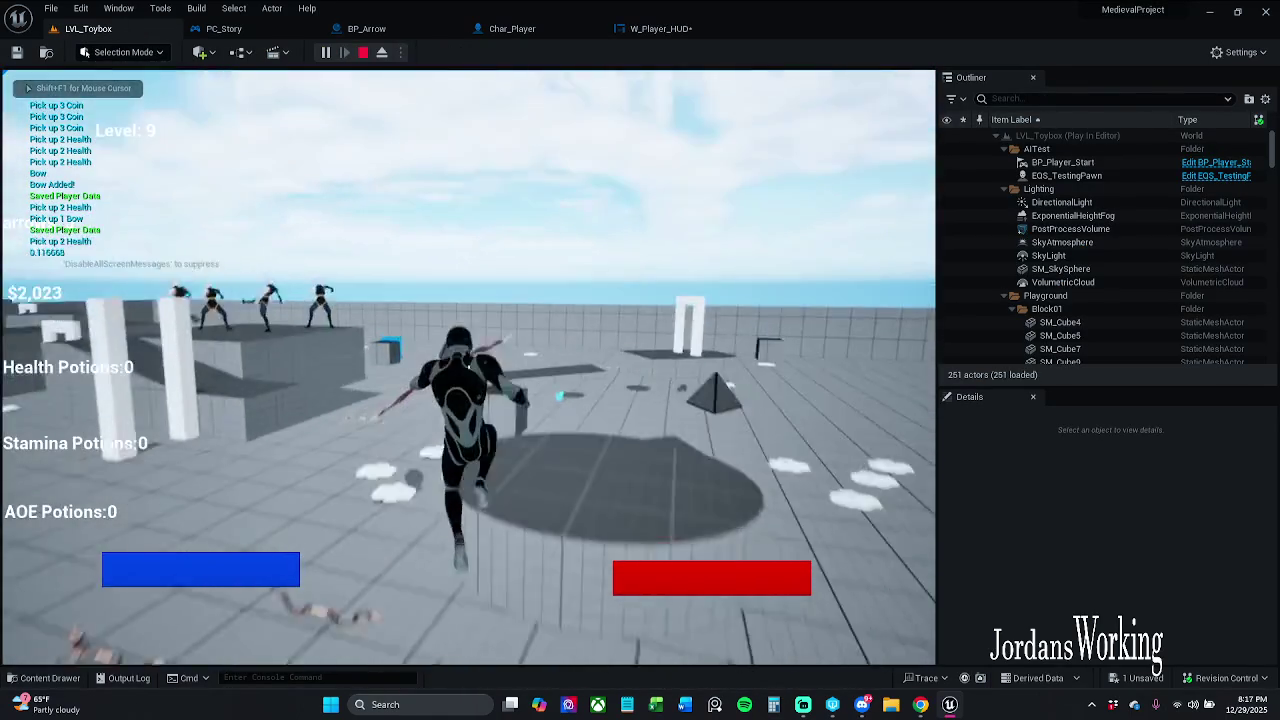
{"action": "key", "text": "space"}
{"action": "left_click", "coordinate": [468, 368]}
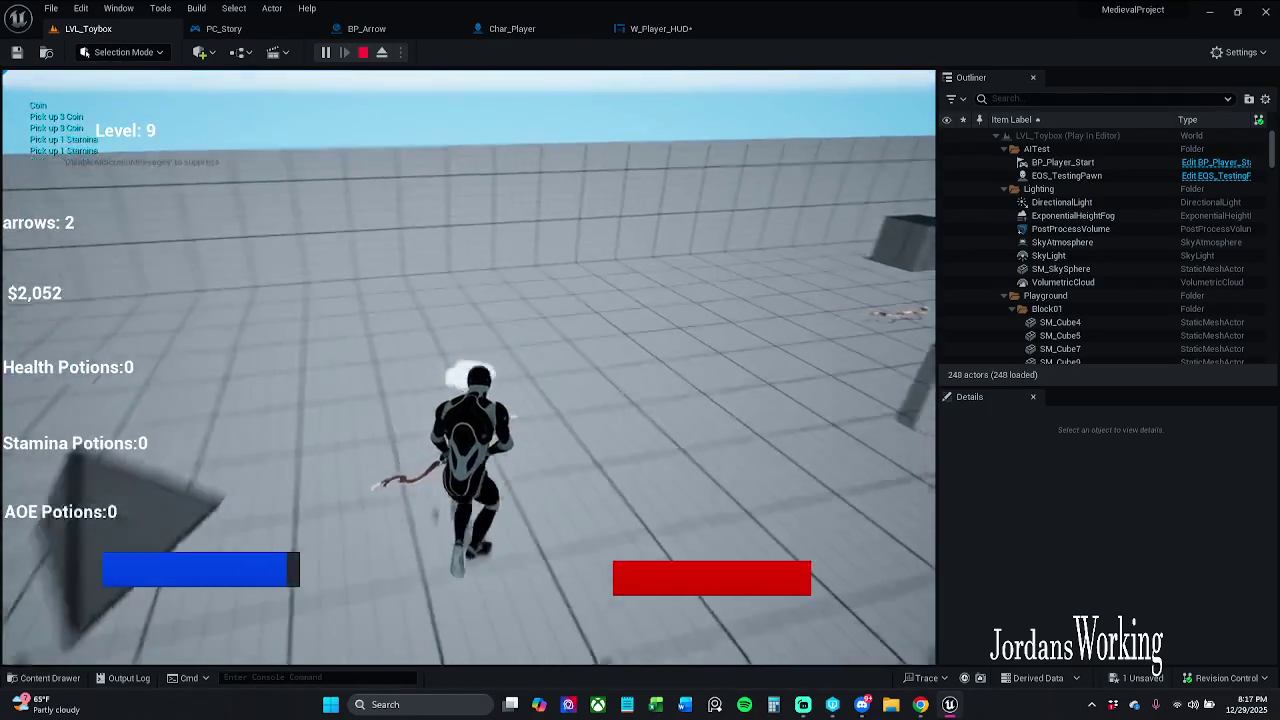
{"action": "left_click", "coordinate": [468, 368]}
{"action": "key", "text": "shift+F1"}
{"action": "left_click", "coordinate": [655, 28]}
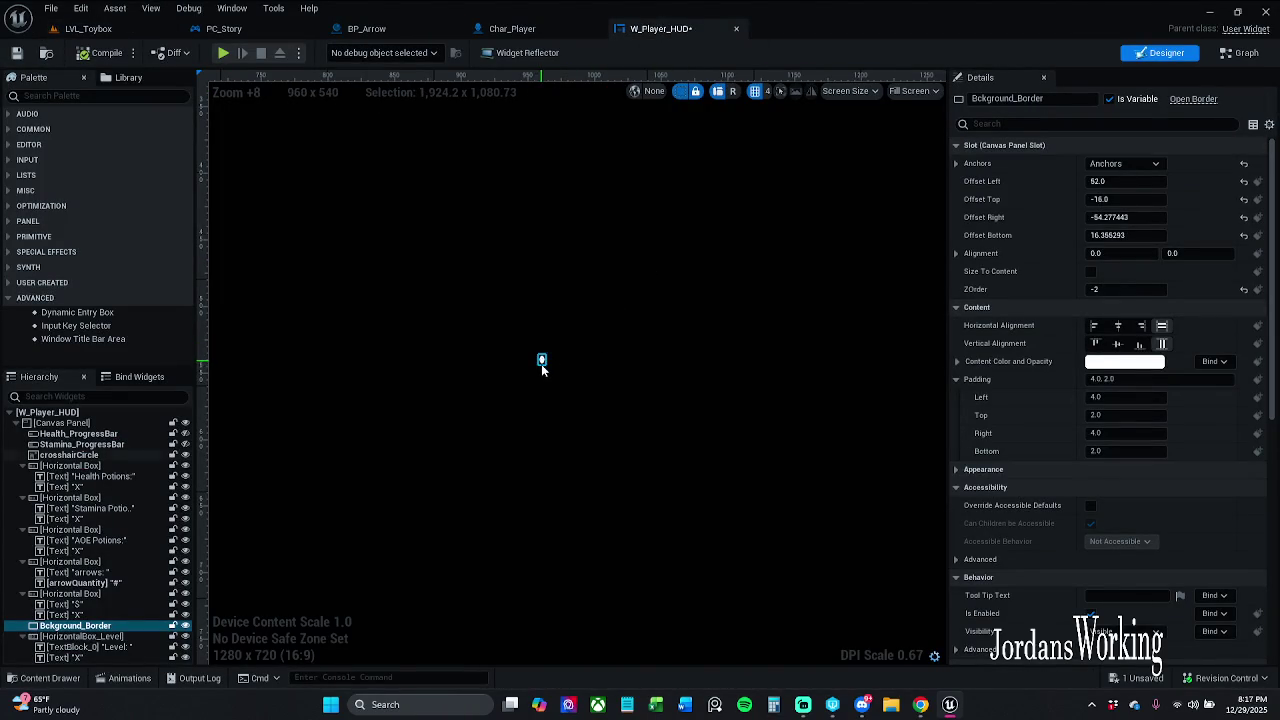
Set crosshairCircle's height to about 5.41 and save W_Player_HUD.
{"action": "scroll", "coordinate": [552, 361], "scroll_direction": "up", "scroll_amount": 9}
{"action": "left_click", "coordinate": [501, 343]}
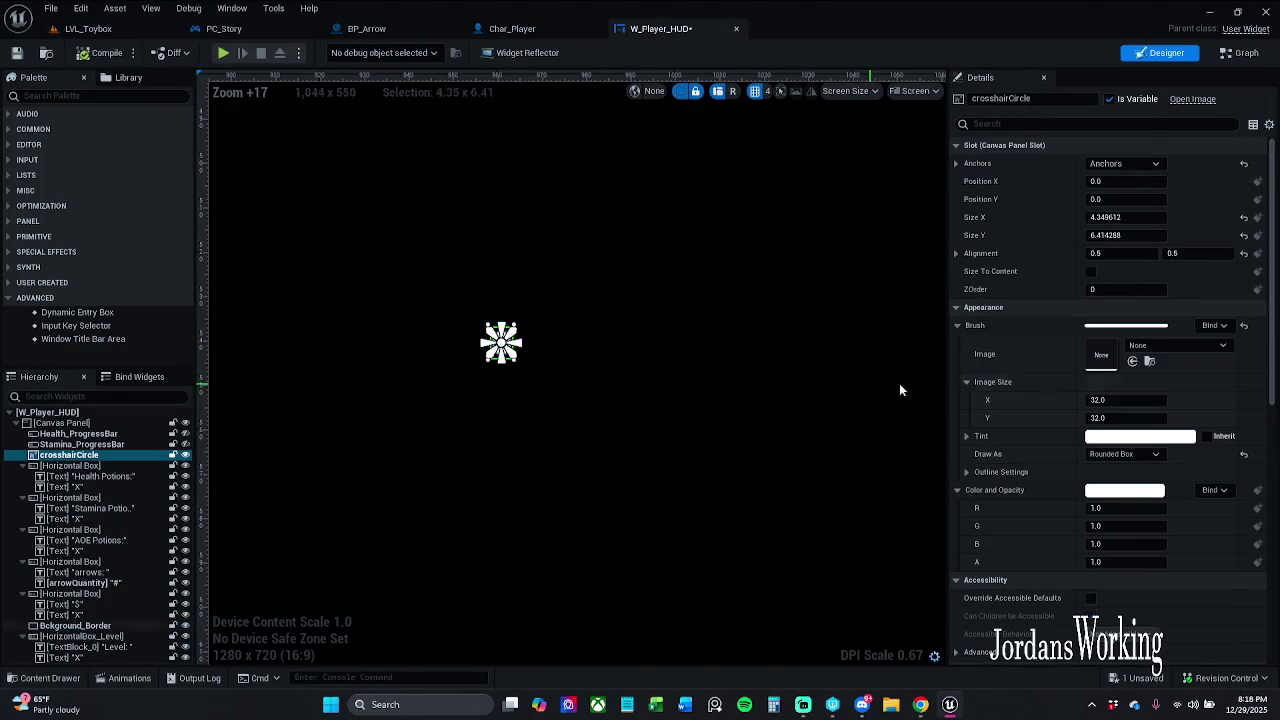
{"action": "left_click_drag", "start_coordinate": [1122, 236], "coordinate": [1150, 236]}
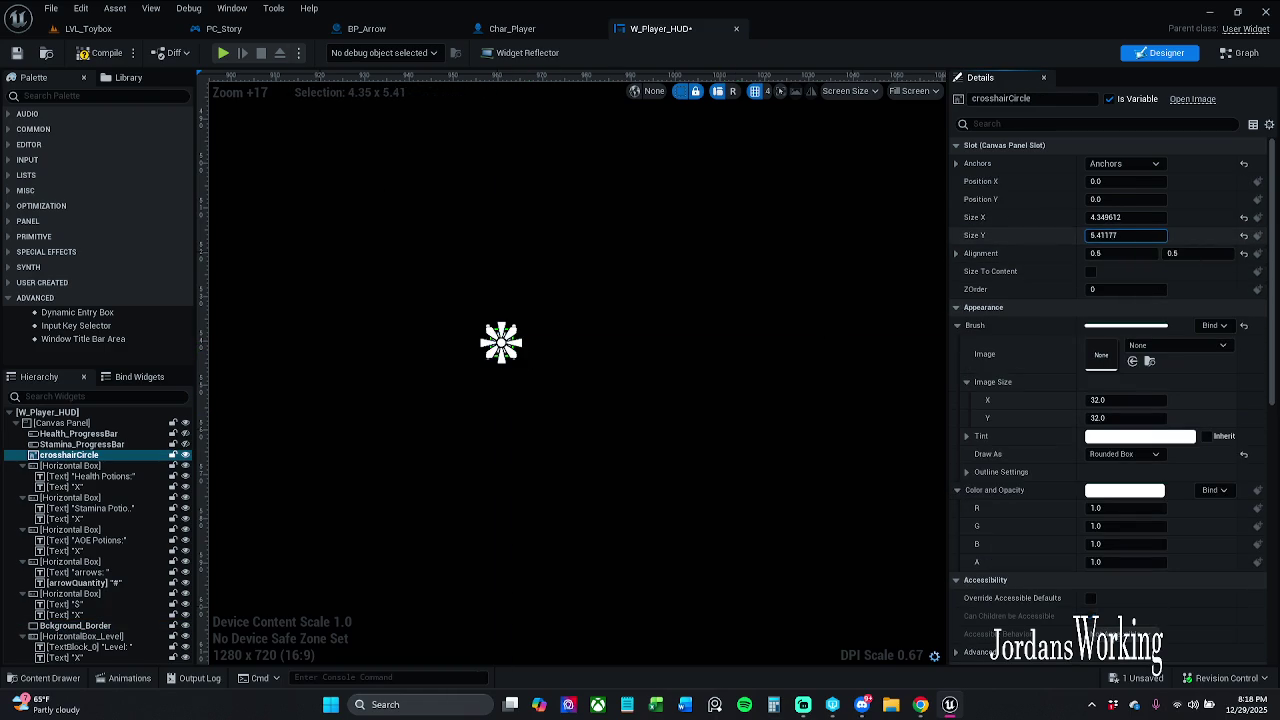
{"action": "left_click", "coordinate": [638, 481]}
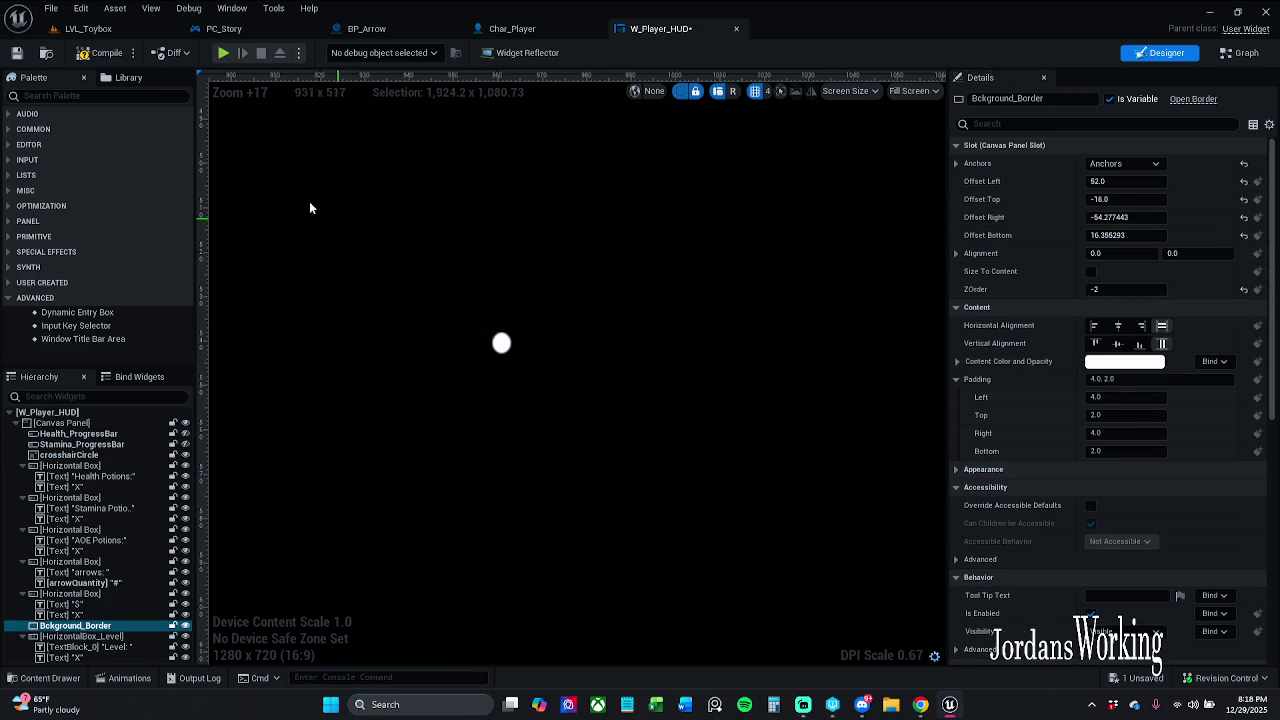
{"action": "left_click", "coordinate": [16, 52]}
Play-test LVL_Toybox, running past the pillars and firing two arrows, then stop.
{"action": "left_click", "coordinate": [120, 31]}
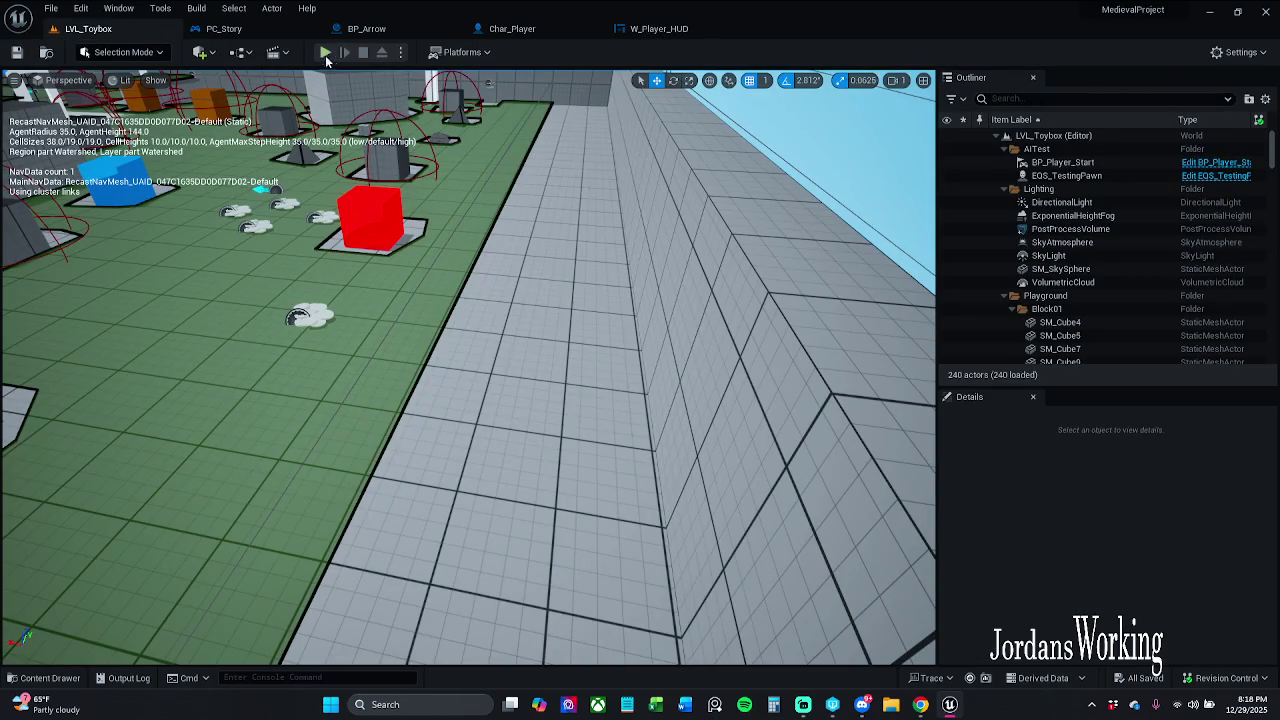
{"action": "left_click", "coordinate": [328, 56]}
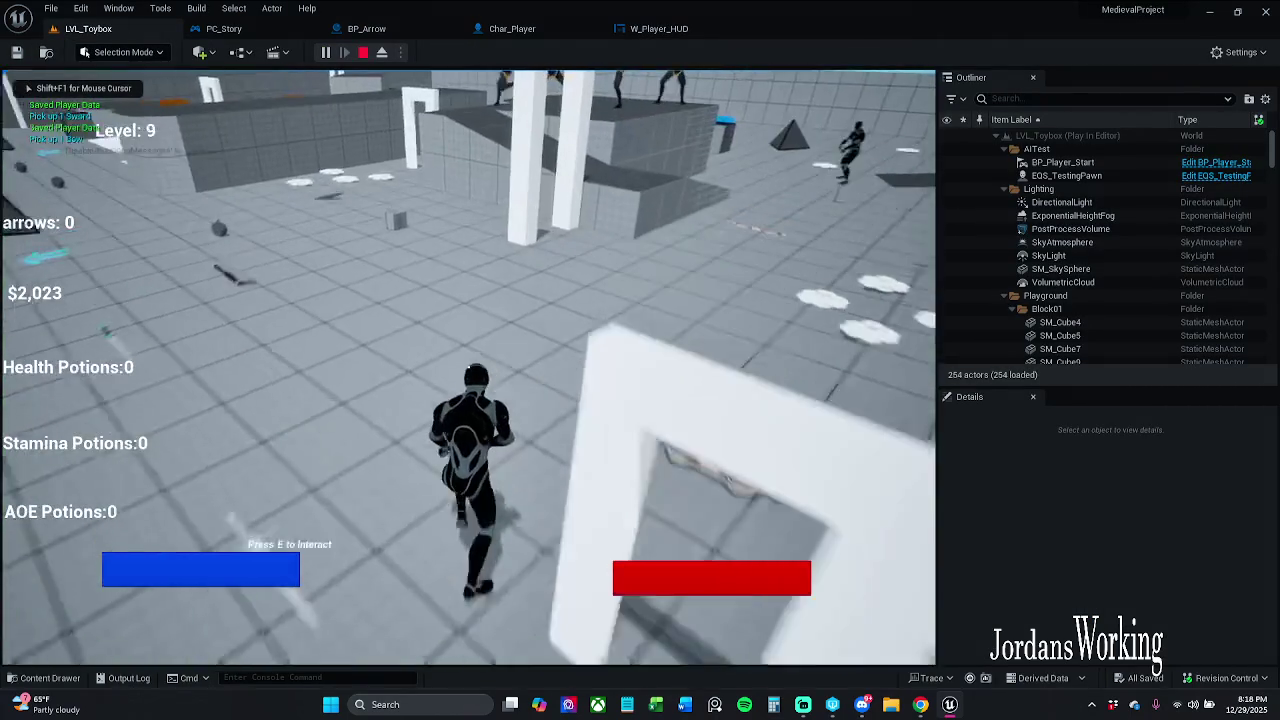
{"action": "key", "text": "w"}
{"action": "key", "text": "w"}
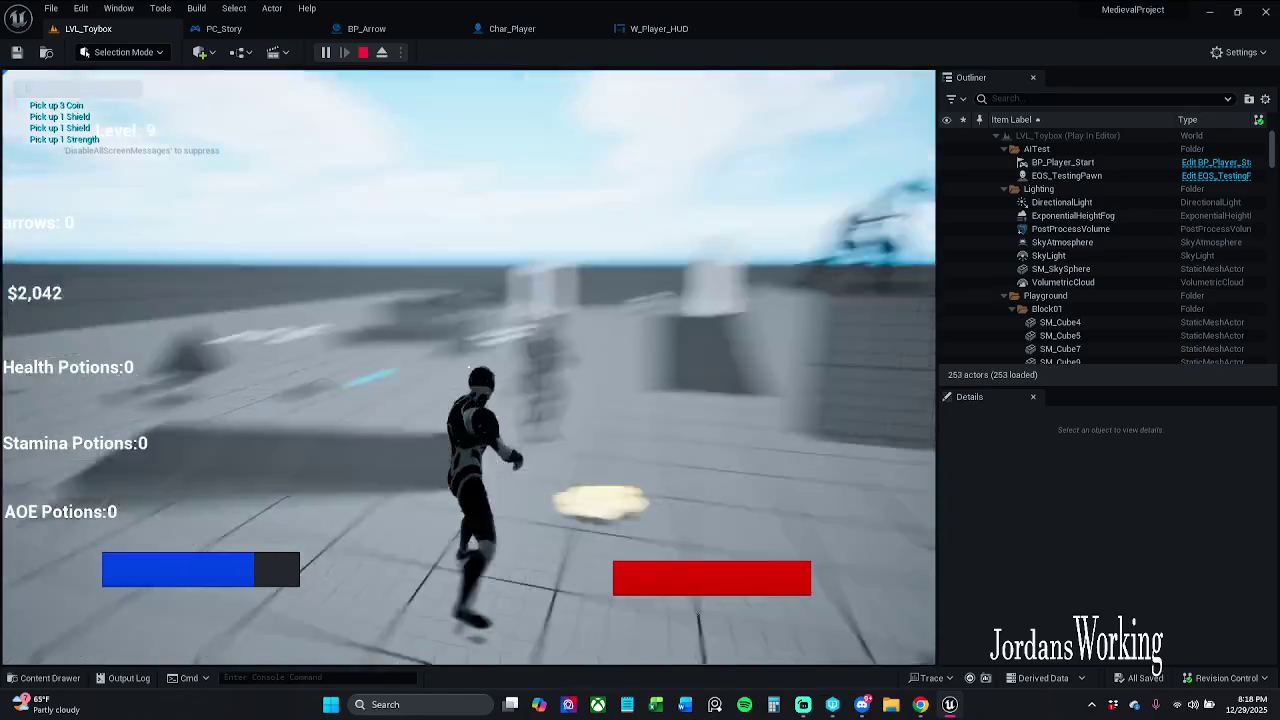
{"action": "key", "text": "w"}
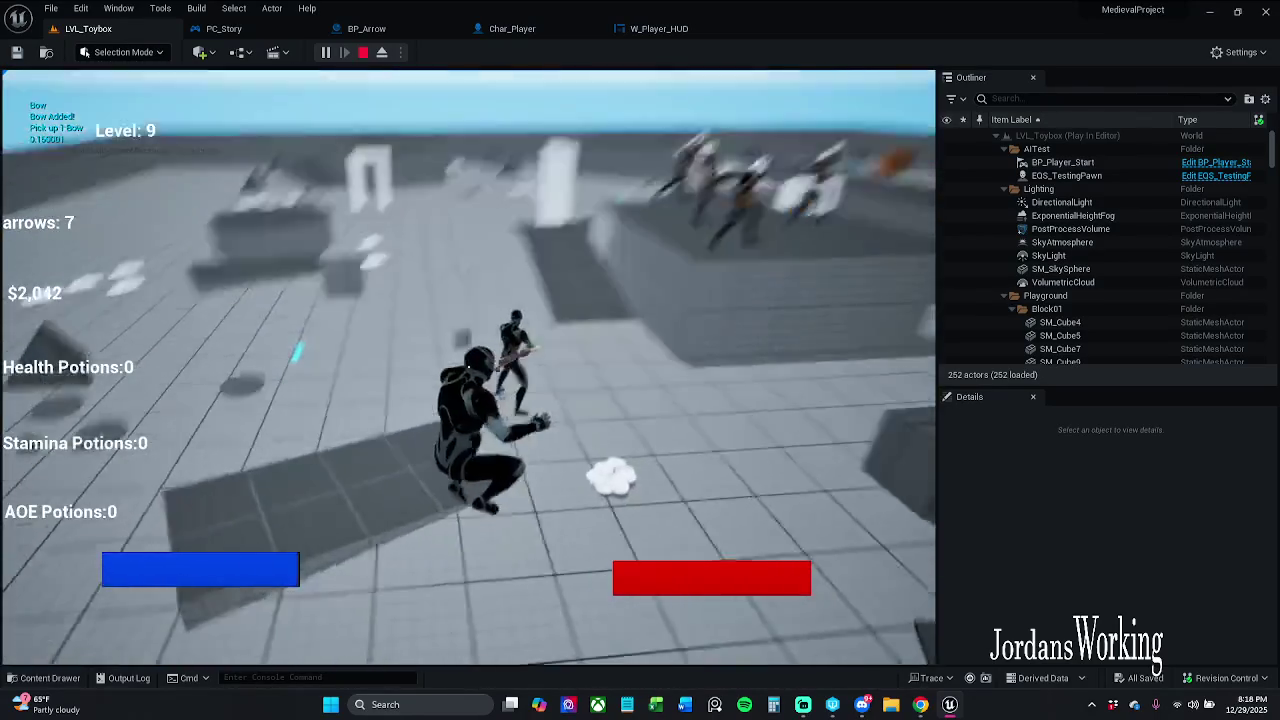
{"action": "left_click", "coordinate": [468, 367]}
{"action": "left_click", "coordinate": [468, 367]}
{"action": "key", "text": "w"}
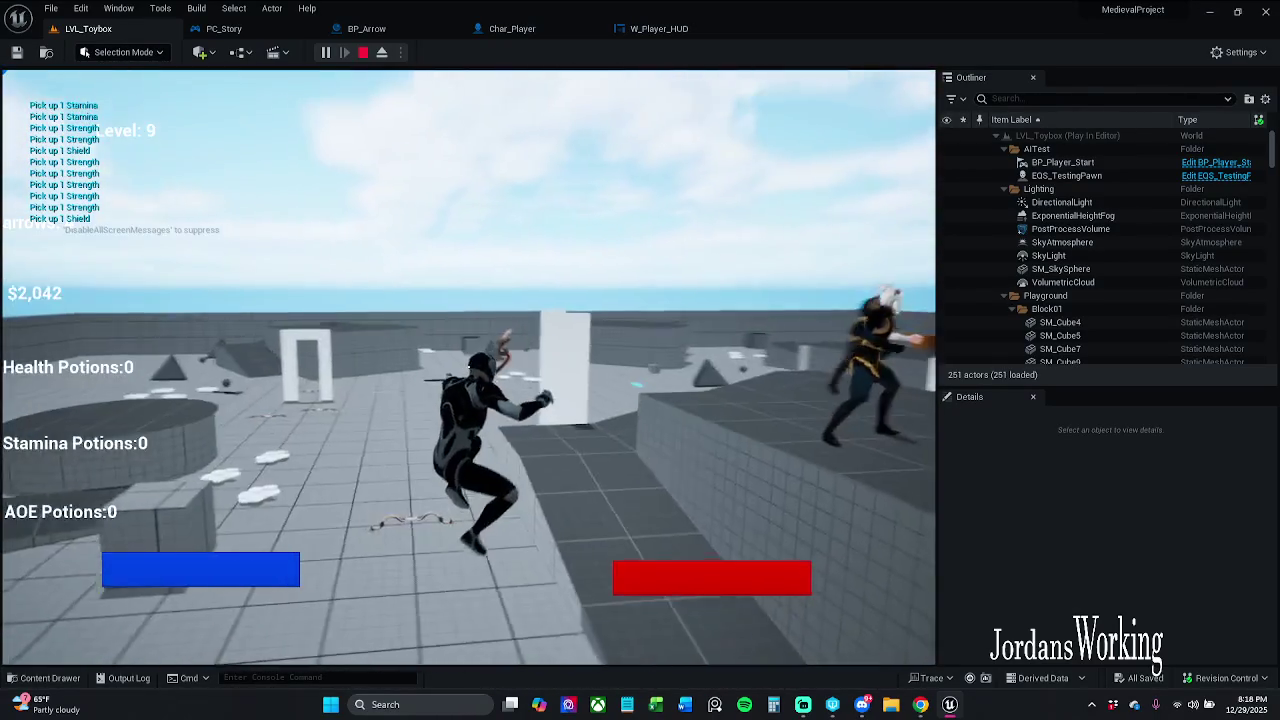
{"action": "key", "text": "w"}
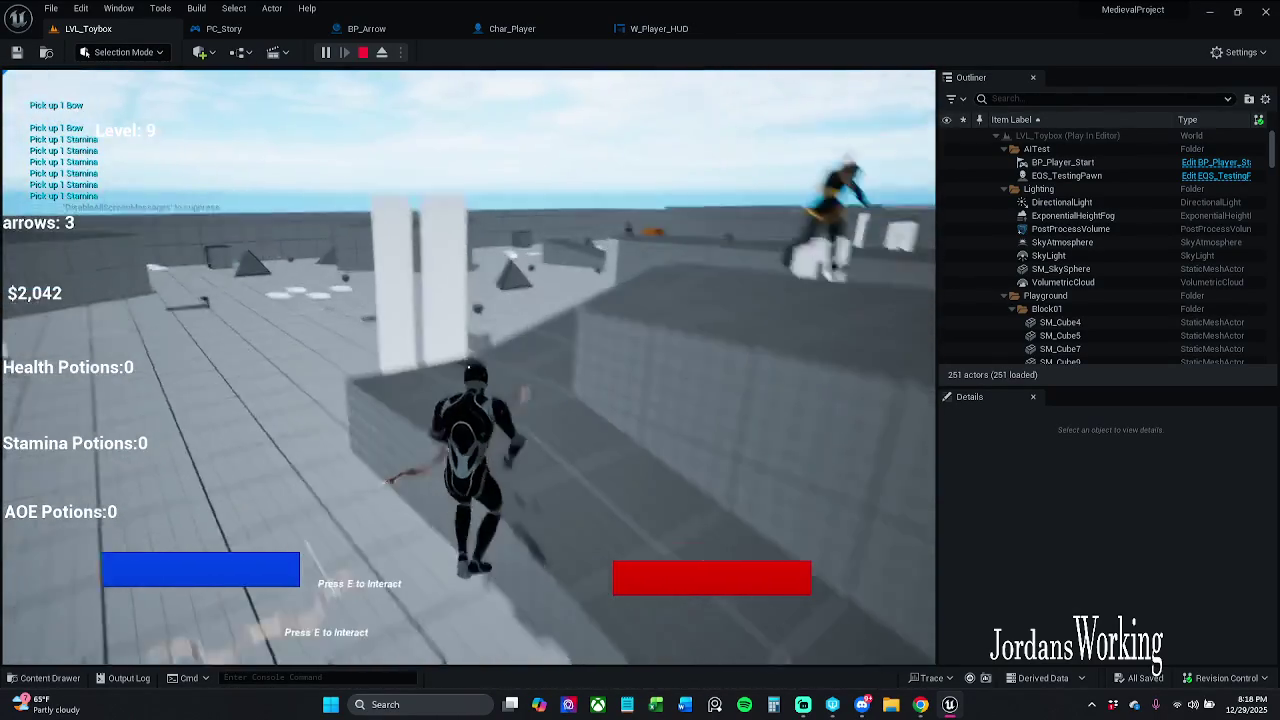
{"action": "key", "text": "w"}
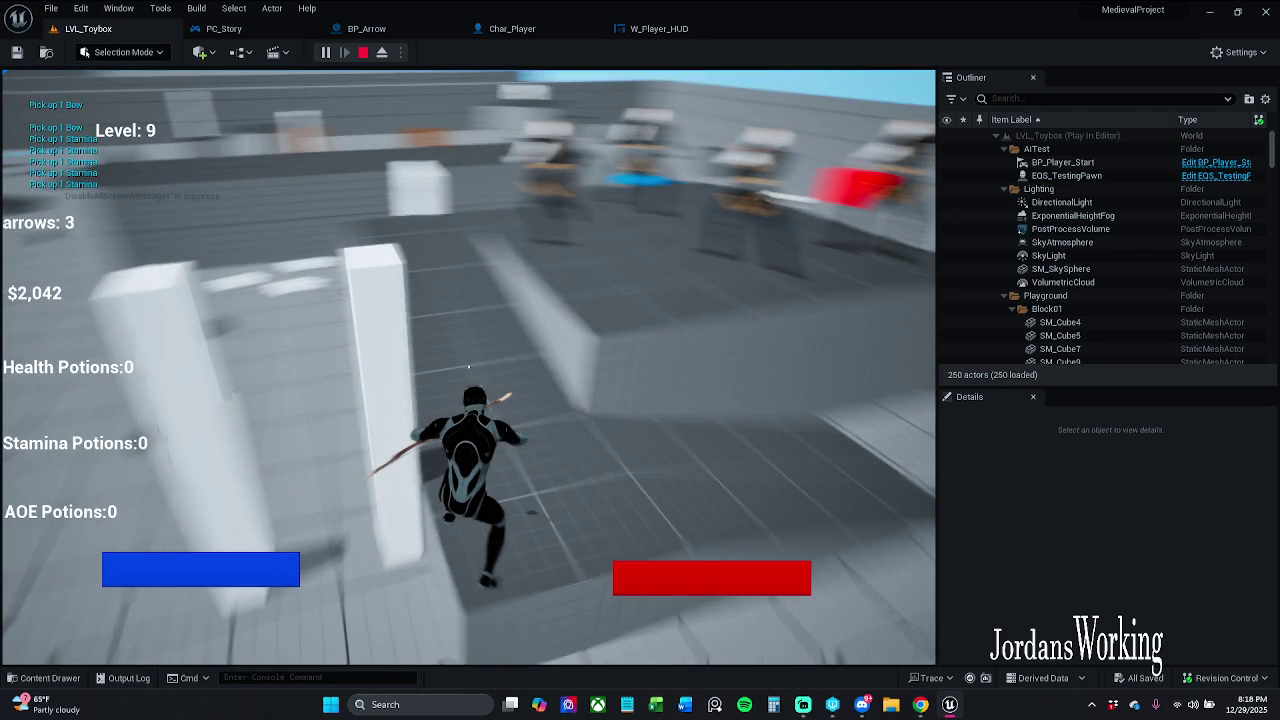
{"action": "key", "text": "Escape"}
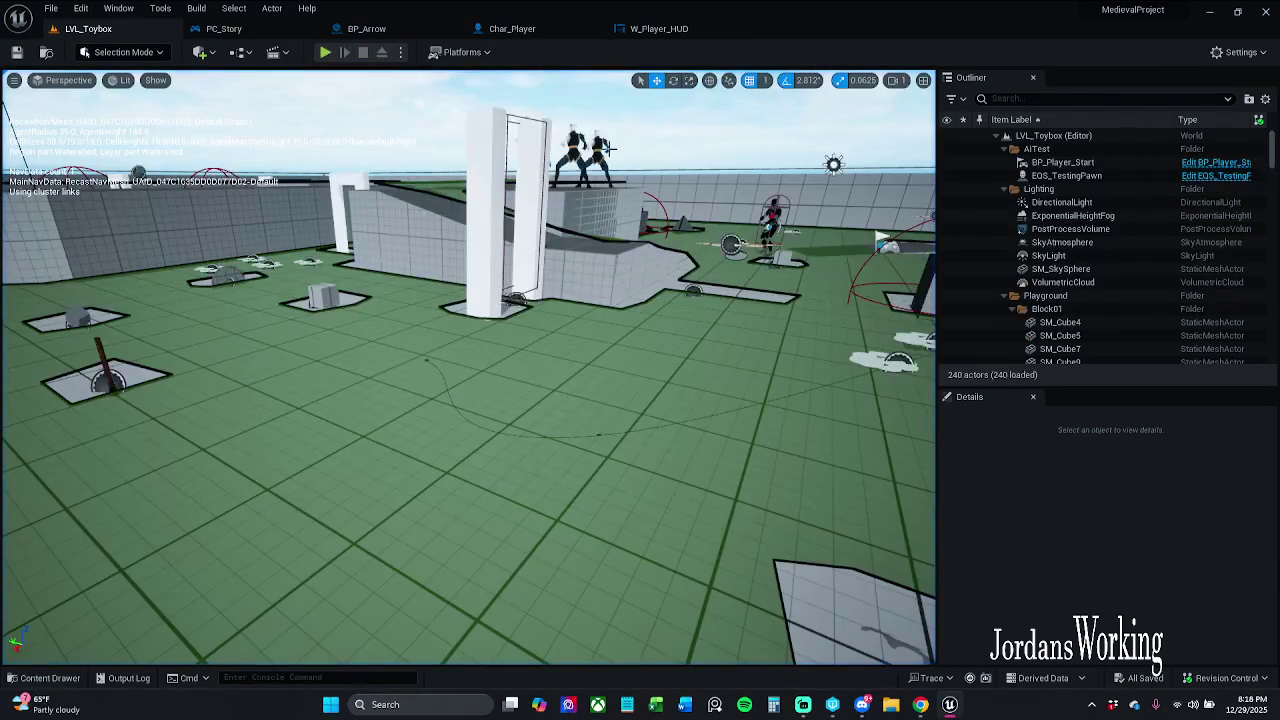
Rescale BP_Arrow's arrow mesh to 1.0, 1.555, 2.5075 to make it thinner.
{"action": "left_click", "coordinate": [285, 29]}
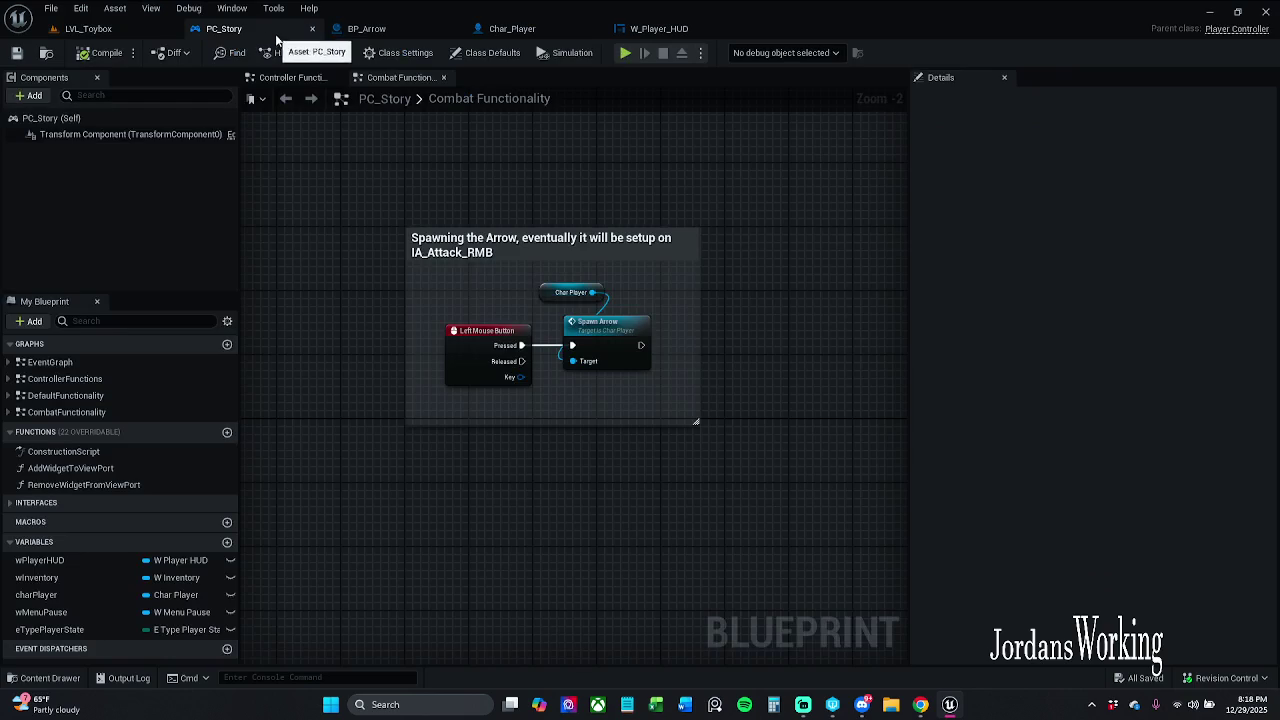
{"action": "left_click", "coordinate": [410, 30]}
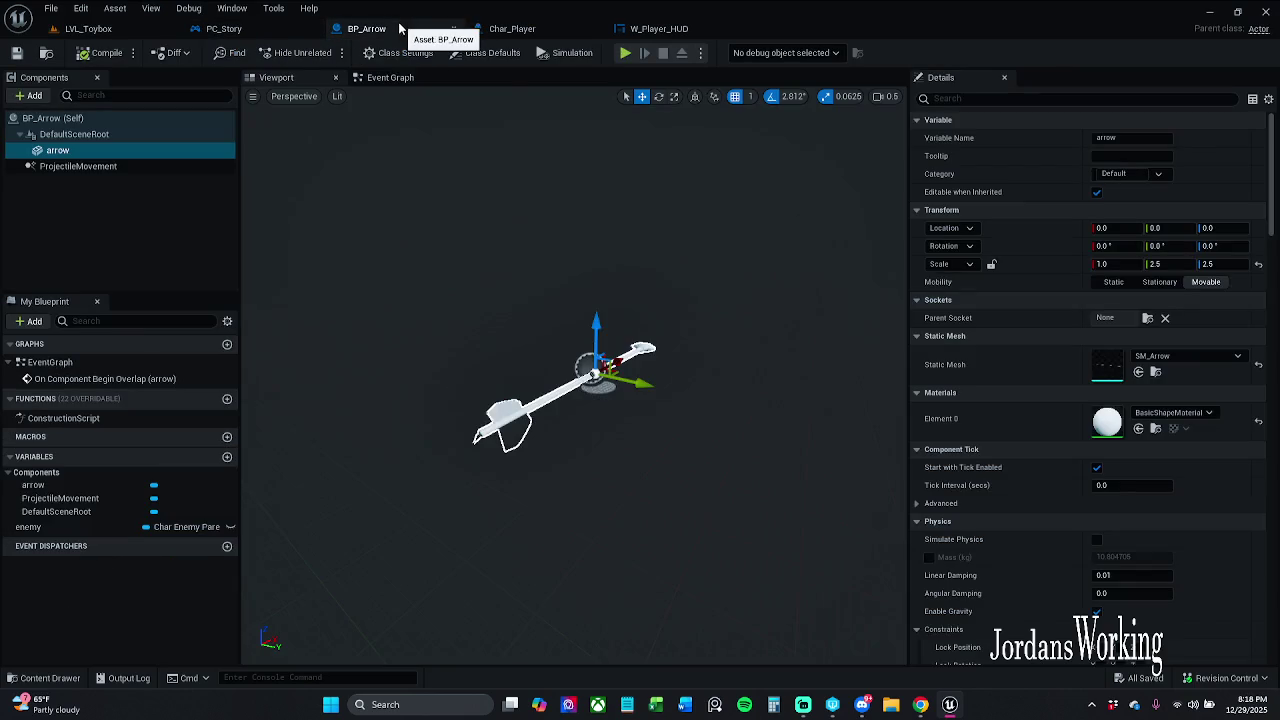
{"action": "left_click", "coordinate": [403, 79]}
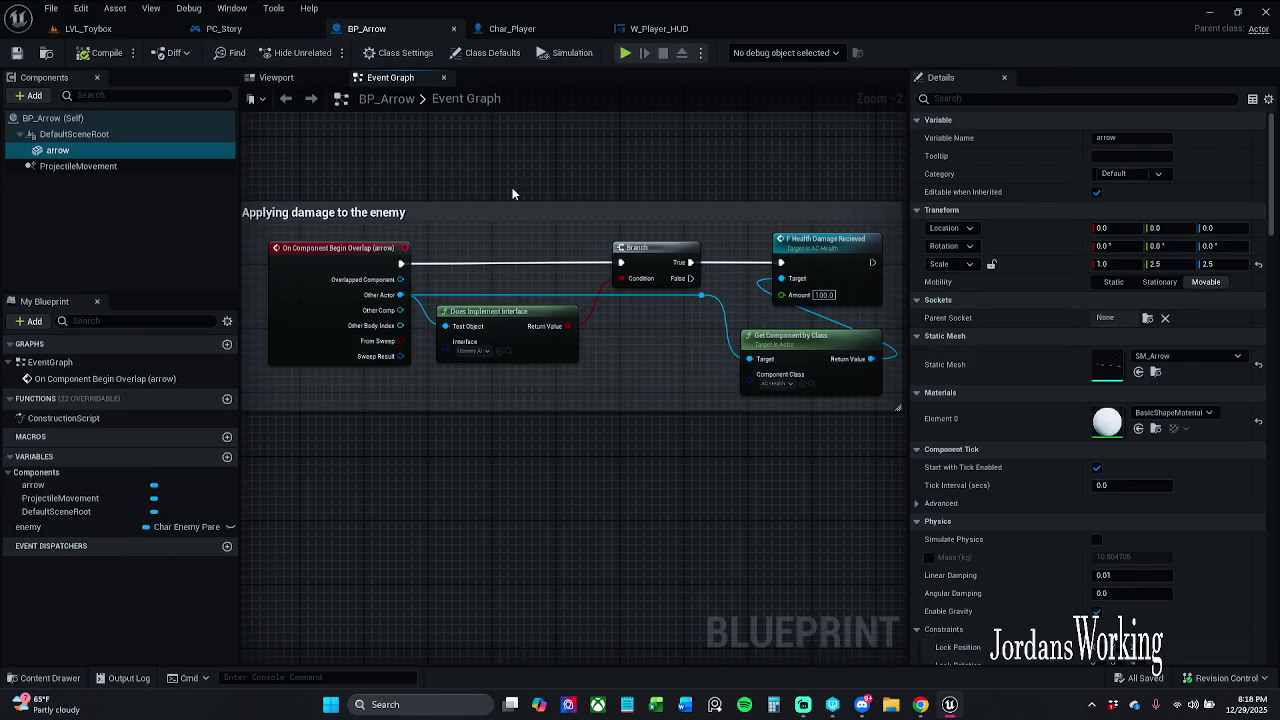
{"action": "left_click", "coordinate": [280, 78]}
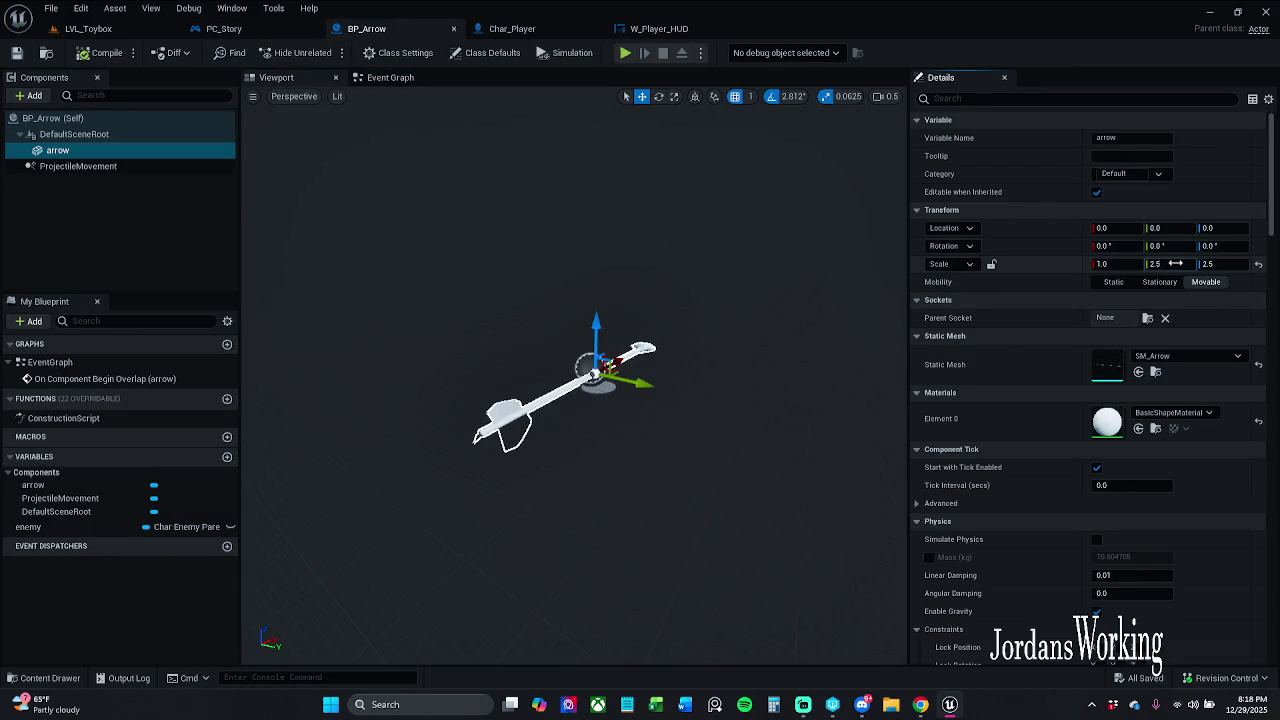
{"action": "mouse_move", "coordinate": [1160, 264]}
{"action": "left_mouse_down"}
{"action": "mouse_move", "coordinate": [1172, 264]}
{"action": "mouse_move", "coordinate": [1150, 264]}
{"action": "left_mouse_up"}
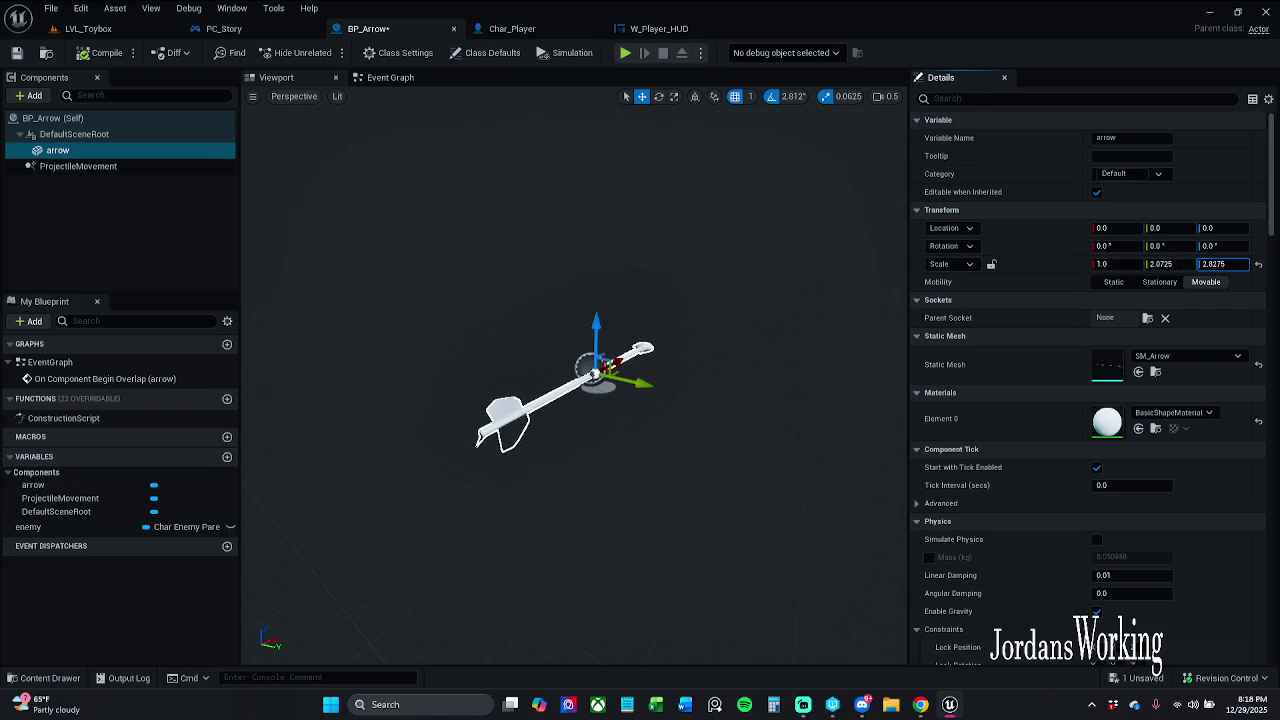
{"action": "left_click_drag", "start_coordinate": [1190, 264], "coordinate": [1187, 264]}
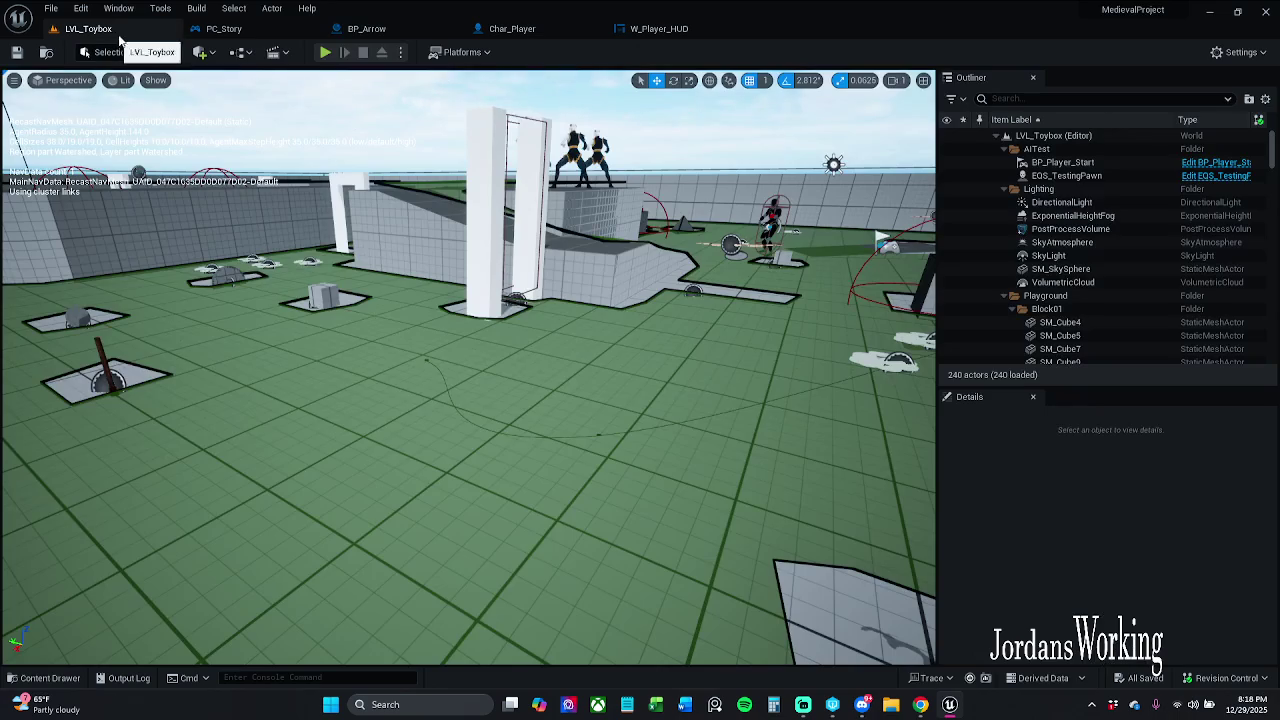
{"action": "left_click", "coordinate": [90, 28]}
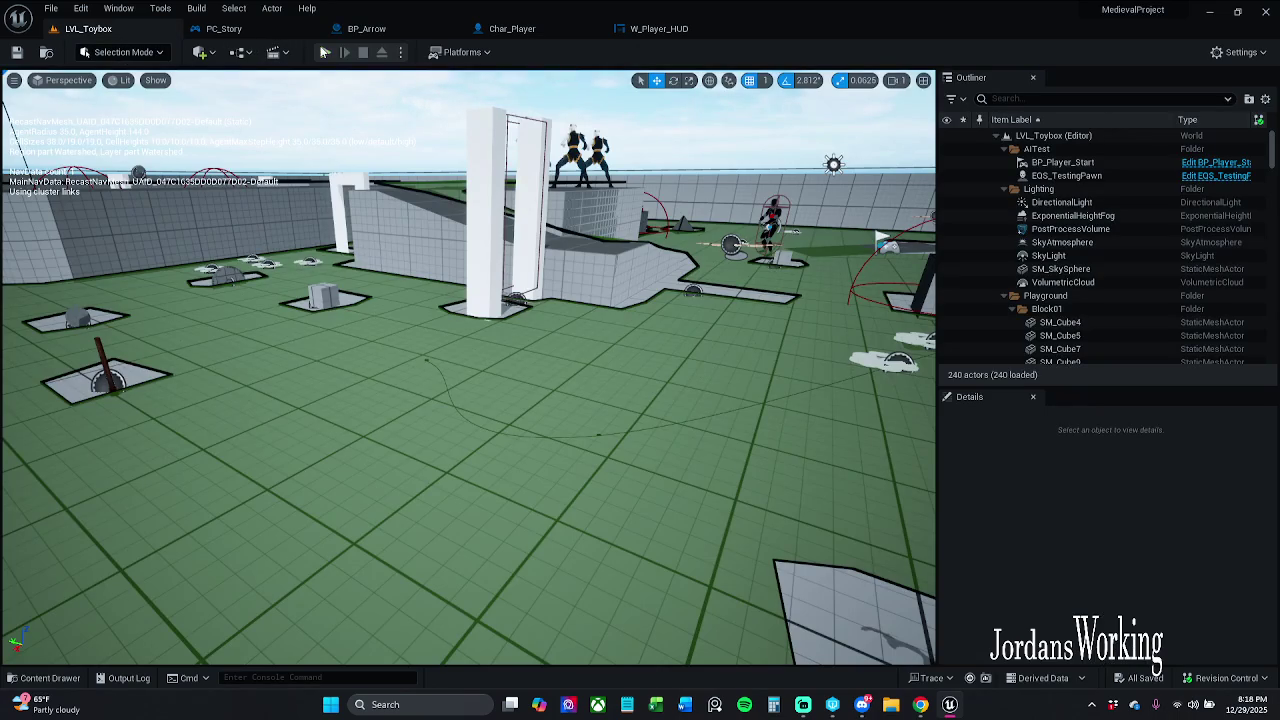
{"action": "left_click", "coordinate": [325, 55]}
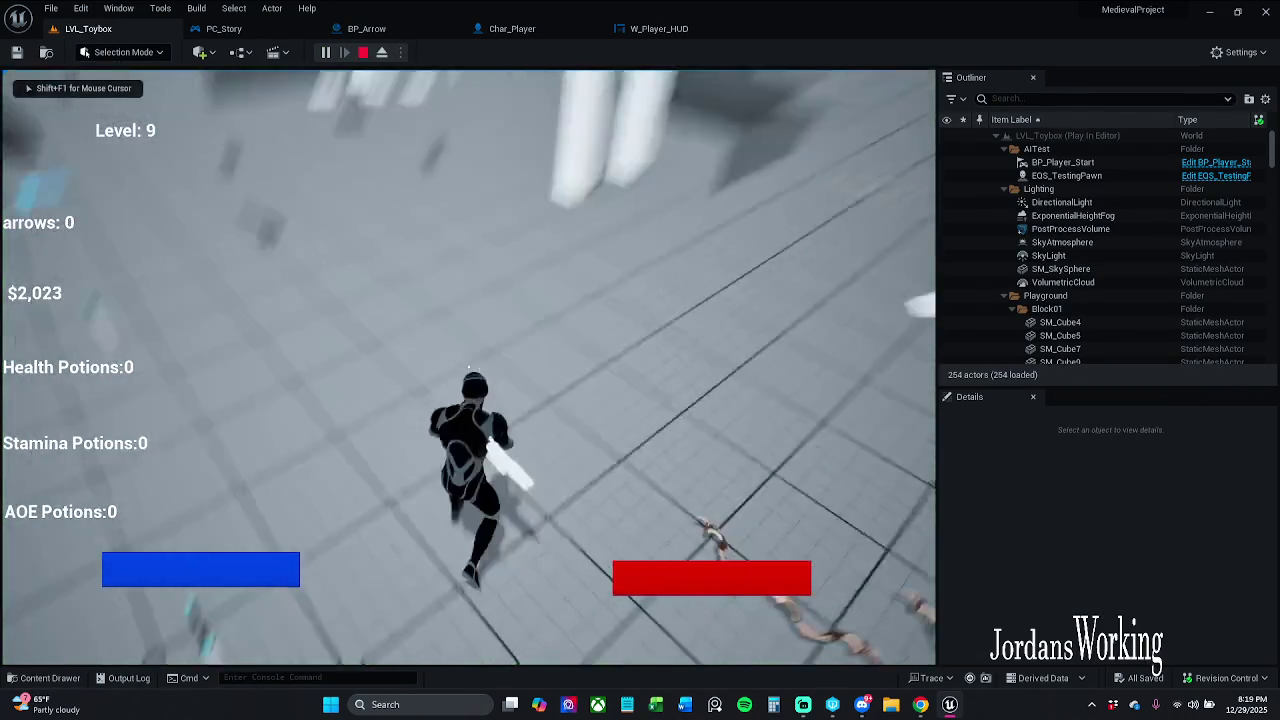
{"action": "key", "text": "w"}
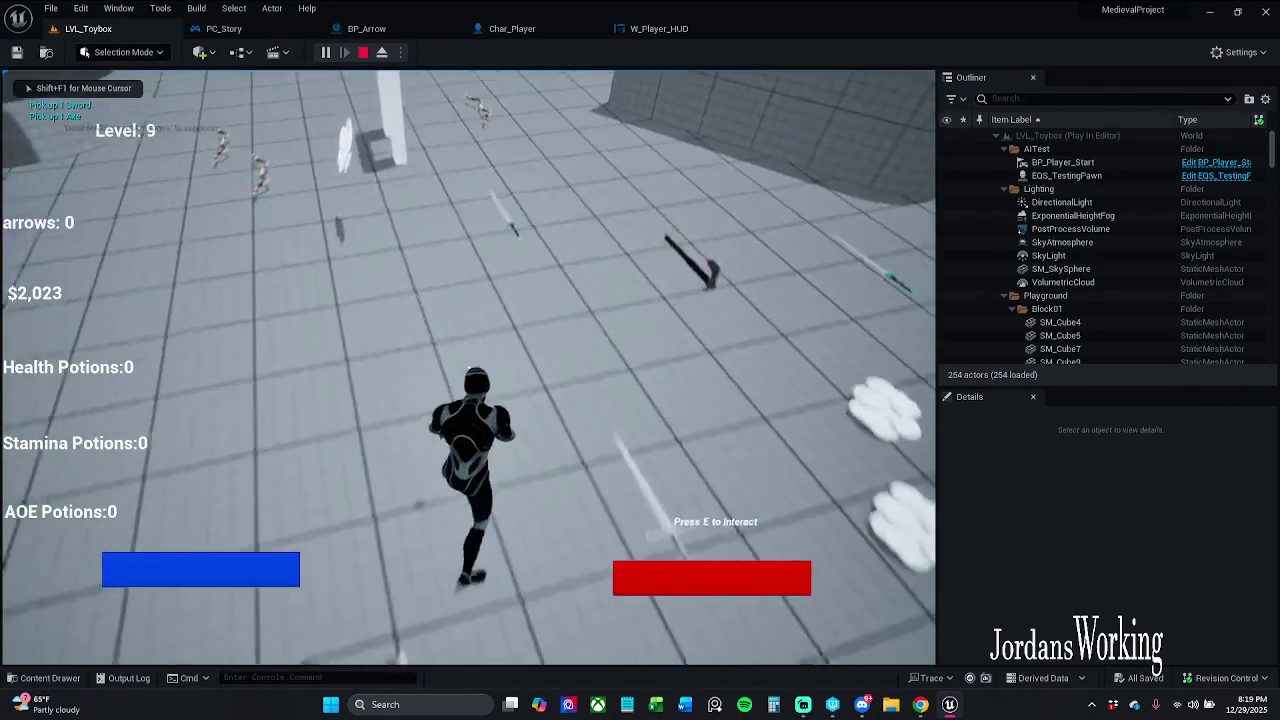
{"action": "key", "text": "w"}
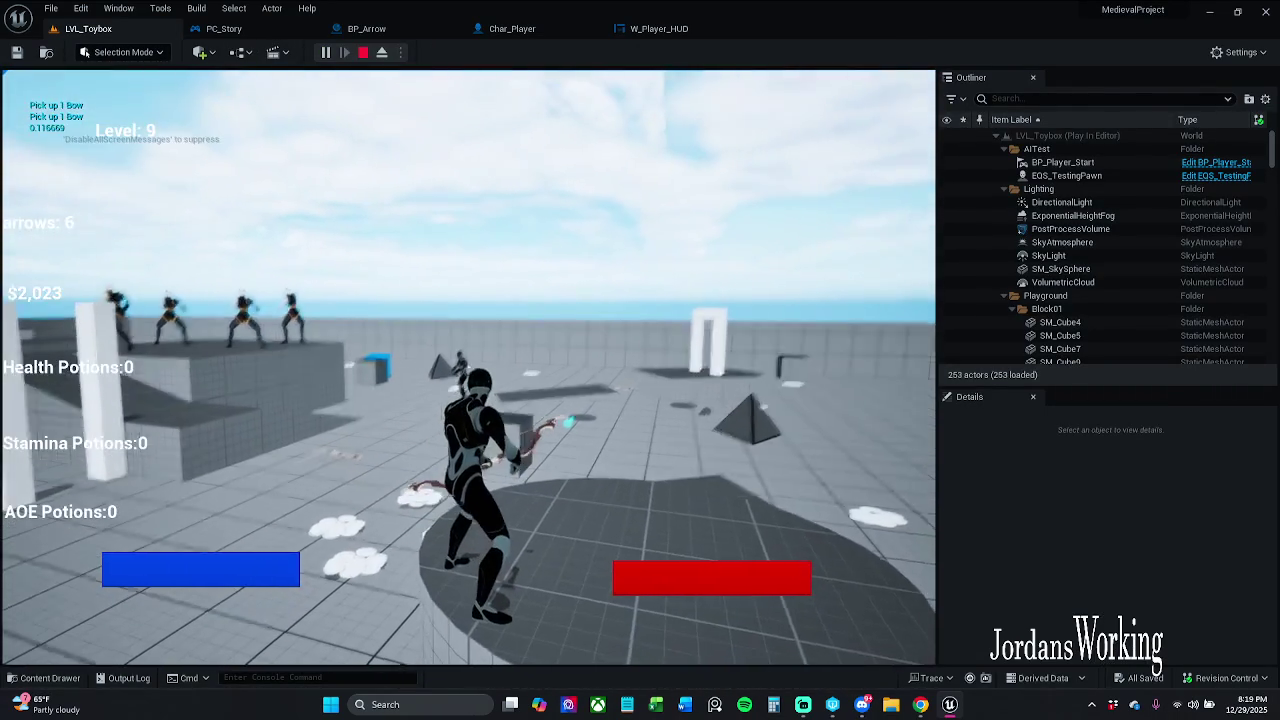
{"action": "left_click", "coordinate": [468, 367]}
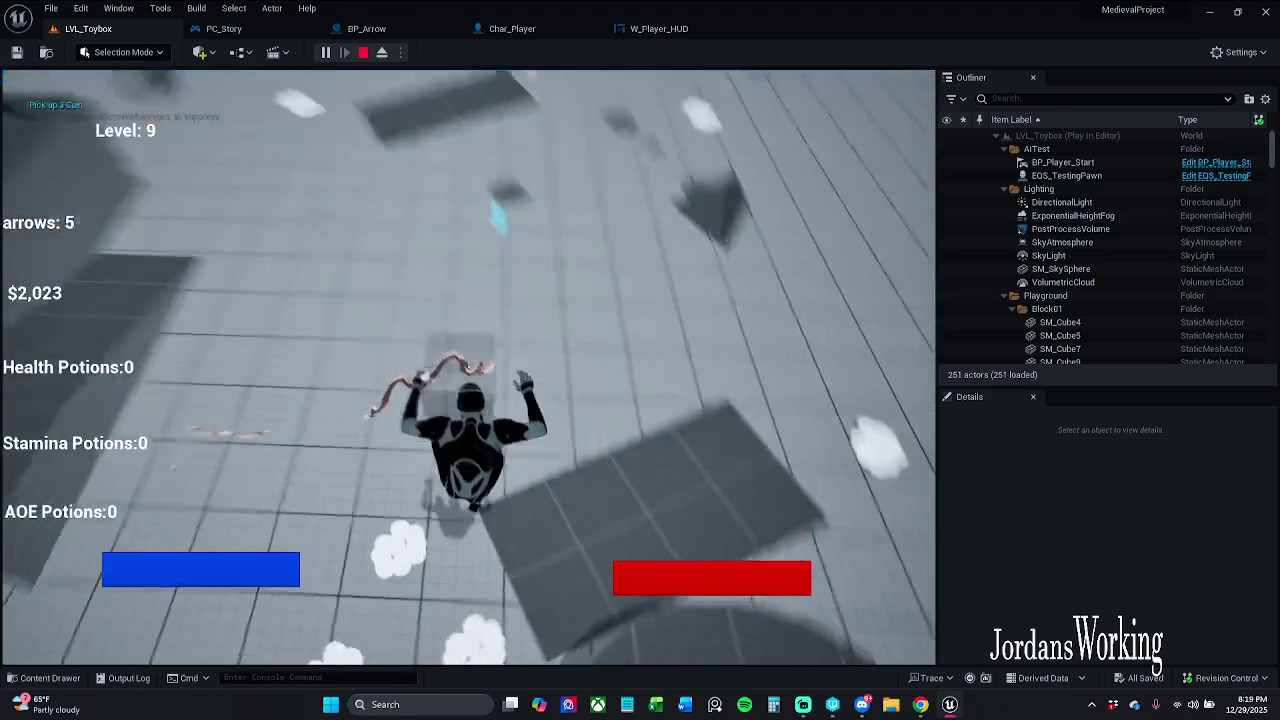
{"action": "left_click", "coordinate": [468, 367]}
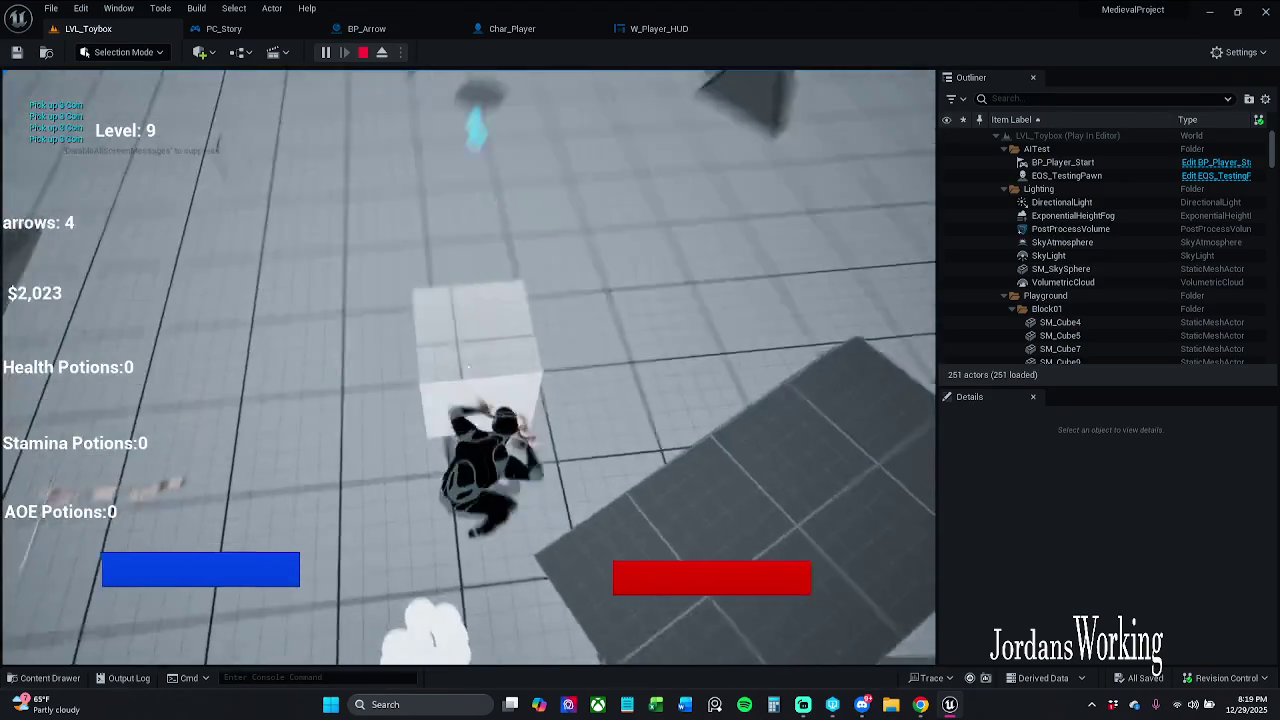
{"action": "left_click", "coordinate": [468, 367]}
{"action": "left_click", "coordinate": [468, 367]}
{"action": "key", "text": "Escape"}
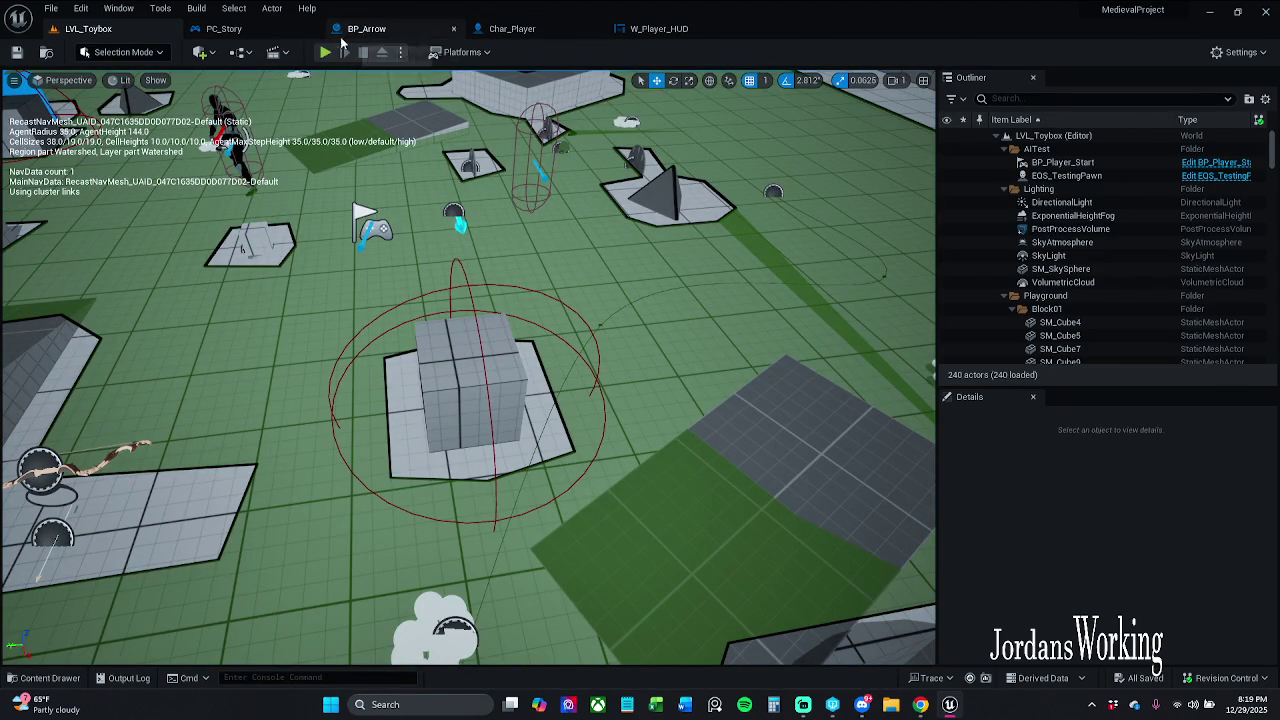
In BP_Arrow, move the Branch and interface-check nodes aside and wire the overlap event straight to Health Damage Recieved.
{"action": "left_click", "coordinate": [380, 32]}
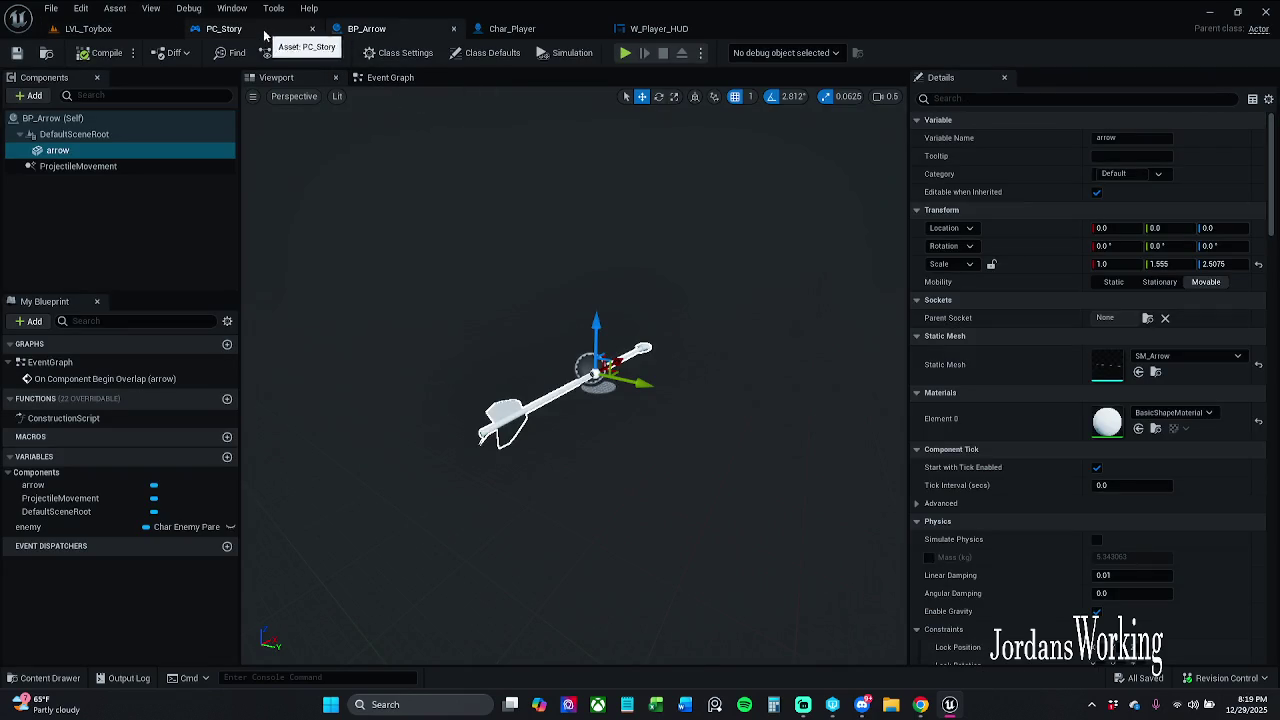
{"action": "left_click", "coordinate": [390, 78]}
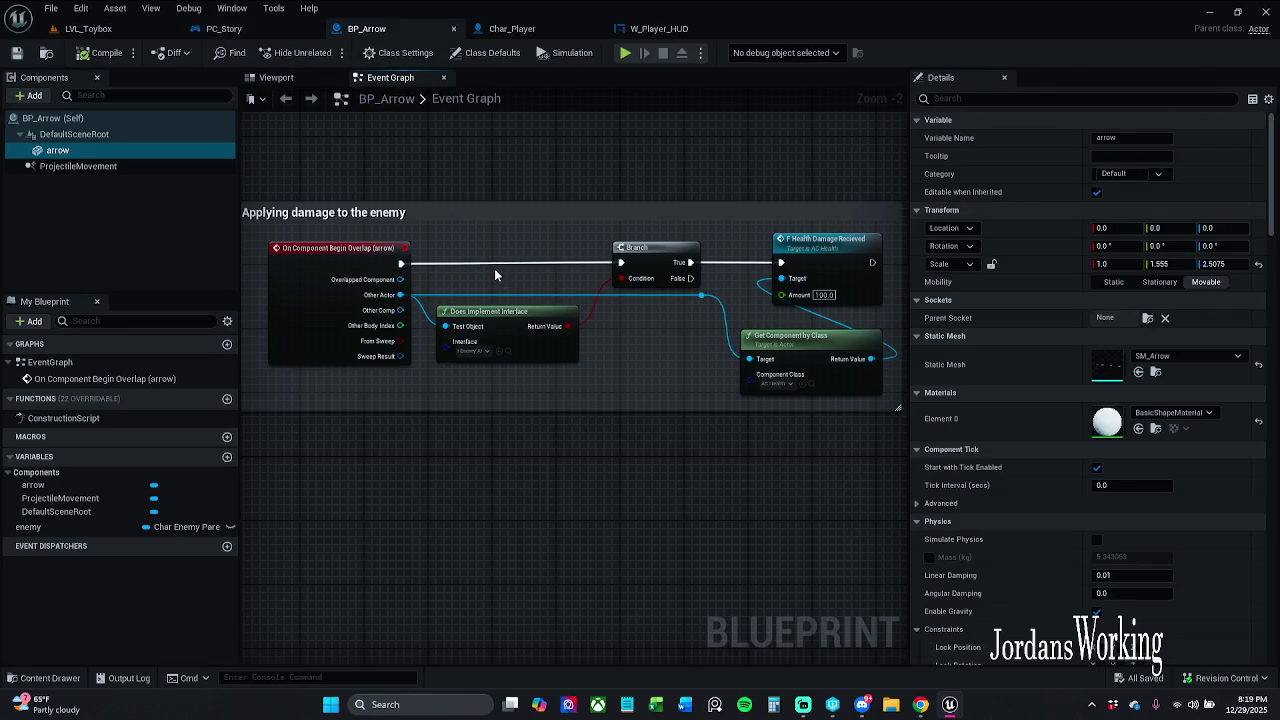
{"action": "left_click_drag", "start_coordinate": [525, 283], "coordinate": [443, 292]}
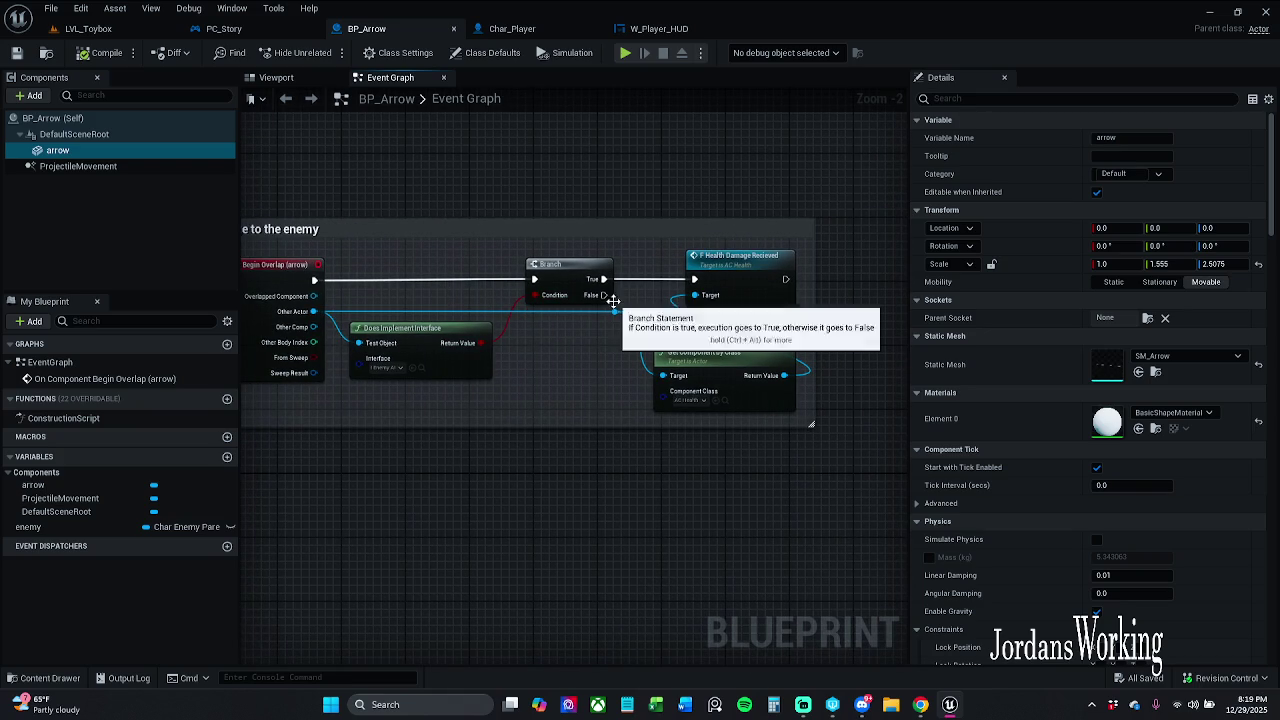
{"action": "left_click_drag", "start_coordinate": [428, 268], "coordinate": [528, 386]}
{"action": "left_click_drag", "start_coordinate": [563, 276], "coordinate": [546, 414]}
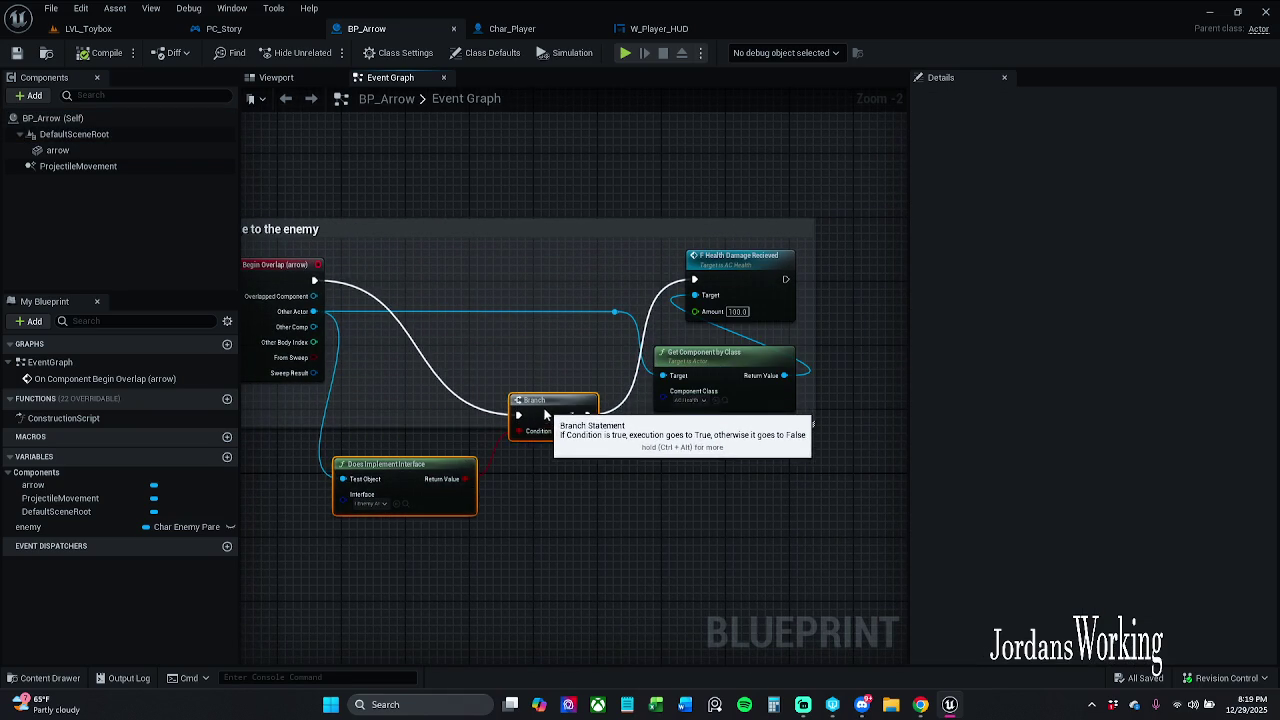
{"action": "mouse_move", "coordinate": [314, 280]}
{"action": "left_mouse_down"}
{"action": "mouse_move", "coordinate": [334, 292]}
{"action": "mouse_move", "coordinate": [698, 284]}
{"action": "left_mouse_up"}
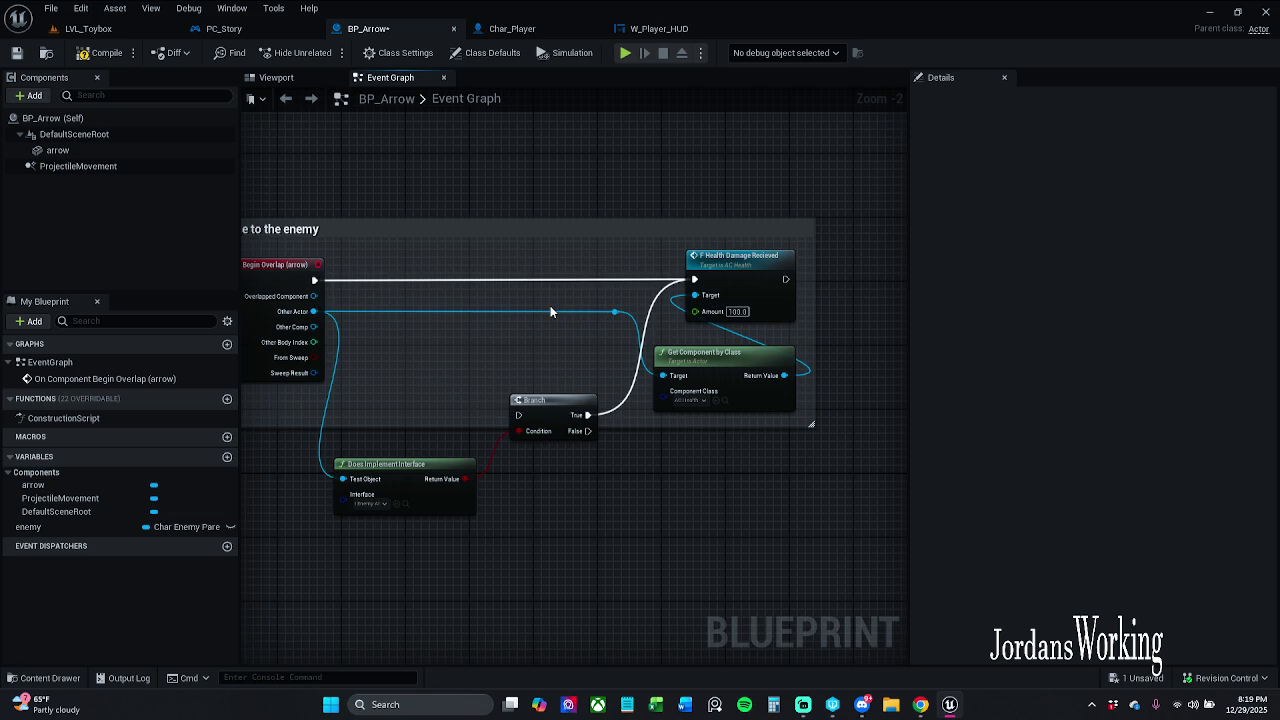
{"action": "mouse_move", "coordinate": [333, 311]}
{"action": "left_mouse_down"}
{"action": "mouse_move", "coordinate": [352, 324]}
{"action": "mouse_move", "coordinate": [463, 290]}
{"action": "mouse_move", "coordinate": [764, 164]}
{"action": "left_mouse_up"}
Add an == check of Other Actor against Char_Player driving a new Branch after the damage call.
{"action": "type", "text": "=="}
{"action": "key", "text": "Return"}
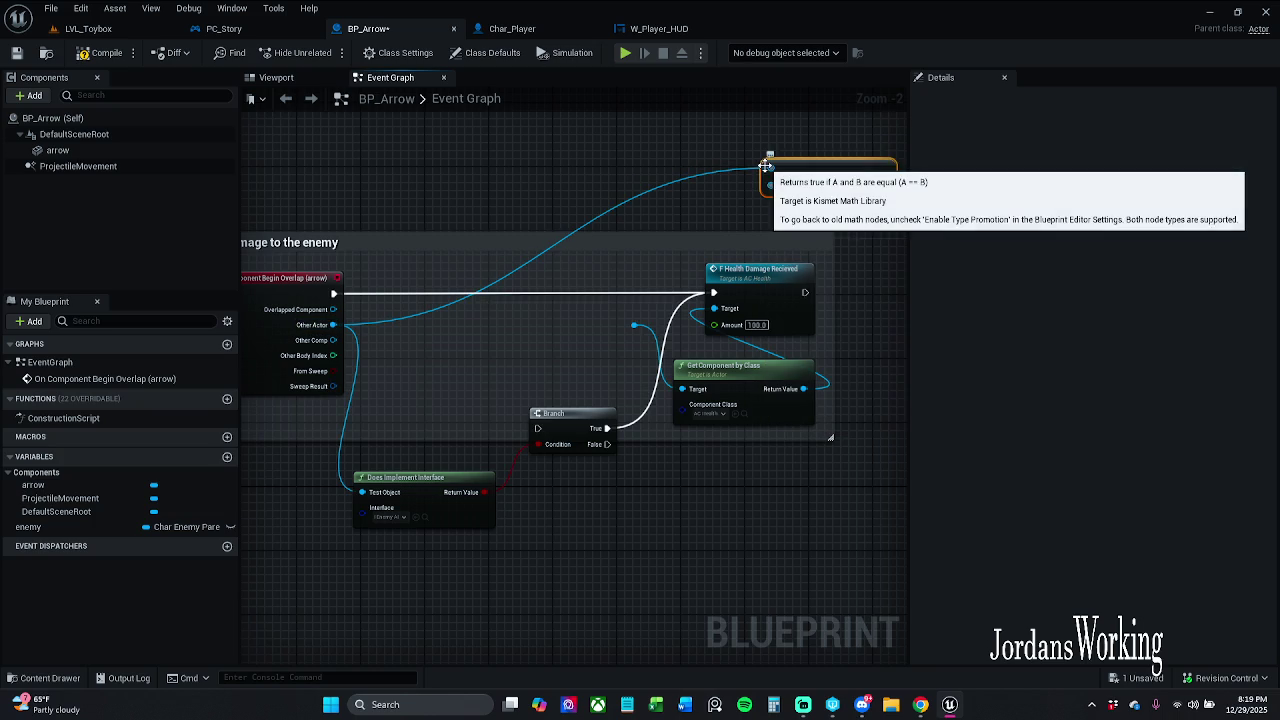
{"action": "left_click", "coordinate": [796, 188]}
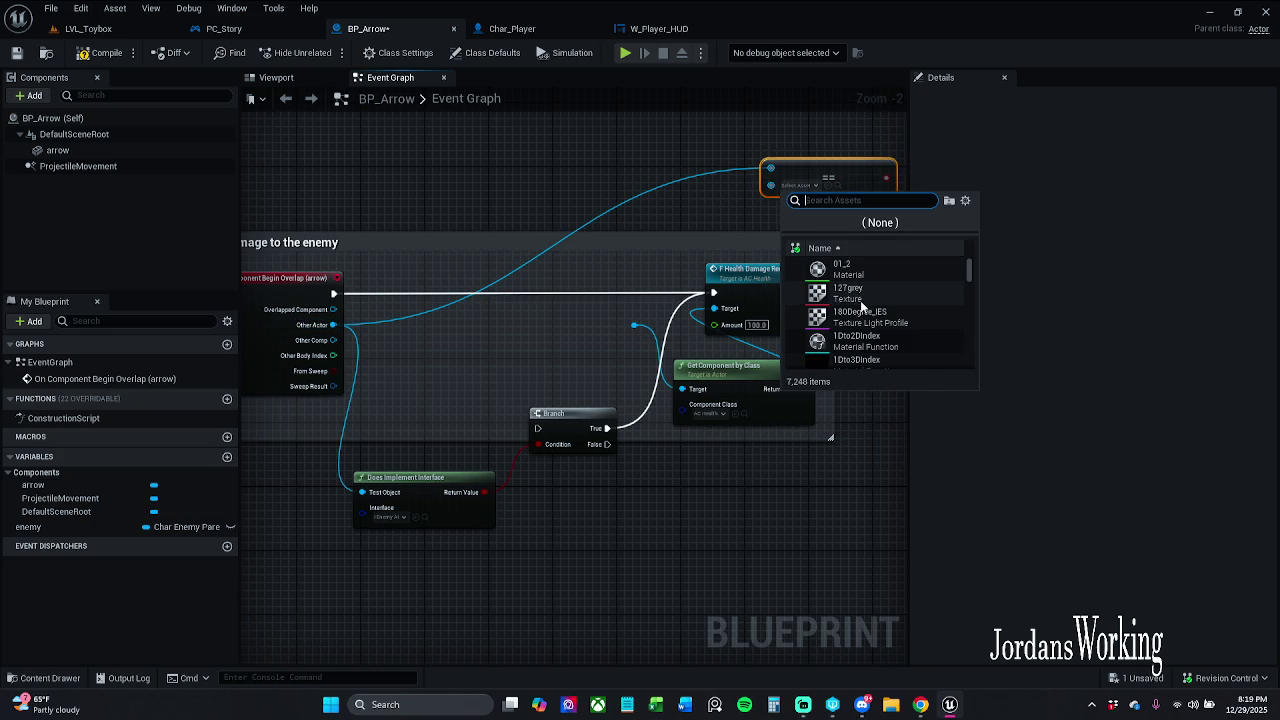
{"action": "mouse_move", "coordinate": [862, 307]}
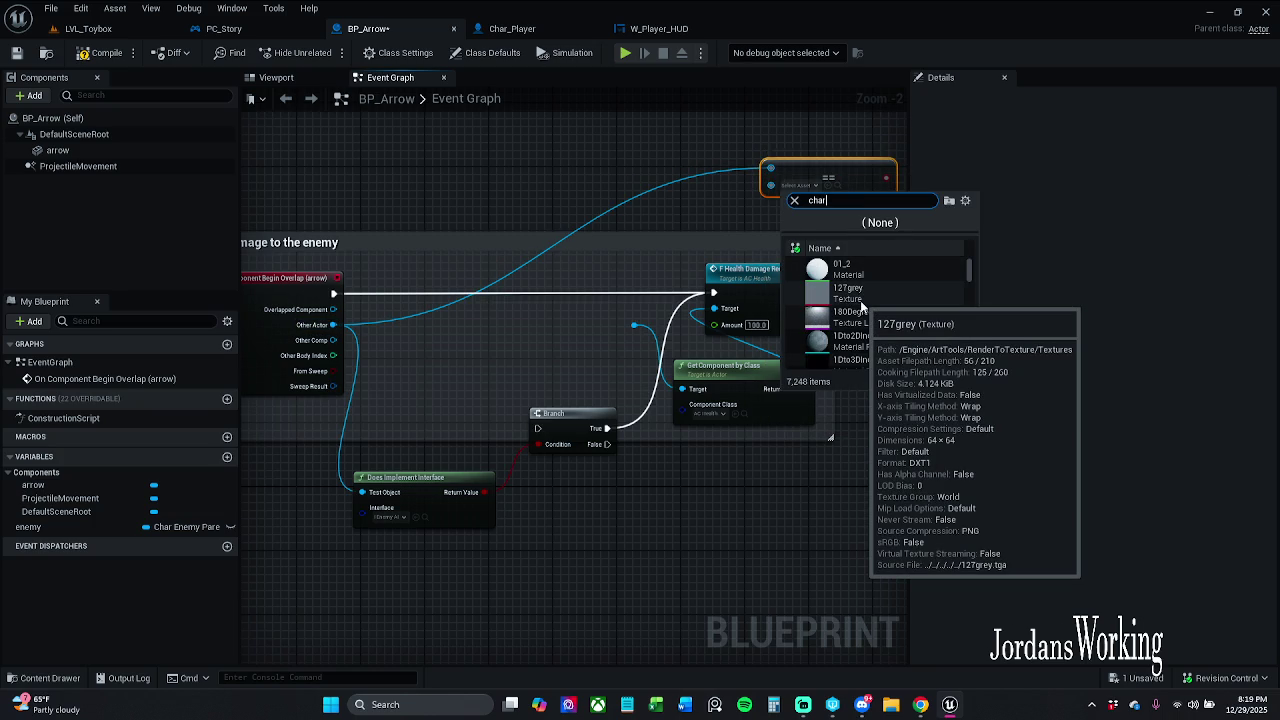
{"action": "type", "text": "char"}
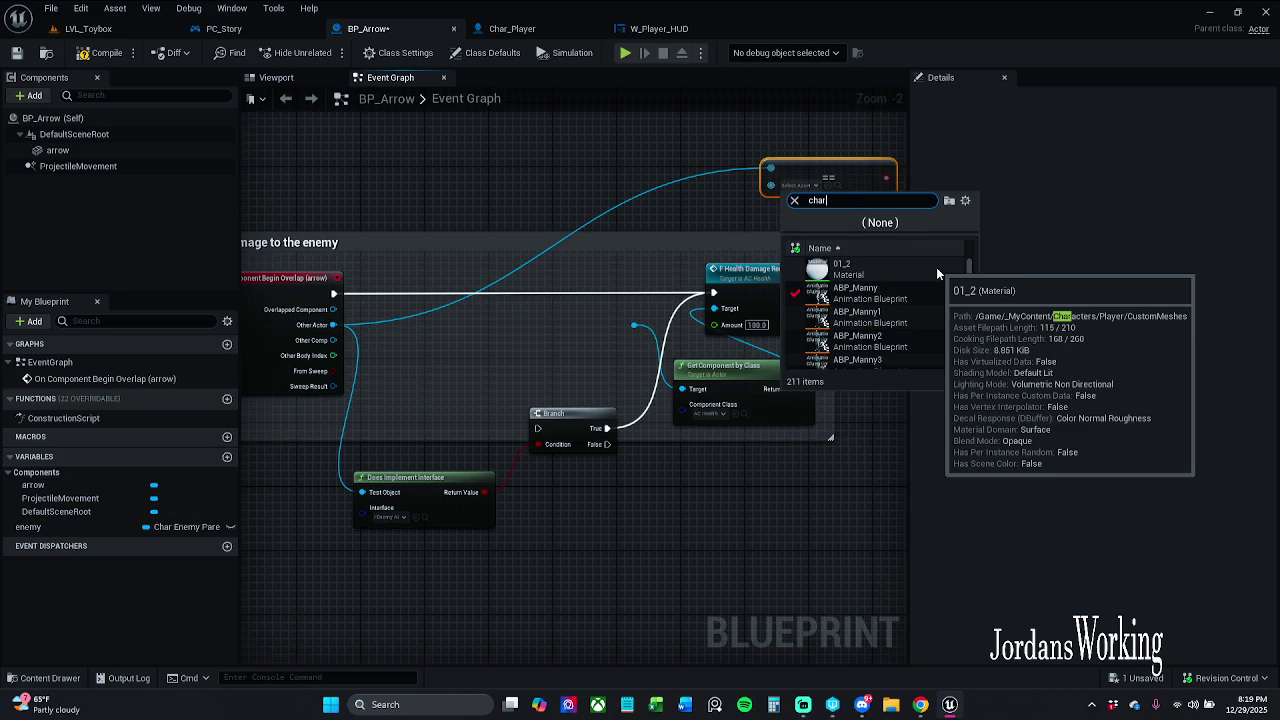
{"action": "type", "text": "_"}
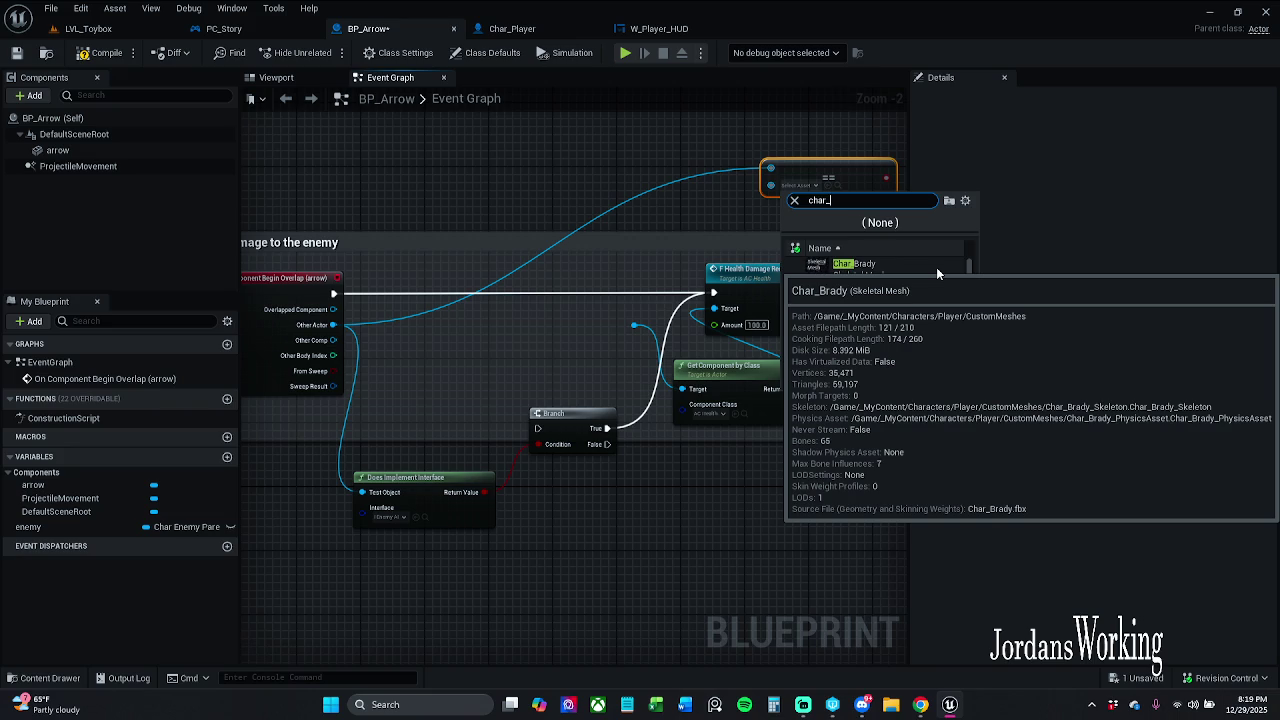
{"action": "type", "text": "pl"}
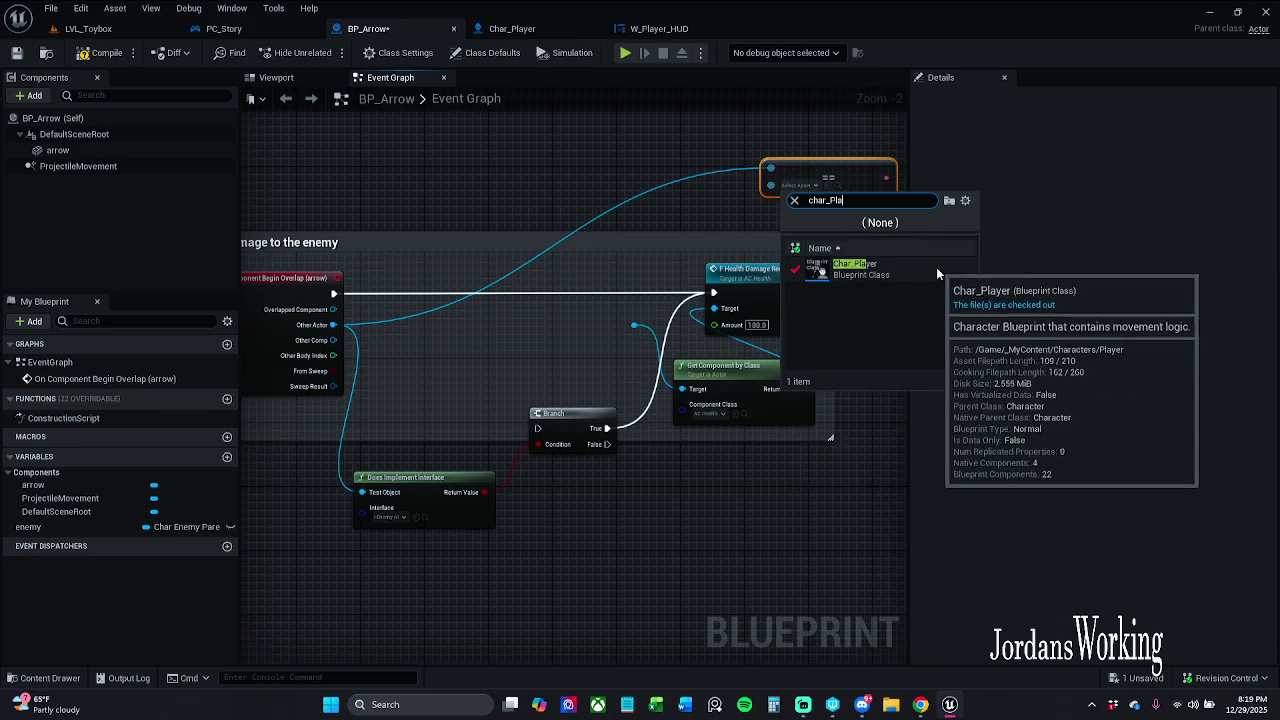
{"action": "left_click", "coordinate": [936, 267]}
{"action": "left_click_drag", "start_coordinate": [898, 264], "coordinate": [794, 240]}
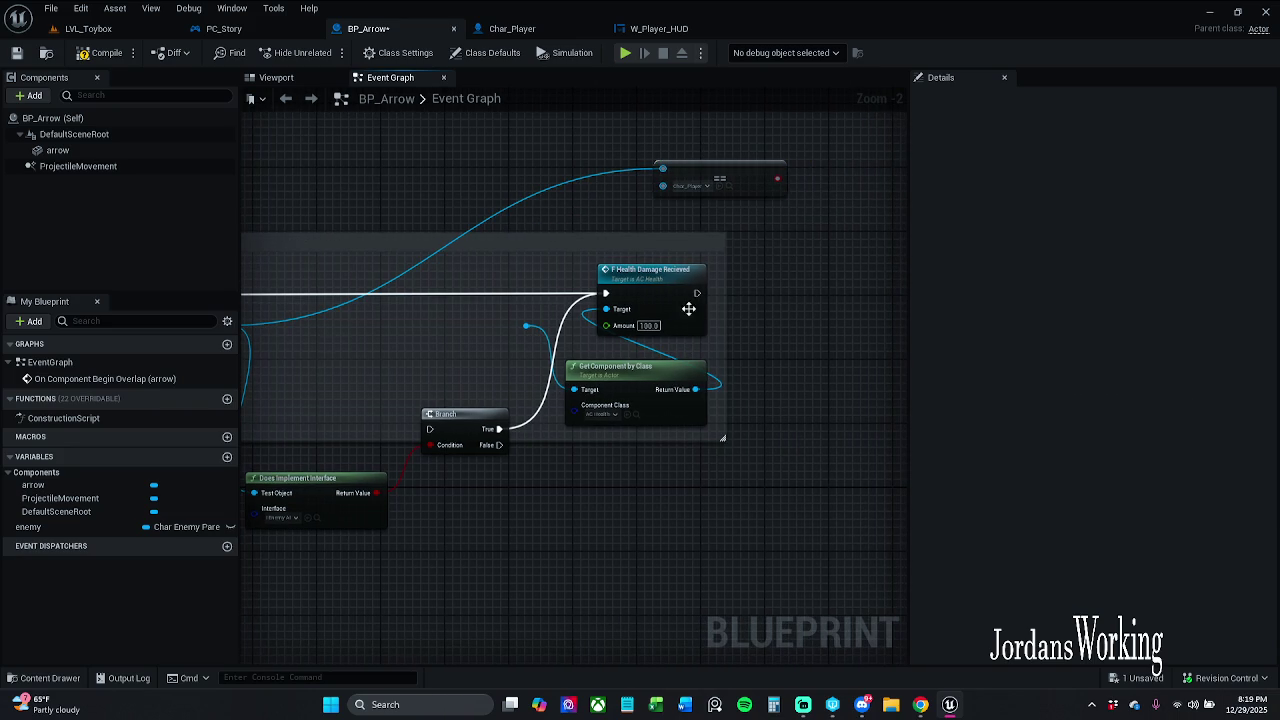
{"action": "mouse_move", "coordinate": [777, 180]}
{"action": "left_mouse_down"}
{"action": "mouse_move", "coordinate": [800, 168]}
{"action": "mouse_move", "coordinate": [820, 290]}
{"action": "left_mouse_up"}
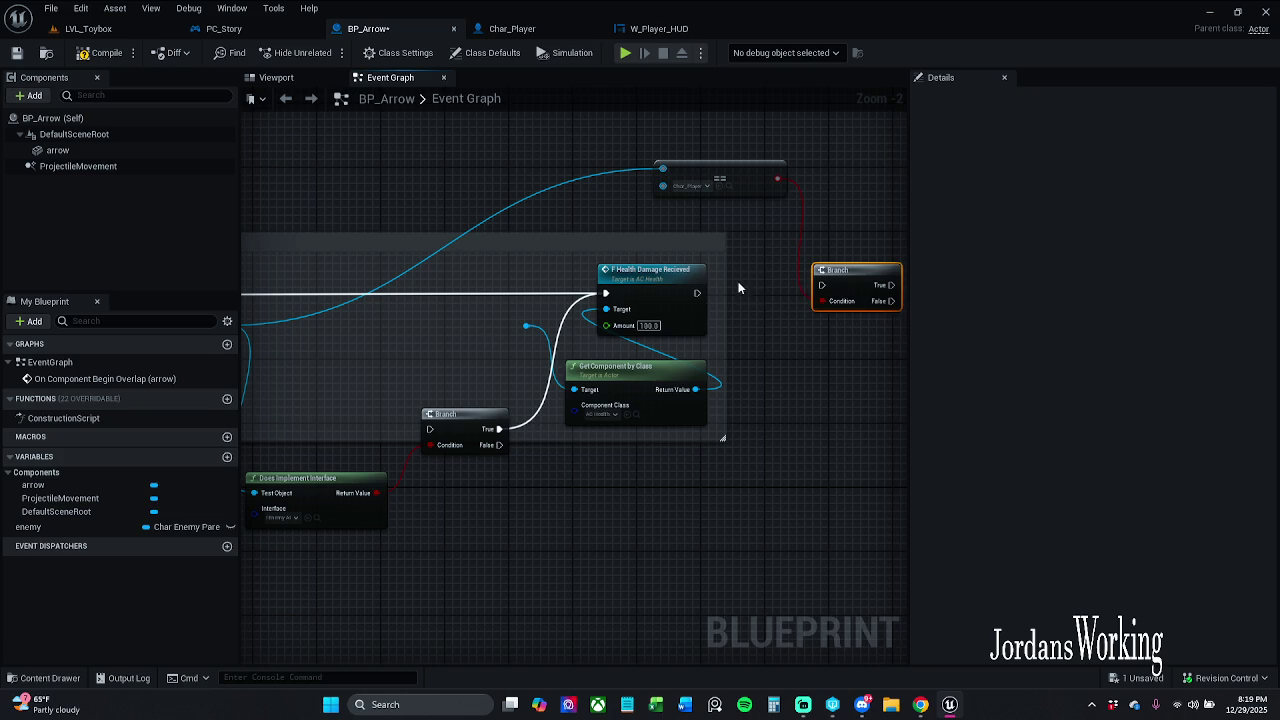
{"action": "left_click_drag", "start_coordinate": [697, 292], "coordinate": [823, 293]}
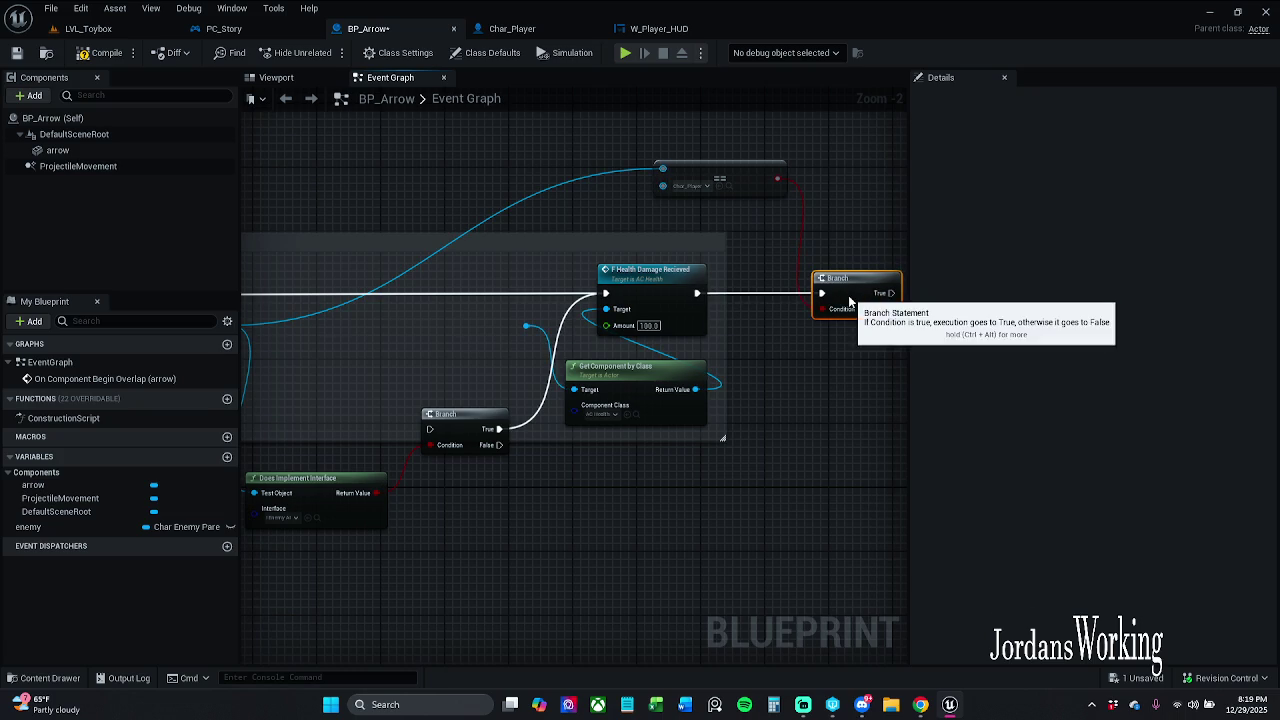
Duplicate Health Damage Recieved with a new amount onto the Branch's True output and compile.
{"action": "left_click", "coordinate": [596, 288]}
{"action": "key", "text": "ctrl+c"}
{"action": "key", "text": "ctrl+v"}
{"action": "mouse_move", "coordinate": [668, 376]}
{"action": "left_mouse_down"}
{"action": "mouse_move", "coordinate": [788, 292]}
{"action": "mouse_move", "coordinate": [790, 268]}
{"action": "left_mouse_up"}
{"action": "left_click", "coordinate": [768, 321]}
{"action": "type", "text": "10"}
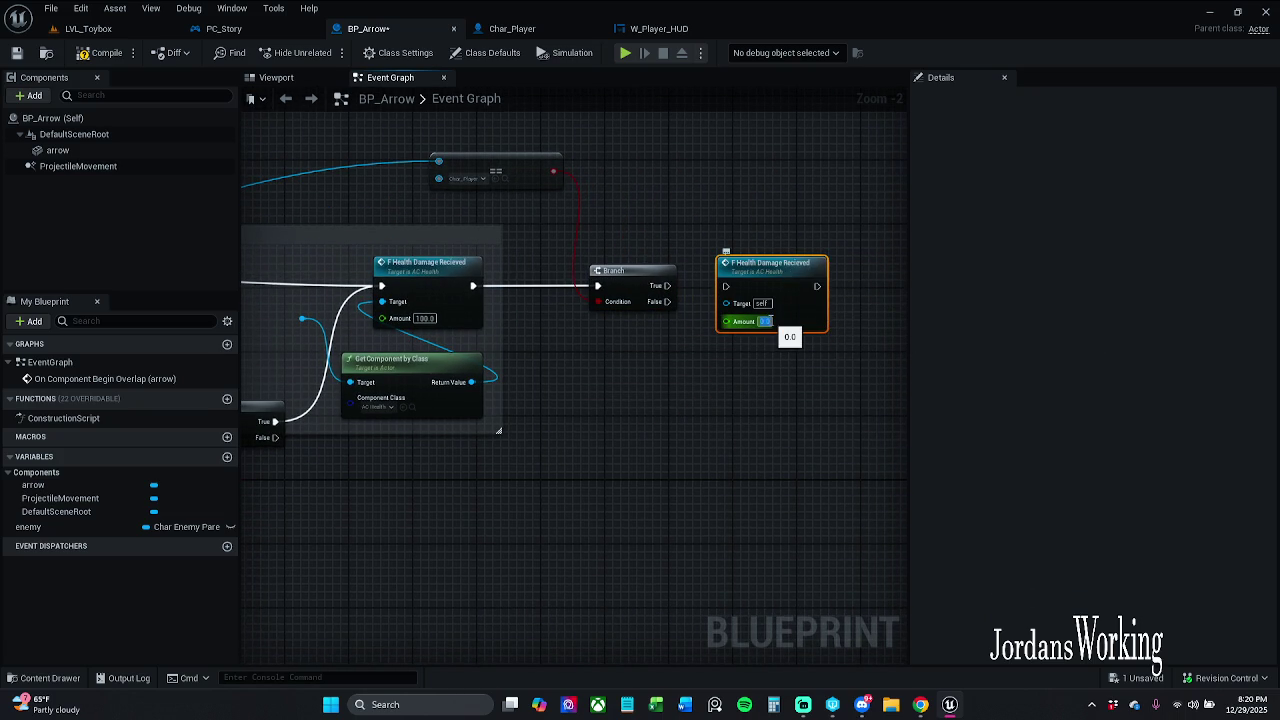
{"action": "left_click_drag", "start_coordinate": [726, 286], "coordinate": [667, 286]}
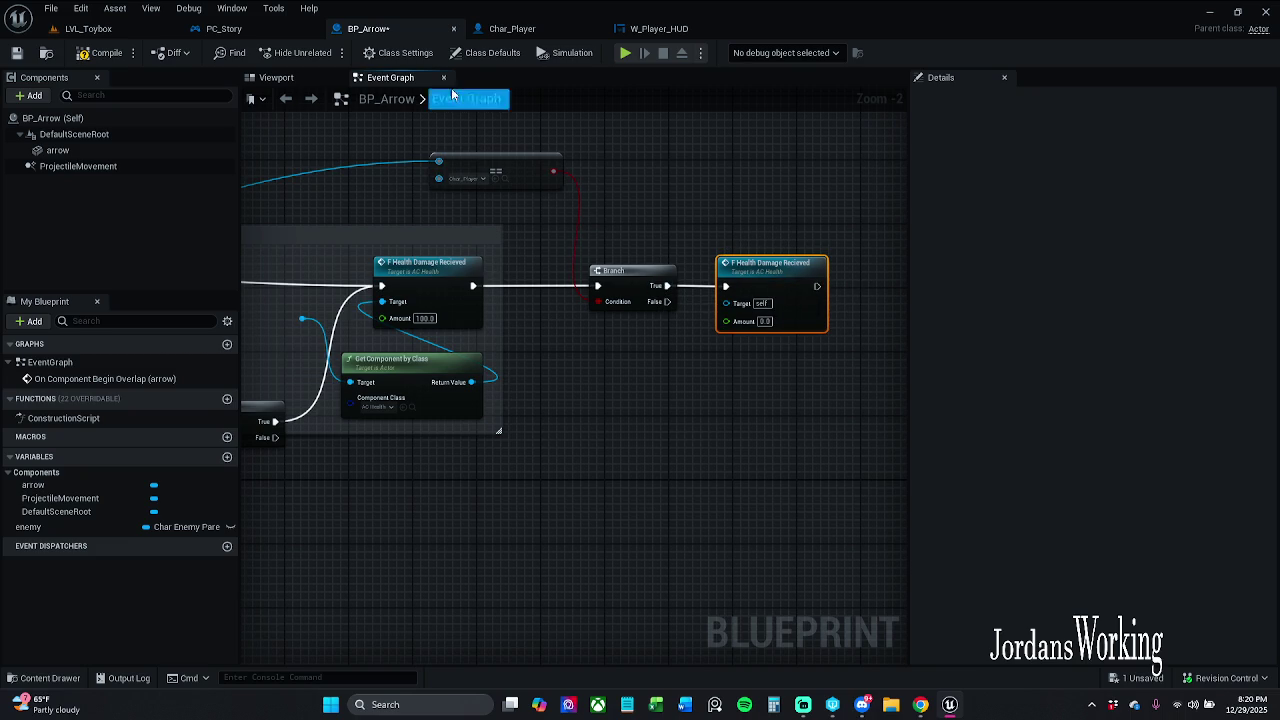
{"action": "left_click", "coordinate": [108, 56]}
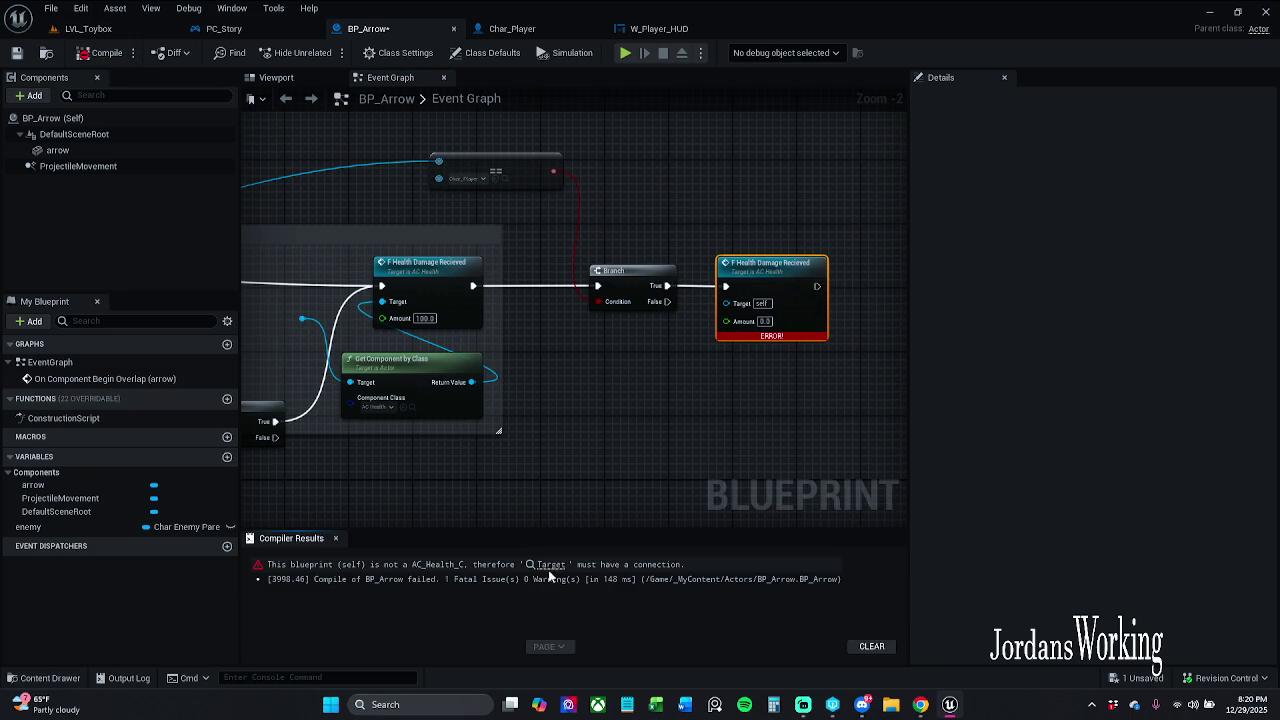
Feed Get Component by Class on Other Actor into the duplicate's Target, recompile, and start a play test.
{"action": "mouse_move", "coordinate": [472, 382]}
{"action": "left_mouse_down"}
{"action": "mouse_move", "coordinate": [750, 345]}
{"action": "mouse_move", "coordinate": [728, 303]}
{"action": "left_mouse_up"}
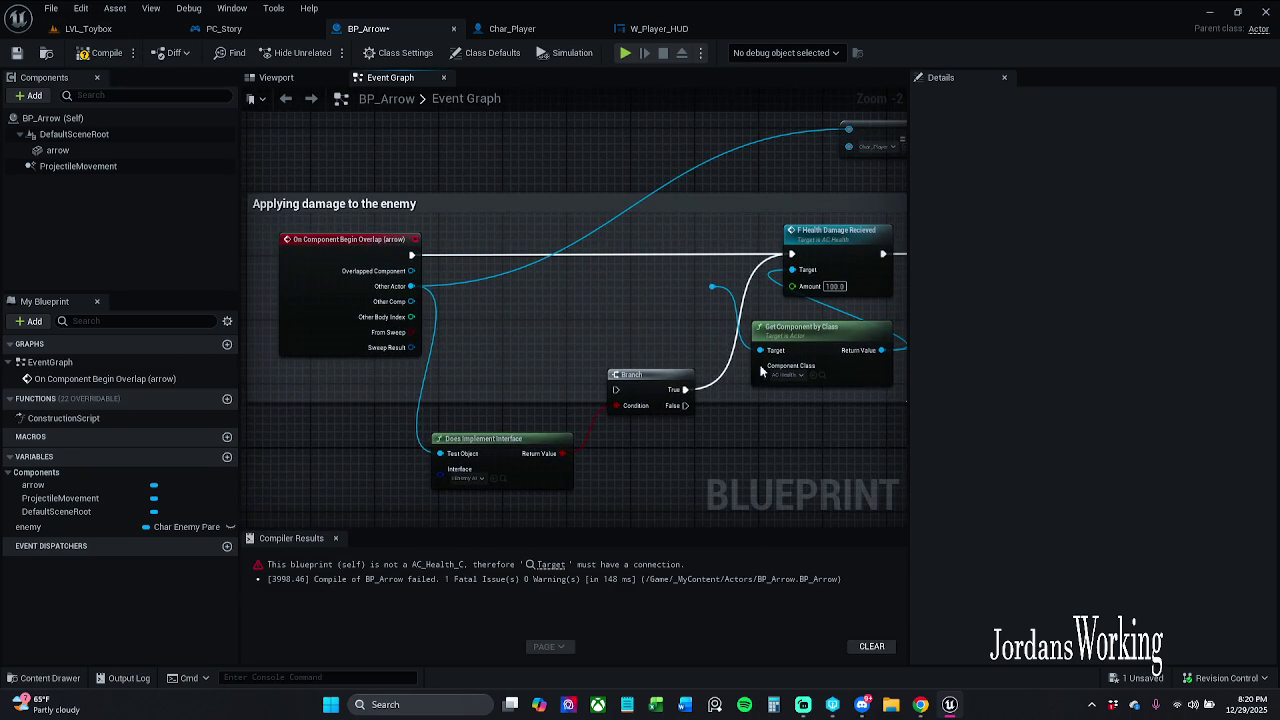
{"action": "mouse_move", "coordinate": [411, 286]}
{"action": "left_mouse_down"}
{"action": "mouse_move", "coordinate": [718, 290]}
{"action": "mouse_move", "coordinate": [580, 309]}
{"action": "mouse_move", "coordinate": [539, 419]}
{"action": "left_mouse_up"}
{"action": "scroll", "coordinate": [588, 306], "scroll_direction": "down", "scroll_amount": 1}
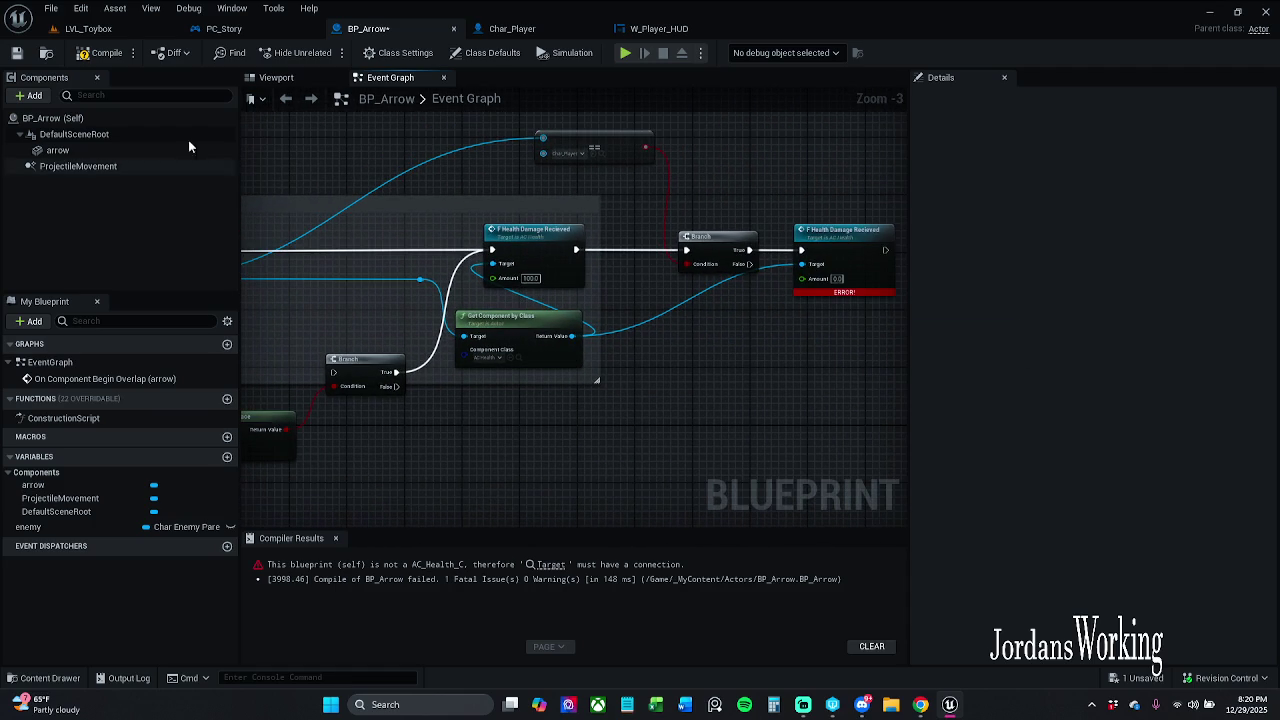
{"action": "left_click", "coordinate": [106, 52]}
{"action": "left_click", "coordinate": [335, 538]}
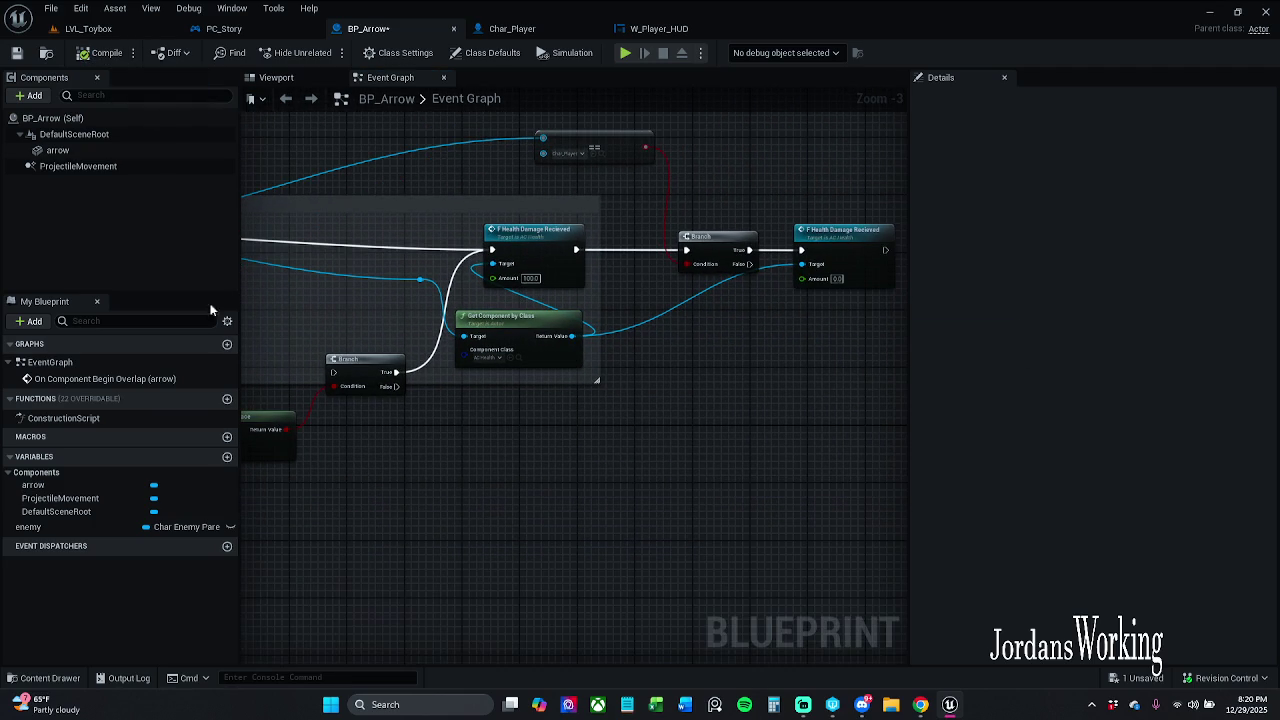
{"action": "left_click", "coordinate": [88, 28]}
{"action": "left_click", "coordinate": [328, 60]}
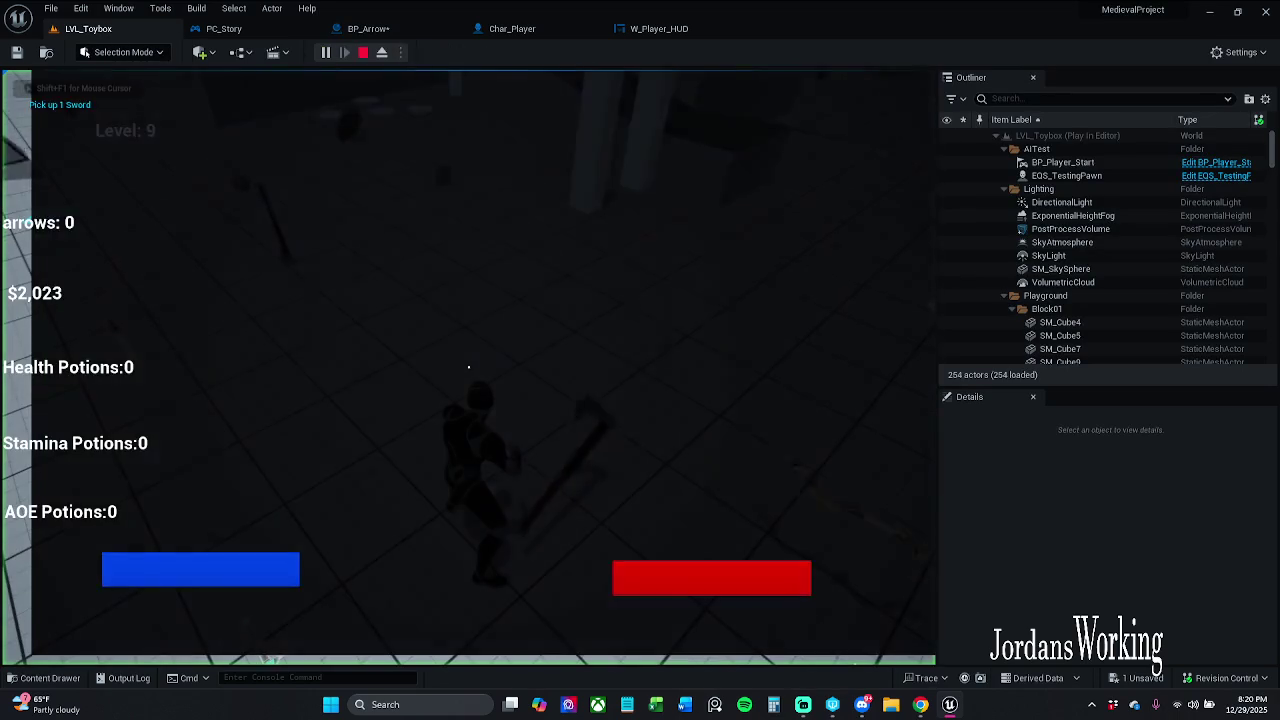
Stop the session and review the PC_Story, Char_Player and BP_Arrow damage graphs.
{"action": "key", "text": "Escape"}
{"action": "left_click", "coordinate": [398, 30]}
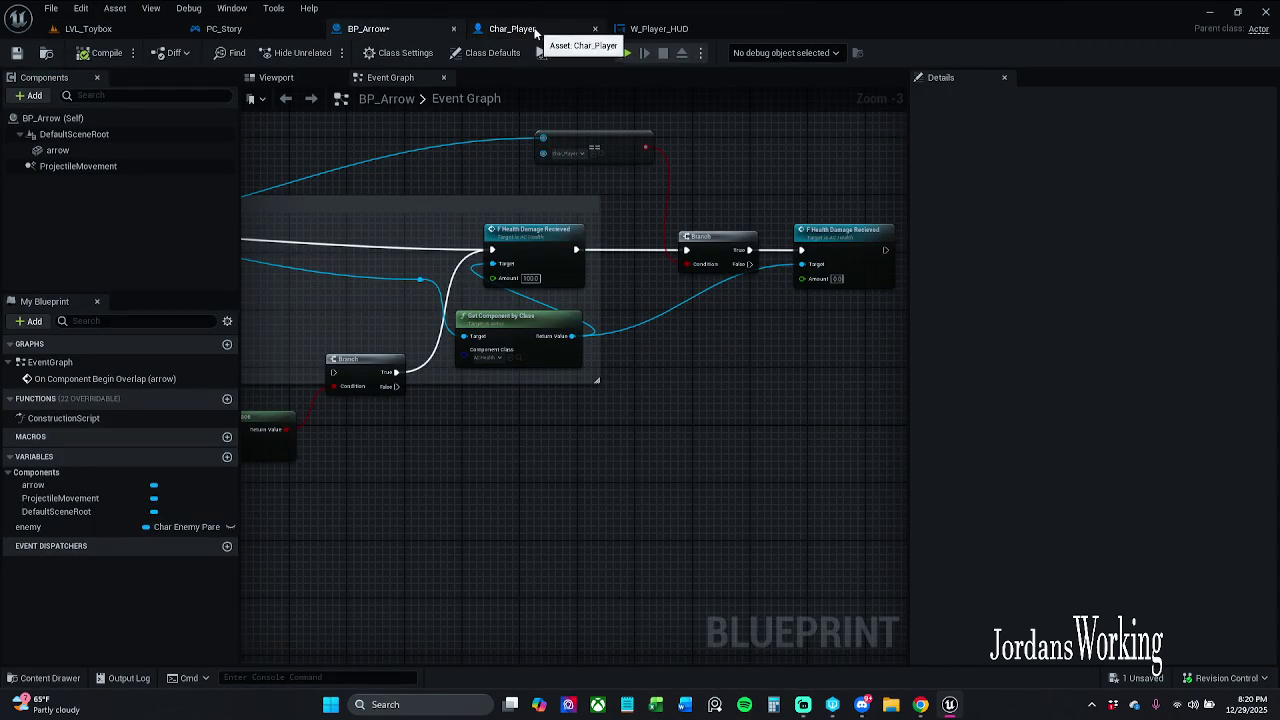
{"action": "left_click", "coordinate": [224, 29]}
{"action": "left_click", "coordinate": [512, 29]}
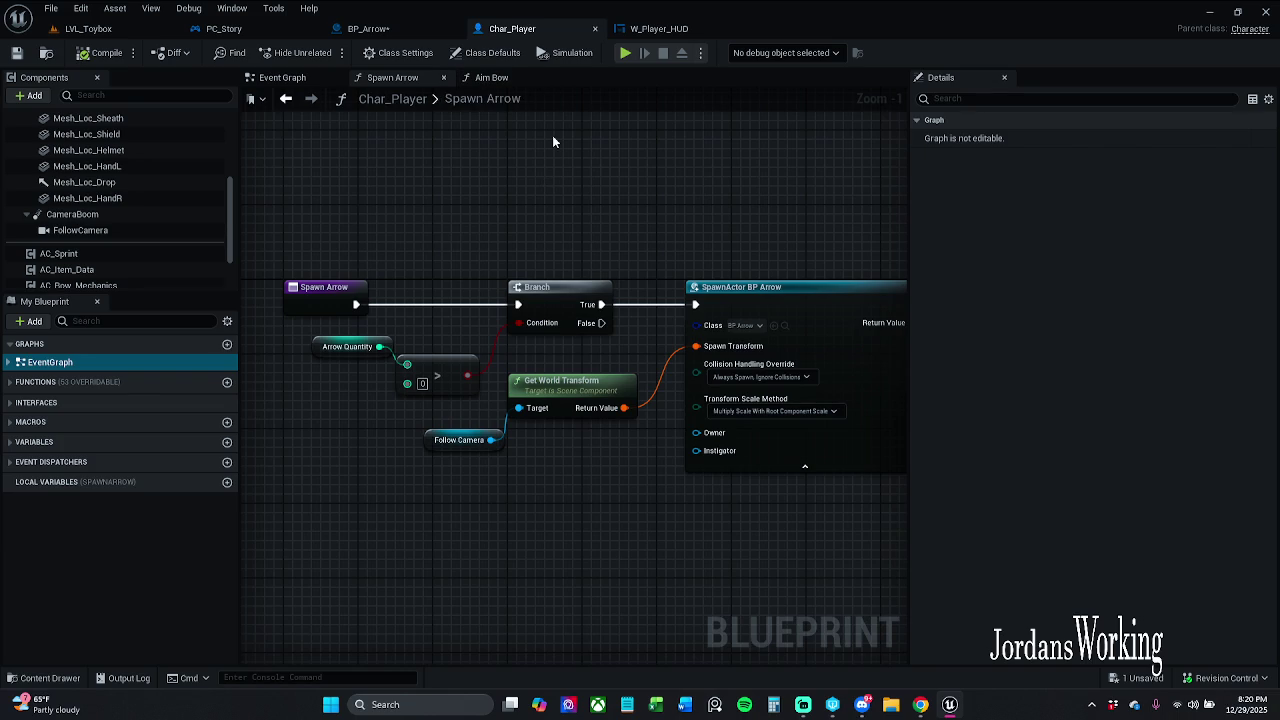
{"action": "left_click", "coordinate": [394, 30]}
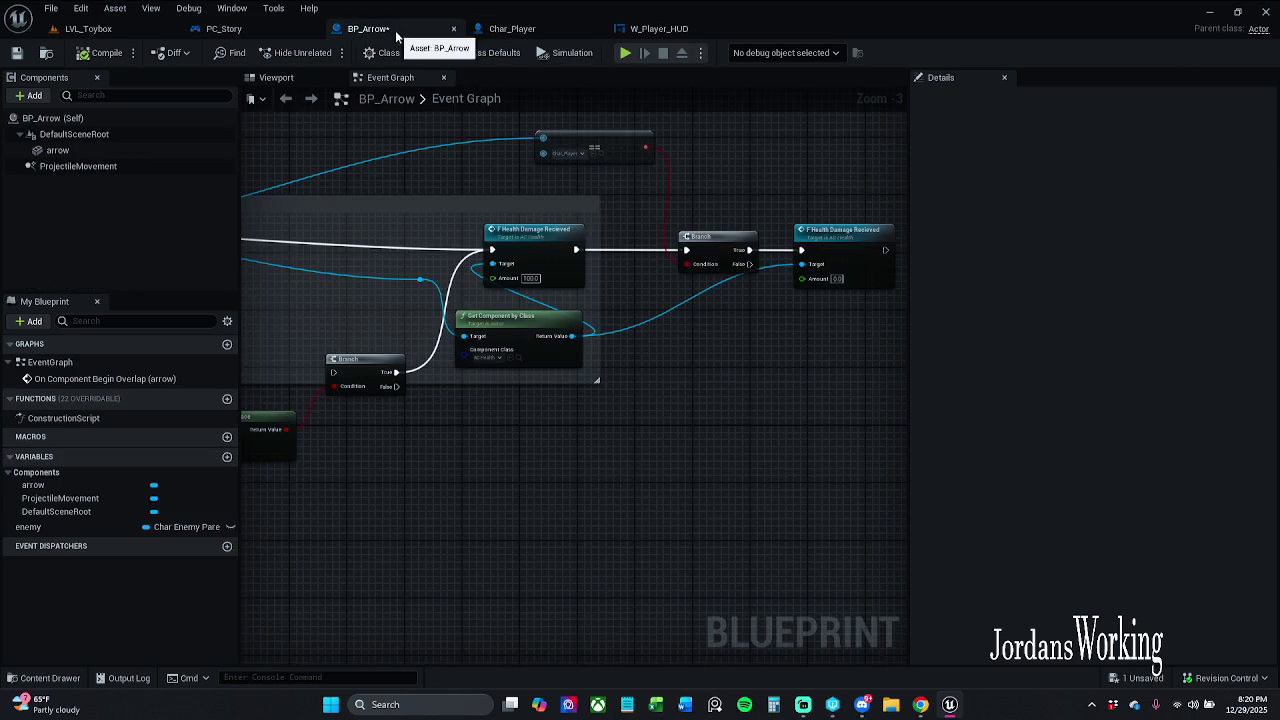
{"action": "mouse_move", "coordinate": [613, 197]}
{"action": "left_mouse_down"}
{"action": "mouse_move", "coordinate": [414, 180]}
{"action": "mouse_move", "coordinate": [726, 206]}
{"action": "mouse_move", "coordinate": [700, 160]}
{"action": "mouse_move", "coordinate": [538, 212]}
{"action": "left_mouse_up"}
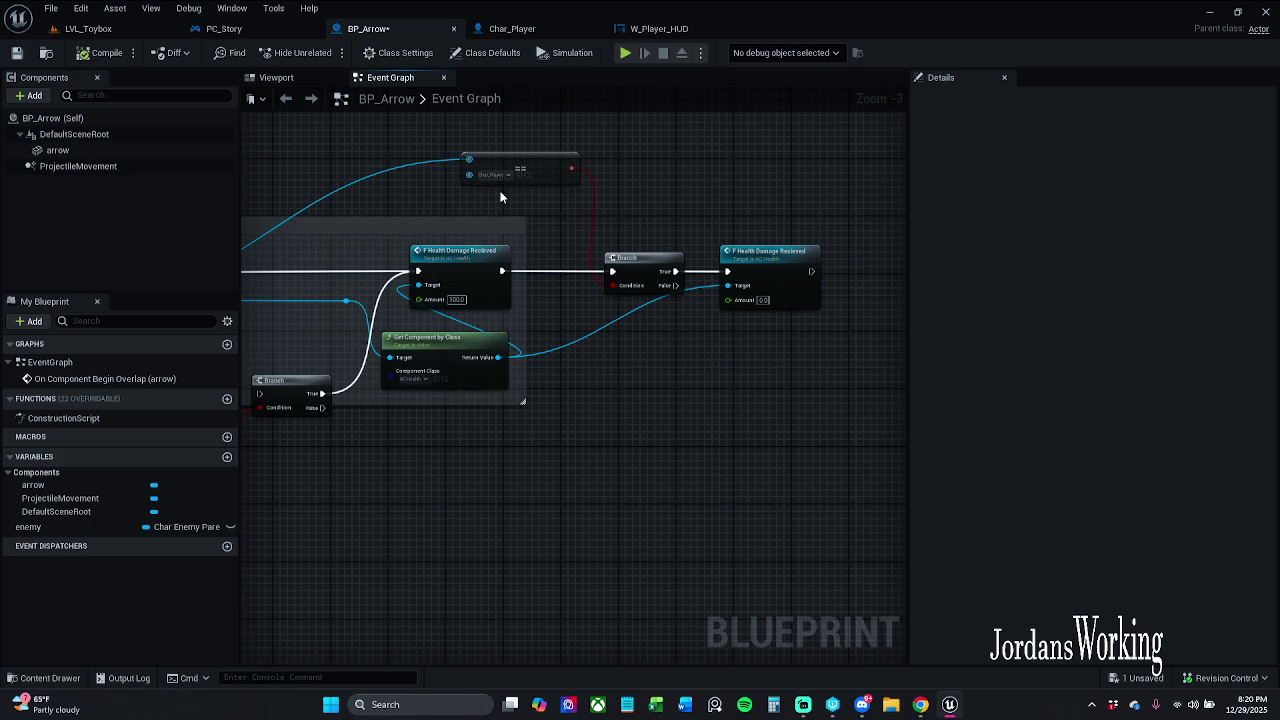
{"action": "left_click", "coordinate": [515, 29]}
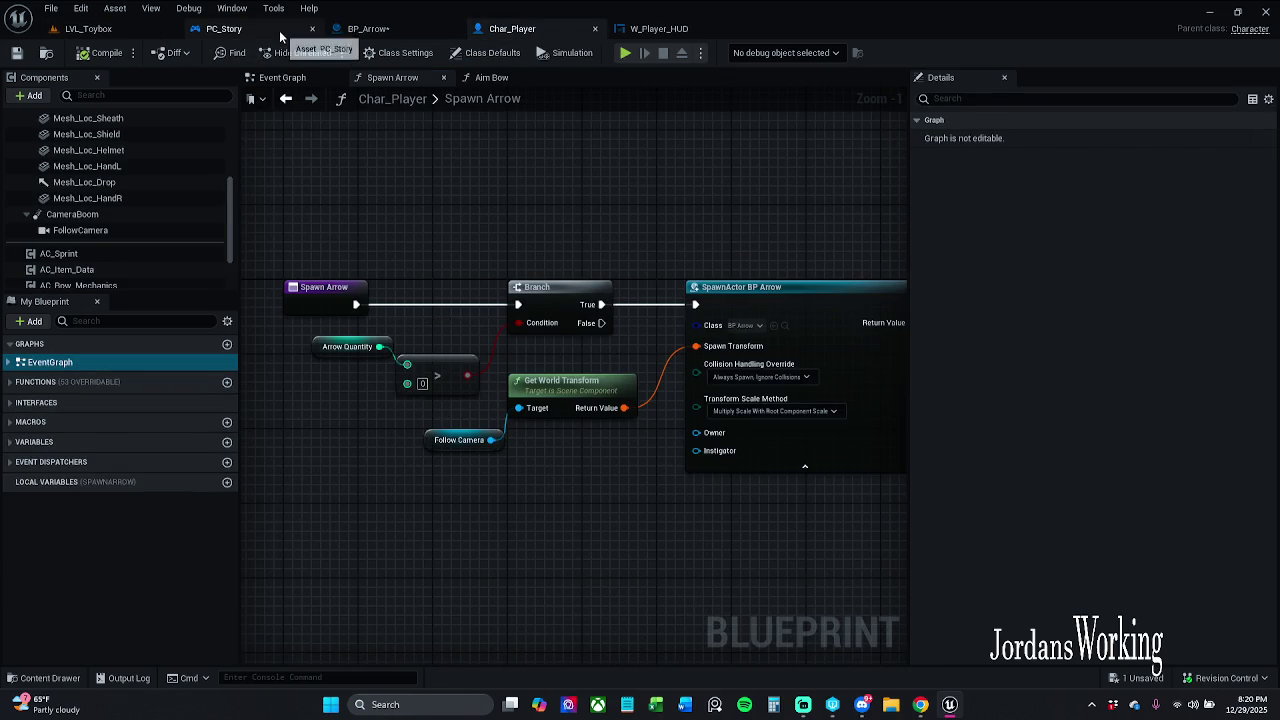
{"action": "left_click", "coordinate": [224, 29]}
{"action": "left_click", "coordinate": [384, 30]}
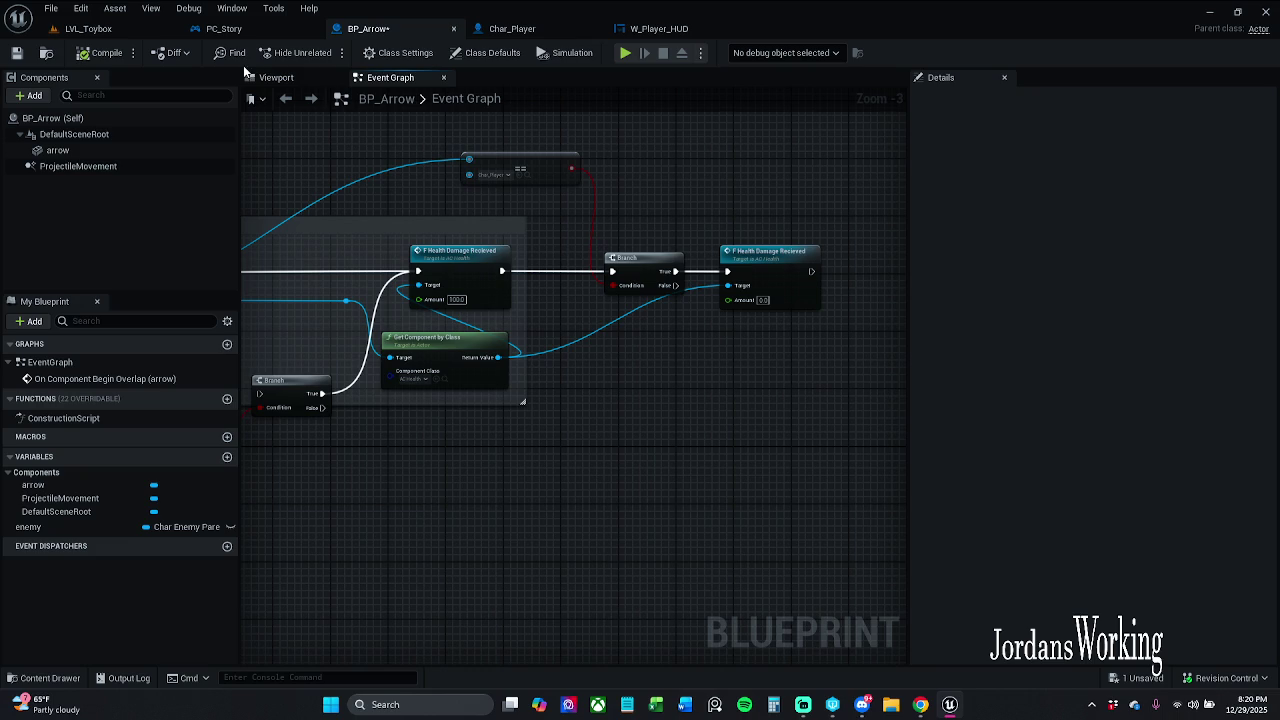
Play-test LVL_Toybox and fire an arrow, producing the Accessed None error on Get Component by Class.
{"action": "left_click", "coordinate": [88, 28]}
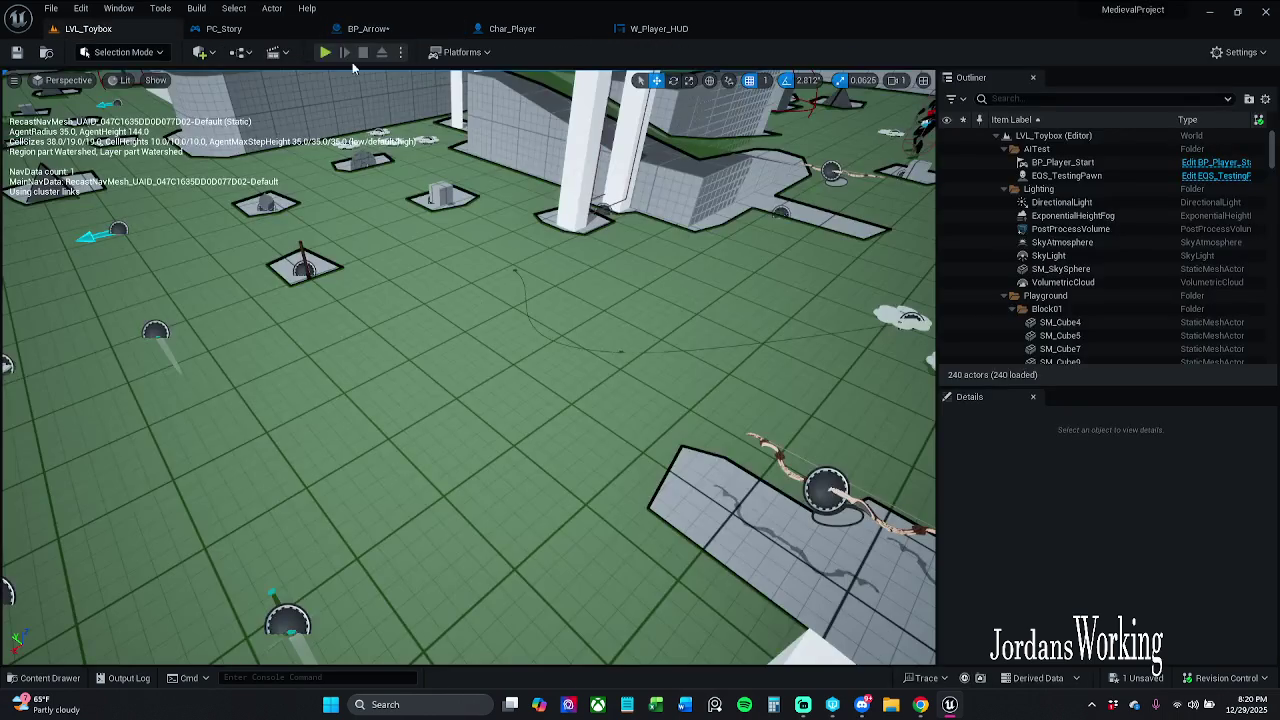
{"action": "left_click", "coordinate": [342, 60]}
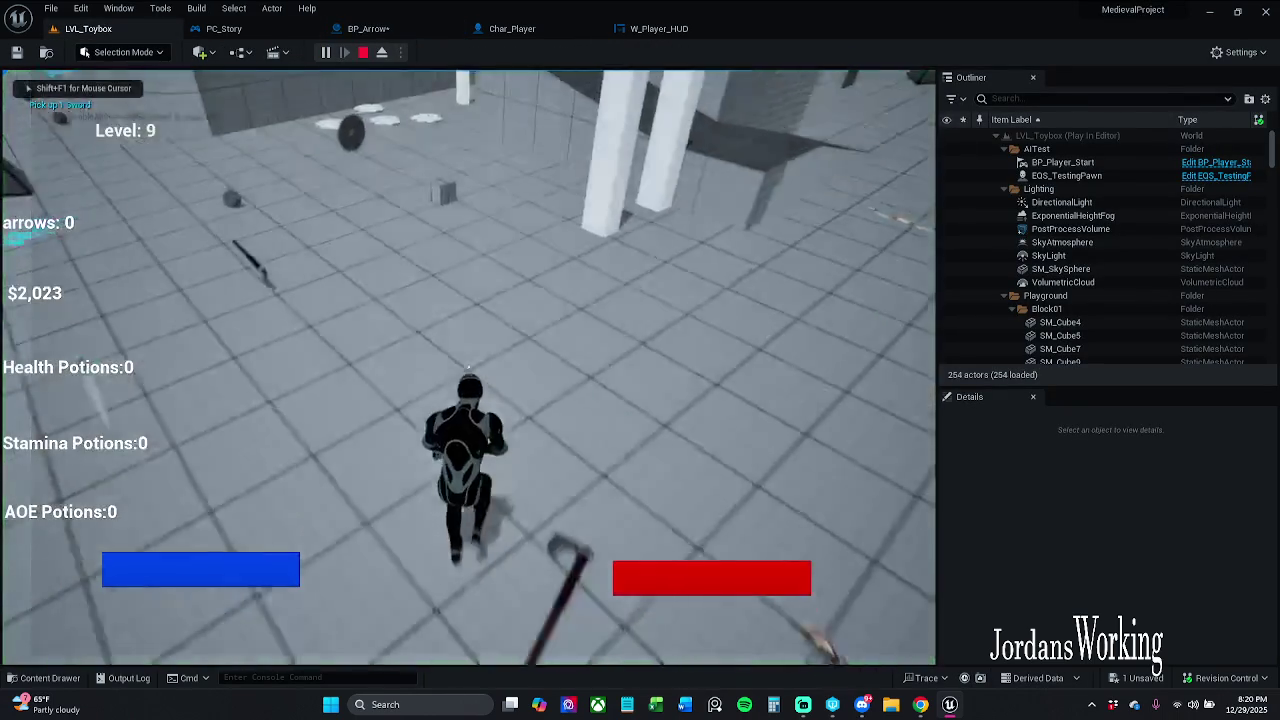
{"action": "key", "text": "w"}
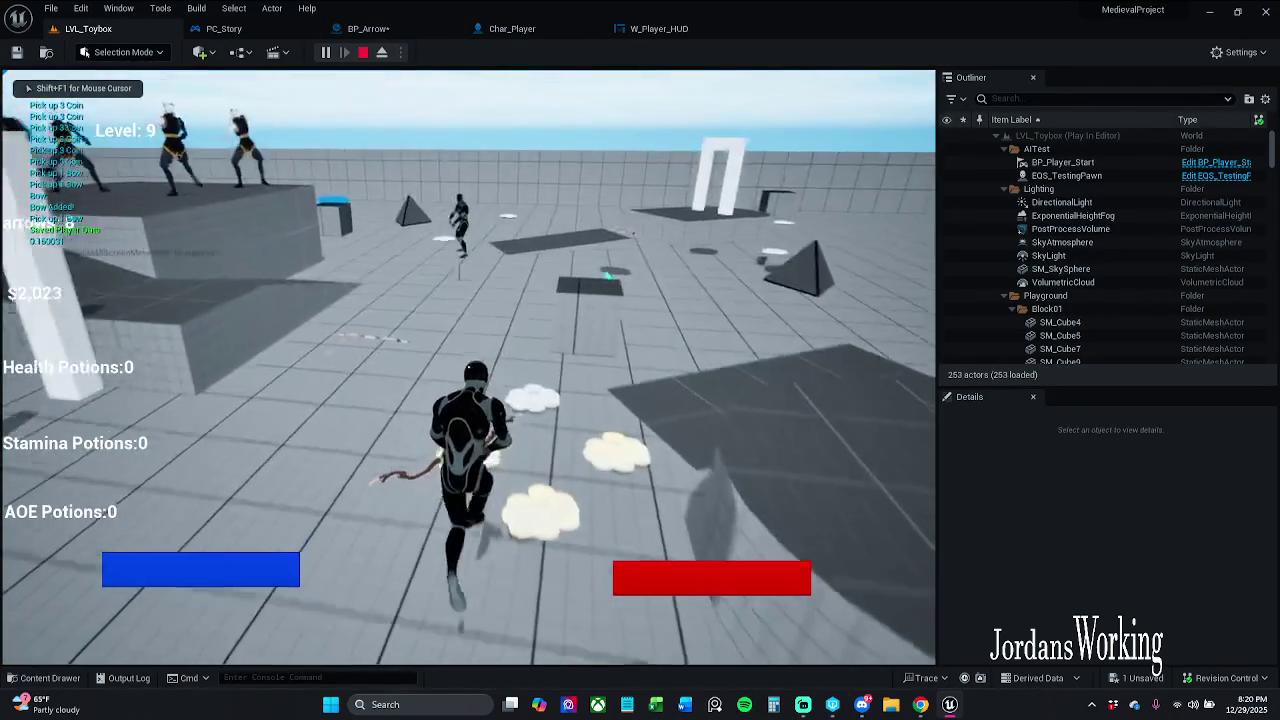
{"action": "left_click", "coordinate": [468, 366]}
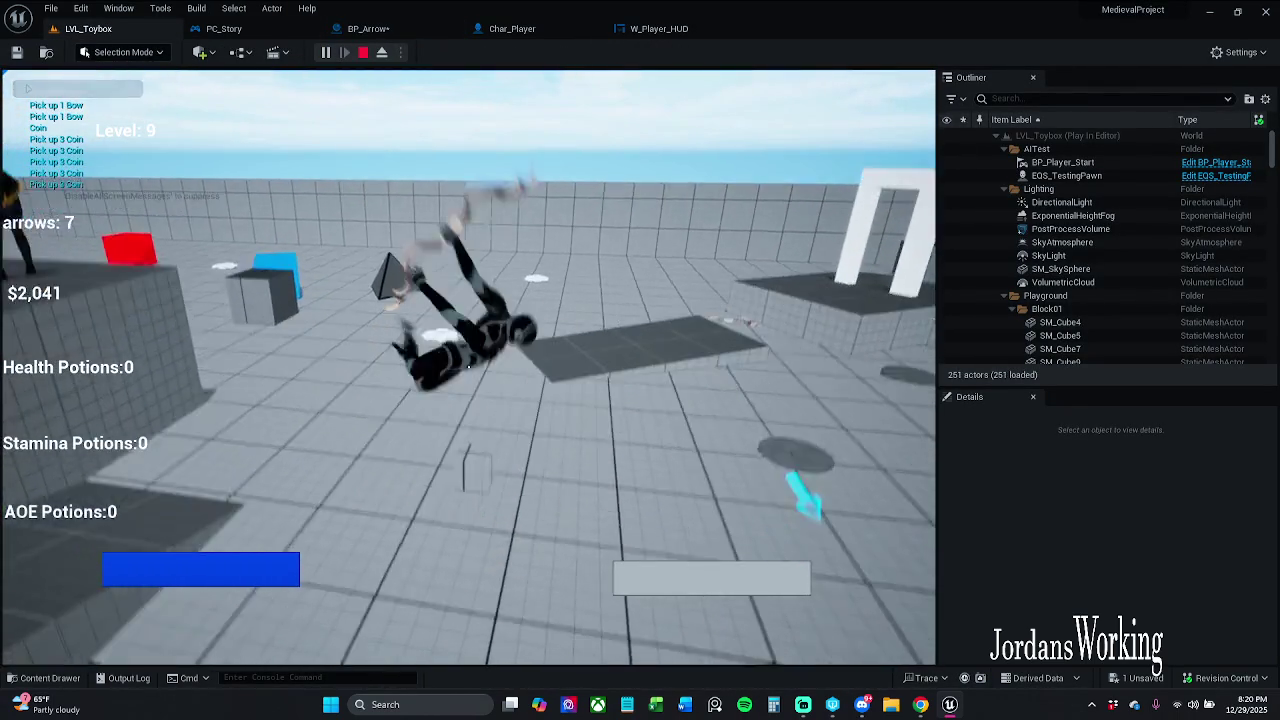
{"action": "key", "text": "Escape"}
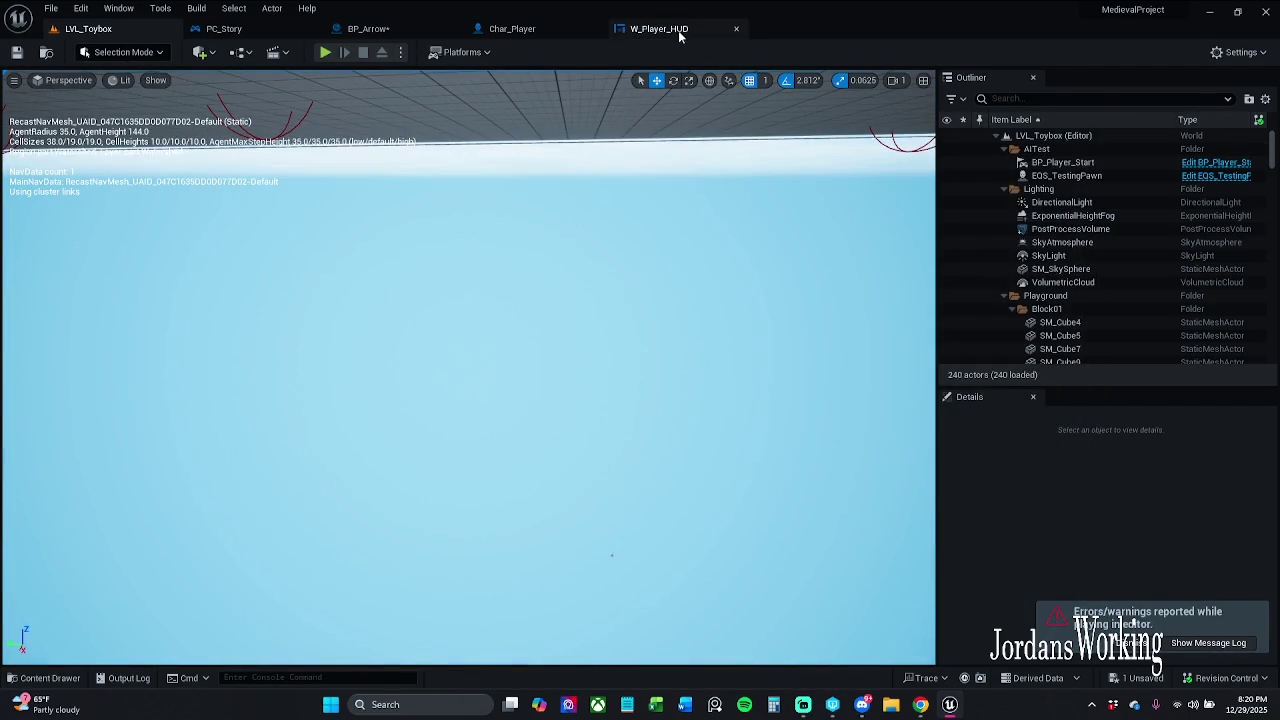
{"action": "left_click", "coordinate": [679, 33]}
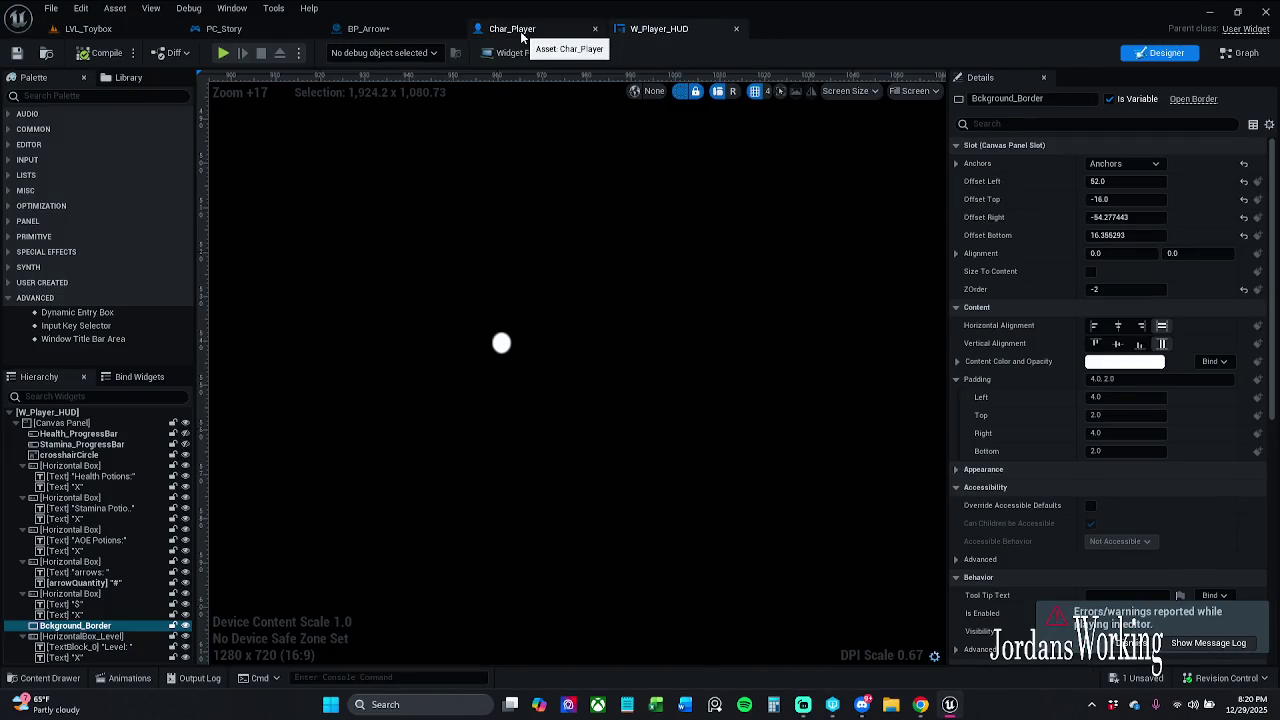
{"action": "left_click", "coordinate": [512, 30]}
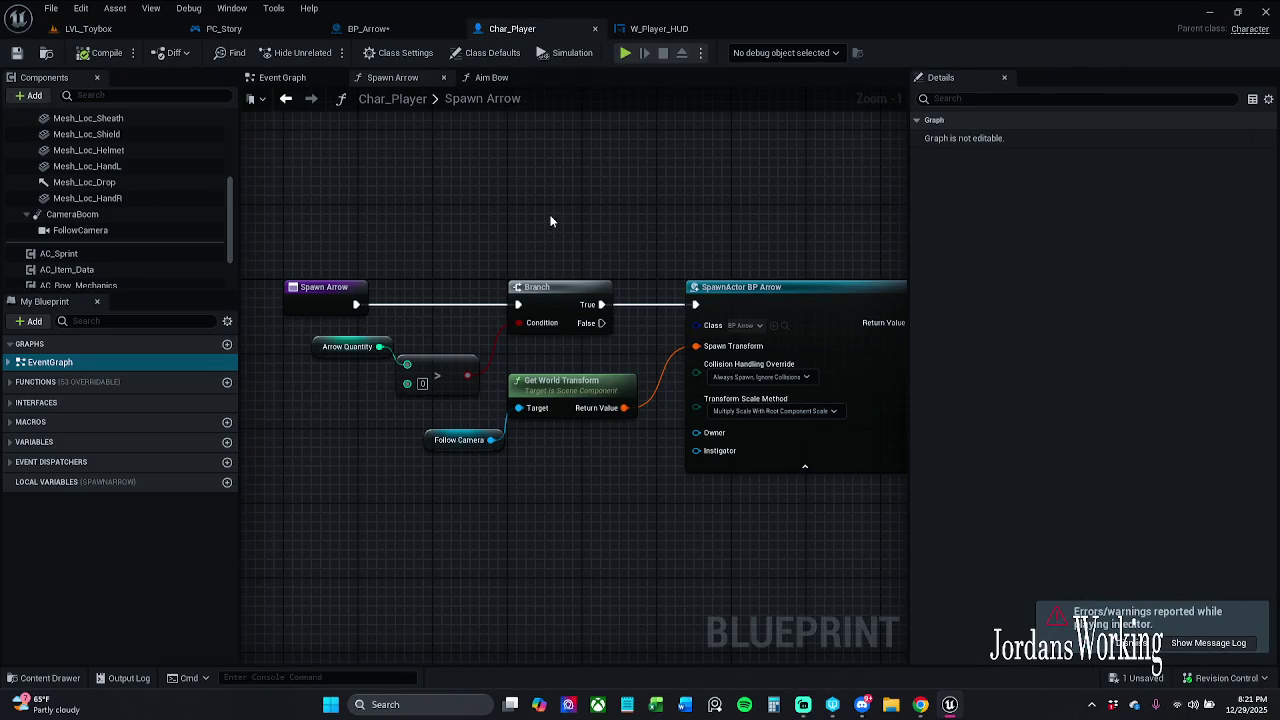
{"action": "left_click", "coordinate": [385, 30]}
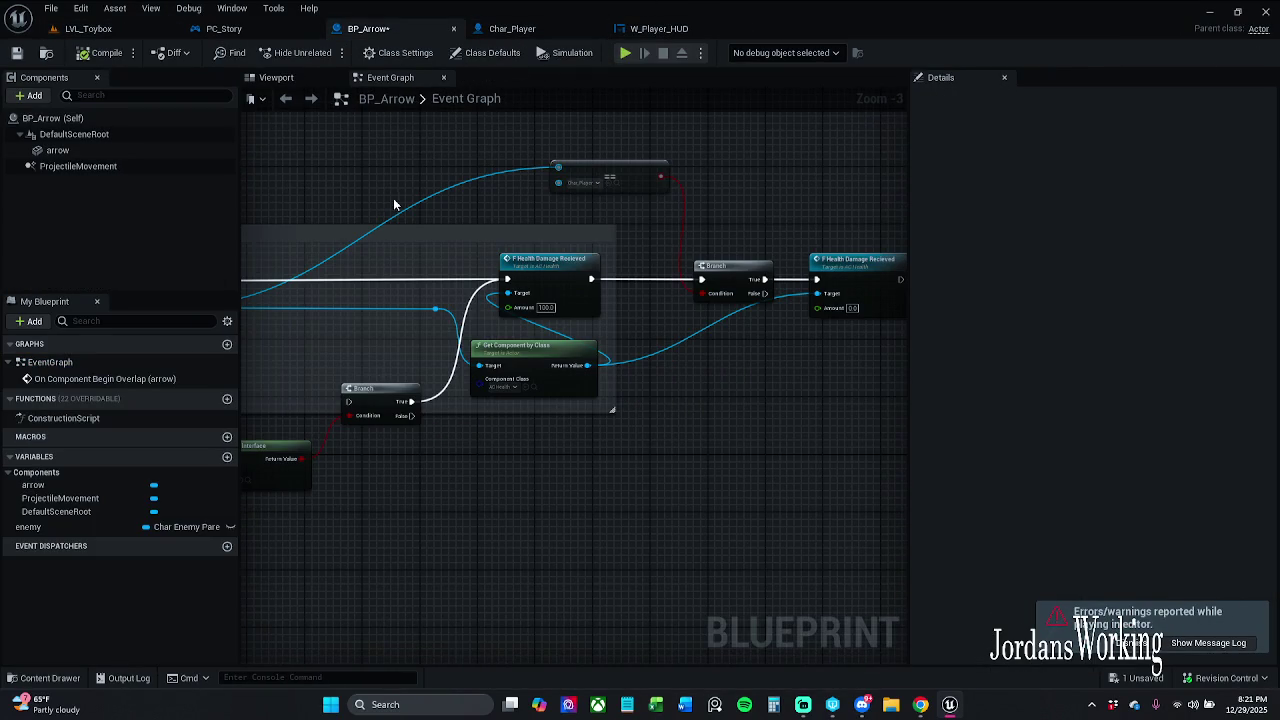
Break the wire from Health Damage Recieved into the Char_Player Branch and move the interface check beside the event.
{"action": "left_click_drag", "start_coordinate": [485, 209], "coordinate": [446, 218]}
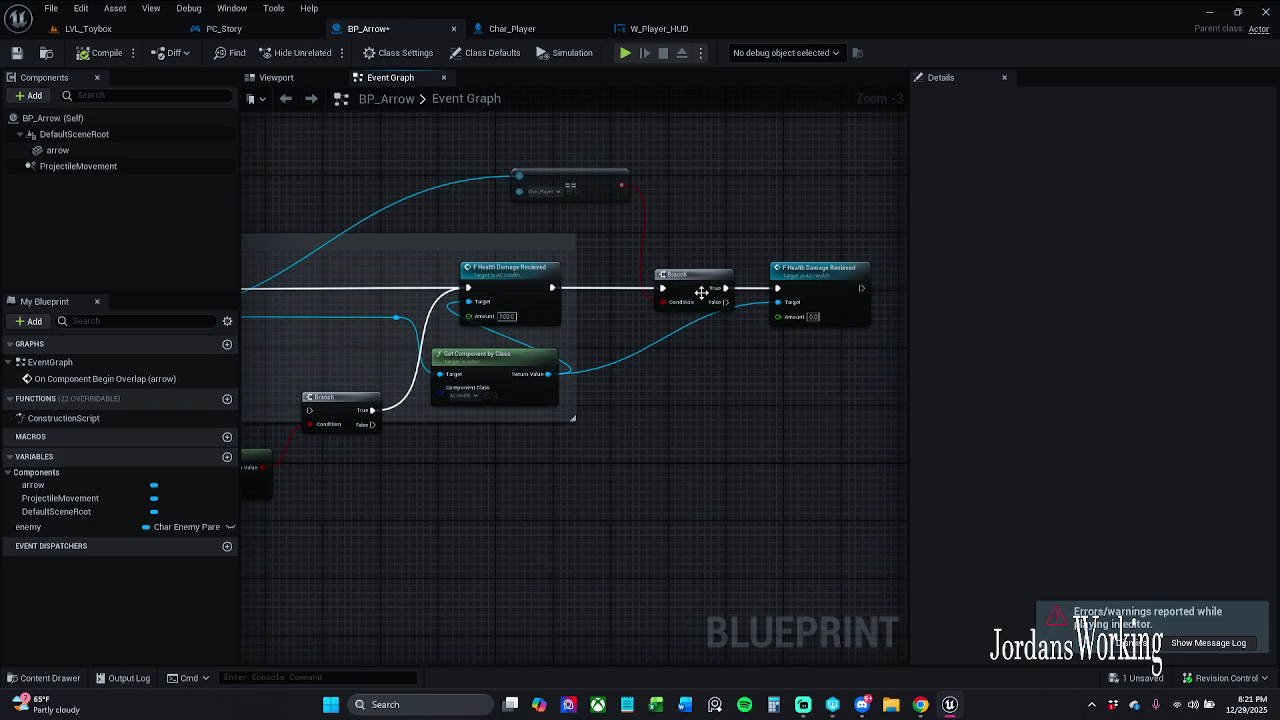
{"action": "left_click", "coordinate": [618, 288], "text": "alt"}
{"action": "left_click_drag", "start_coordinate": [336, 178], "coordinate": [479, 212]}
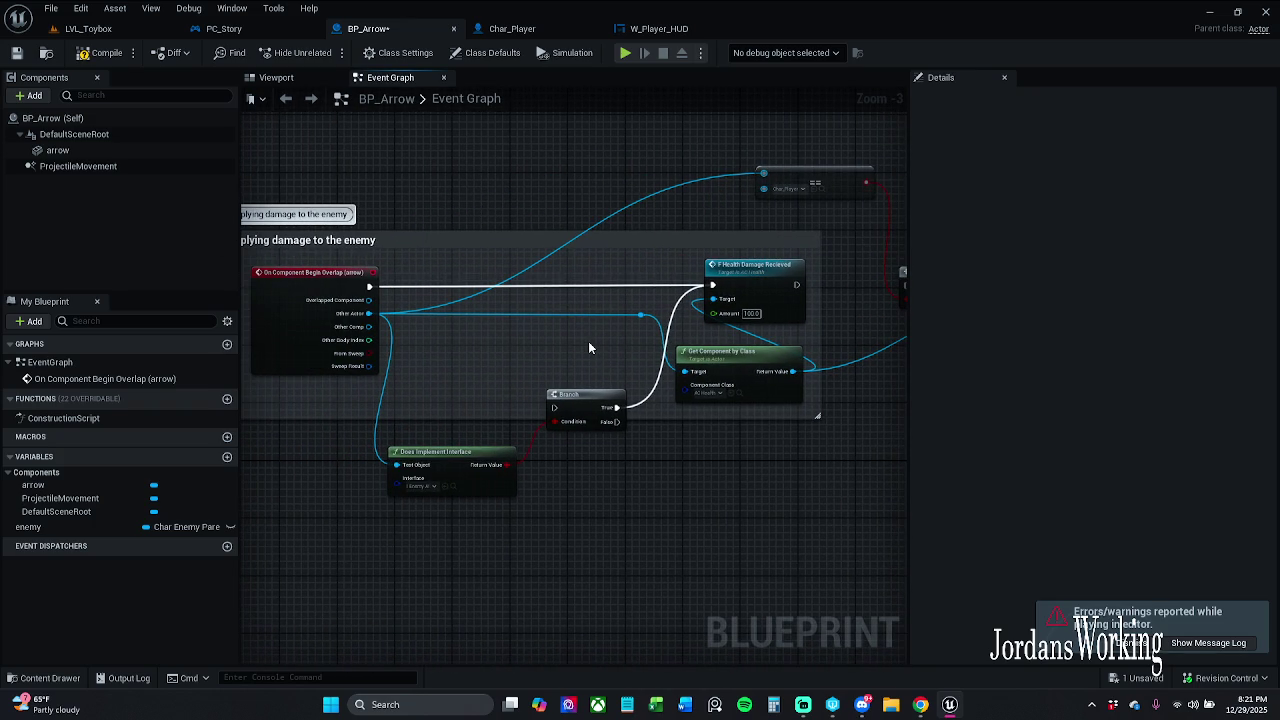
{"action": "left_click_drag", "start_coordinate": [580, 341], "coordinate": [470, 334]}
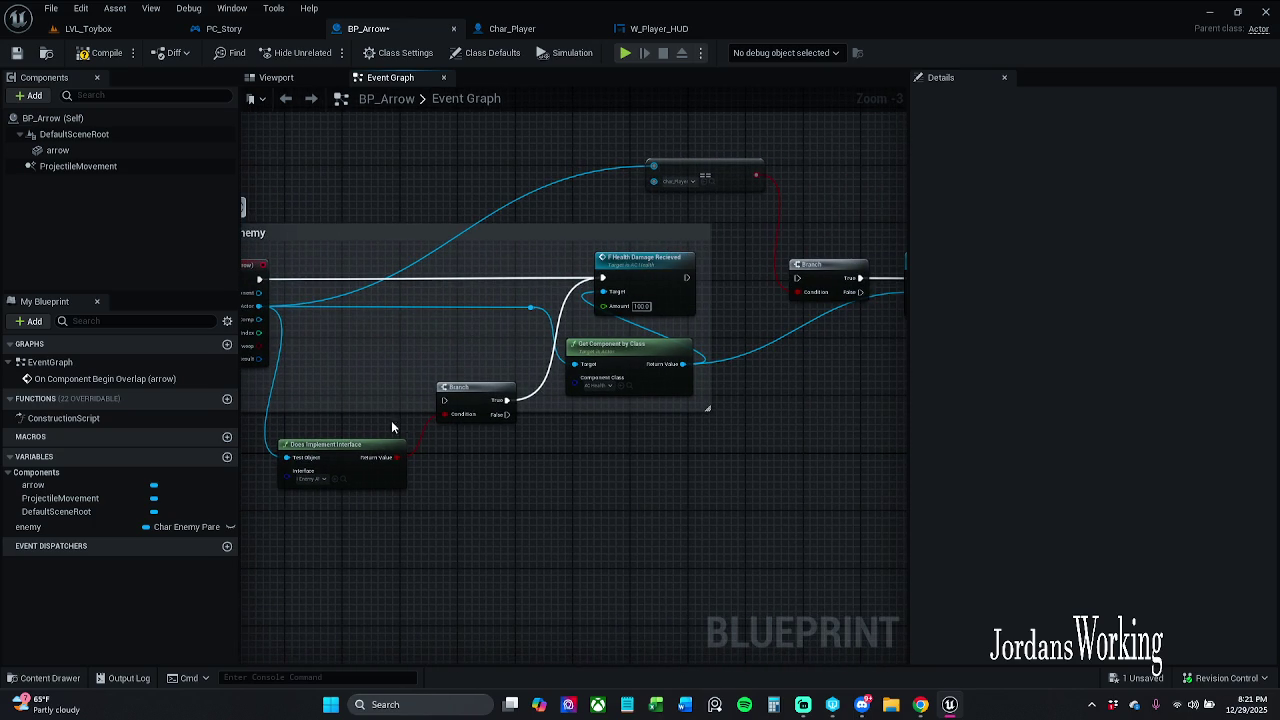
{"action": "mouse_move", "coordinate": [389, 432]}
{"action": "left_mouse_down"}
{"action": "mouse_move", "coordinate": [445, 425]}
{"action": "mouse_move", "coordinate": [489, 440]}
{"action": "left_mouse_up"}
{"action": "mouse_move", "coordinate": [544, 408]}
{"action": "left_mouse_down"}
{"action": "mouse_move", "coordinate": [350, 305]}
{"action": "mouse_move", "coordinate": [359, 287]}
{"action": "left_mouse_up"}
{"action": "left_click_drag", "start_coordinate": [422, 385], "coordinate": [625, 500]}
{"action": "left_click_drag", "start_coordinate": [575, 410], "coordinate": [581, 287]}
Reposition the Char_Player comparison node, second Branch and zero-damage node lower down.
{"action": "left_click", "coordinate": [611, 371]}
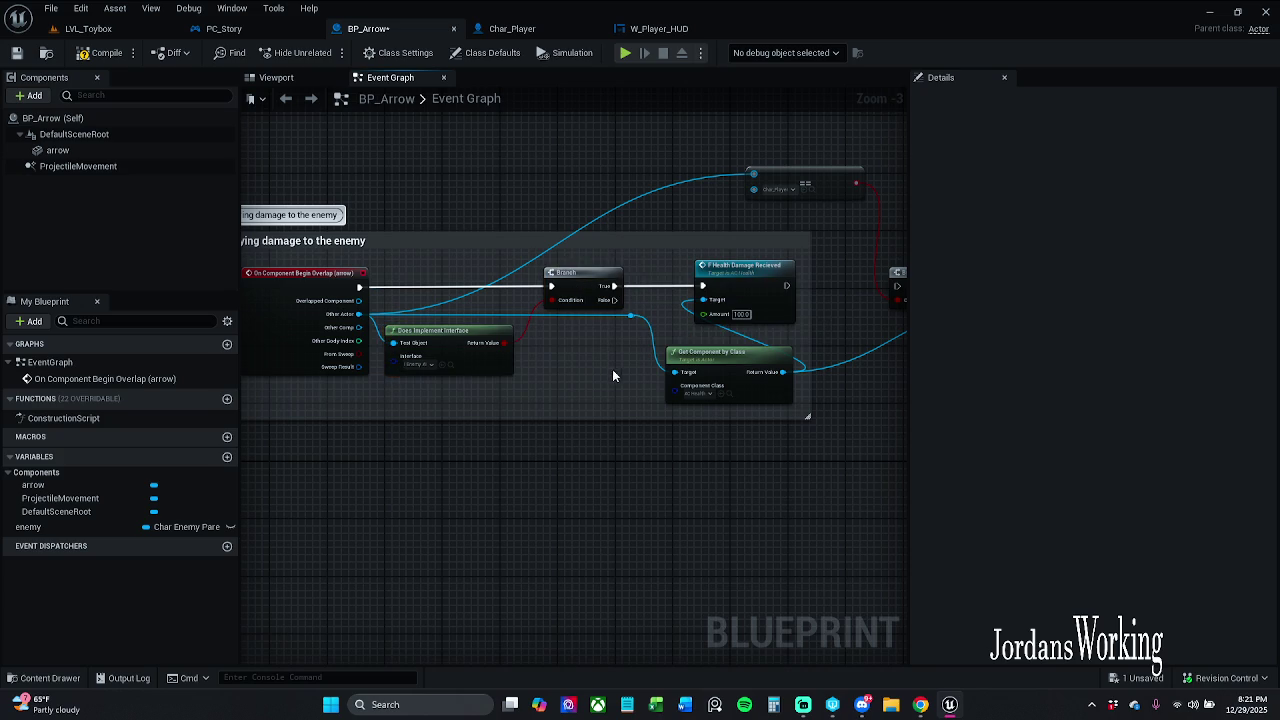
{"action": "mouse_move", "coordinate": [762, 193]}
{"action": "left_mouse_down"}
{"action": "mouse_move", "coordinate": [615, 527]}
{"action": "mouse_move", "coordinate": [543, 548]}
{"action": "mouse_move", "coordinate": [452, 551]}
{"action": "left_mouse_up"}
{"action": "left_click", "coordinate": [647, 450]}
{"action": "left_click_drag", "start_coordinate": [647, 450], "coordinate": [445, 464]}
{"action": "left_click_drag", "start_coordinate": [668, 250], "coordinate": [852, 374]}
{"action": "mouse_move", "coordinate": [789, 305]}
{"action": "left_mouse_down"}
{"action": "mouse_move", "coordinate": [741, 420]}
{"action": "mouse_move", "coordinate": [622, 545]}
{"action": "mouse_move", "coordinate": [514, 499]}
{"action": "left_mouse_up"}
{"action": "left_click_drag", "start_coordinate": [603, 433], "coordinate": [832, 403]}
{"action": "left_click", "coordinate": [832, 404]}
{"action": "left_click_drag", "start_coordinate": [790, 512], "coordinate": [570, 432]}
{"action": "mouse_move", "coordinate": [745, 447]}
{"action": "left_mouse_down"}
{"action": "mouse_move", "coordinate": [723, 447]}
{"action": "mouse_move", "coordinate": [787, 451]}
{"action": "left_mouse_up"}
{"action": "left_click", "coordinate": [843, 395]}
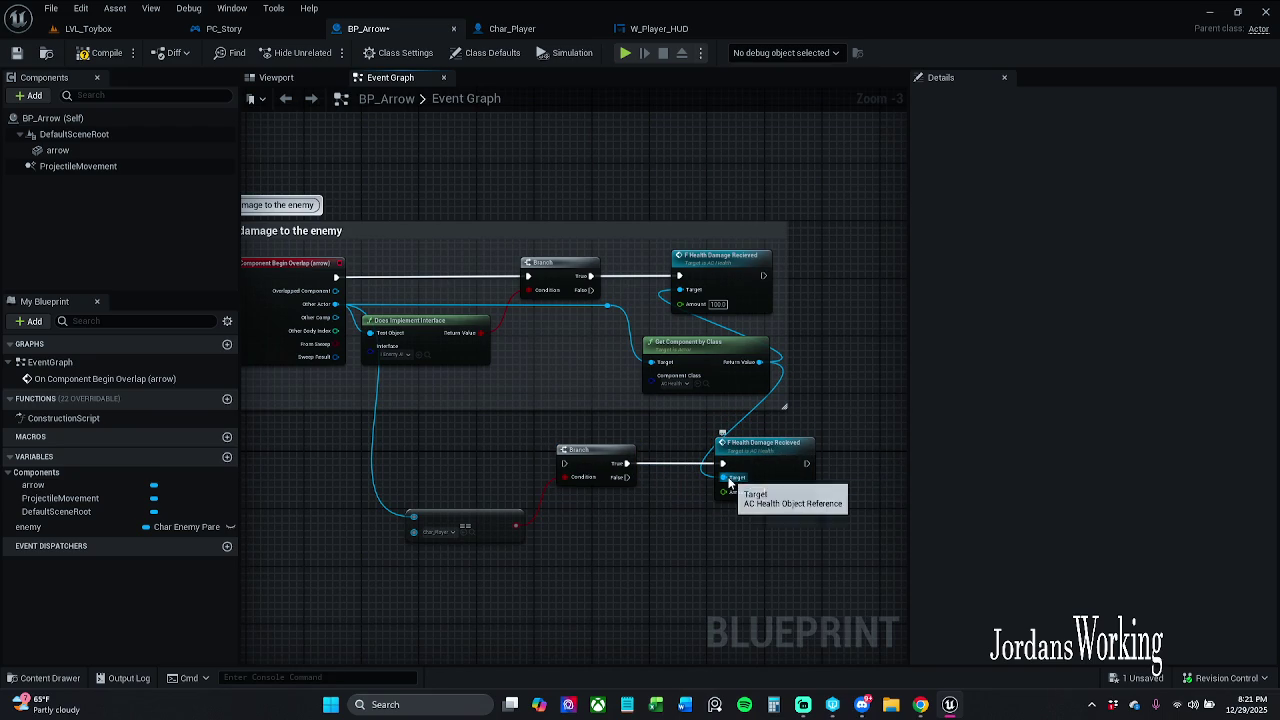
Wire the interface Branch's False output into the Char_Player Branch.
{"action": "mouse_move", "coordinate": [563, 466]}
{"action": "left_mouse_down"}
{"action": "mouse_move", "coordinate": [588, 290]}
{"action": "mouse_move", "coordinate": [586, 395]}
{"action": "mouse_move", "coordinate": [565, 463]}
{"action": "left_mouse_up"}
{"action": "key", "text": "Escape"}
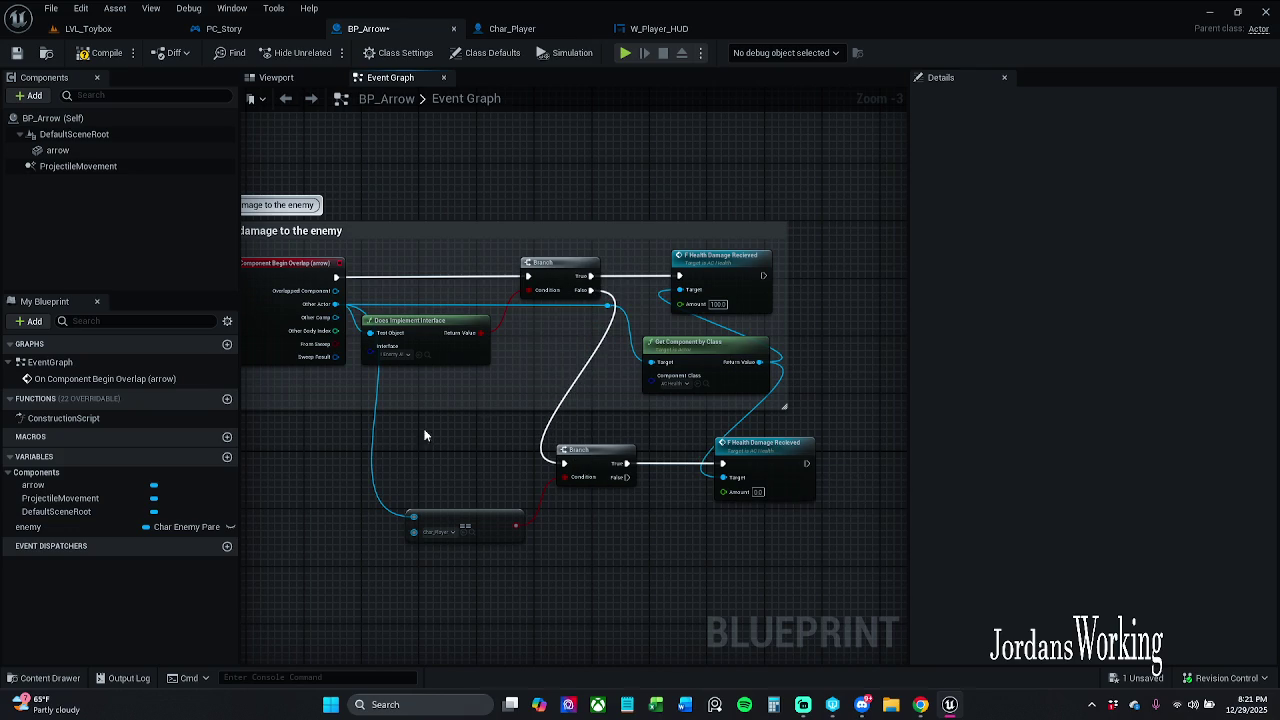
{"action": "left_click", "coordinate": [100, 52]}
{"action": "left_click", "coordinate": [88, 28]}
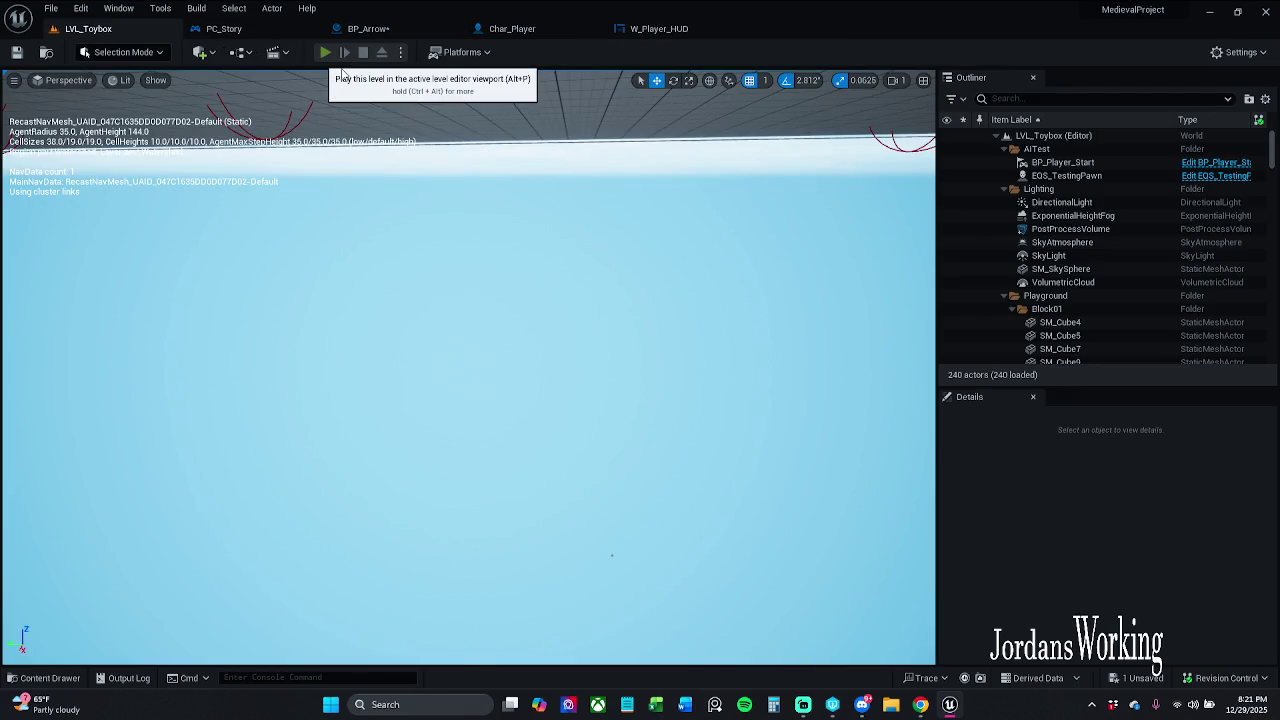
Playtest the level by running, jumping and firing arrows, then go back to the BP_Arrow graph.
{"action": "left_click", "coordinate": [325, 52]}
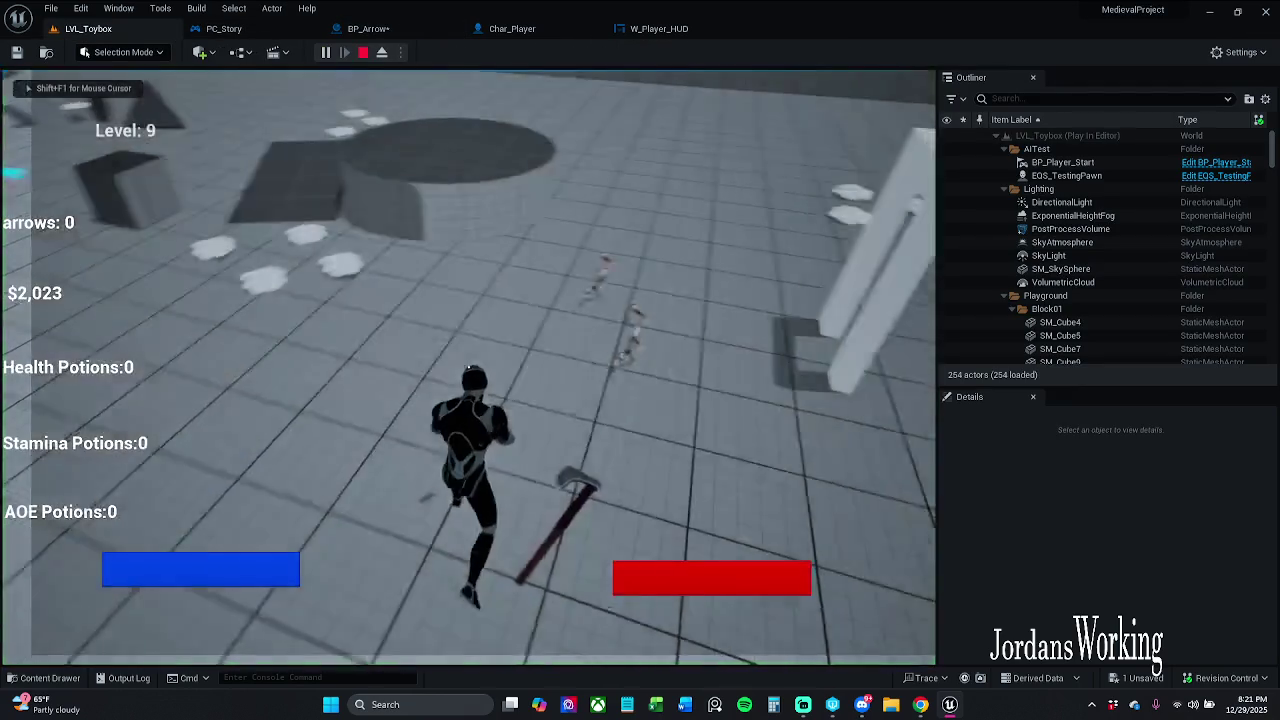
{"action": "key", "text": "w"}
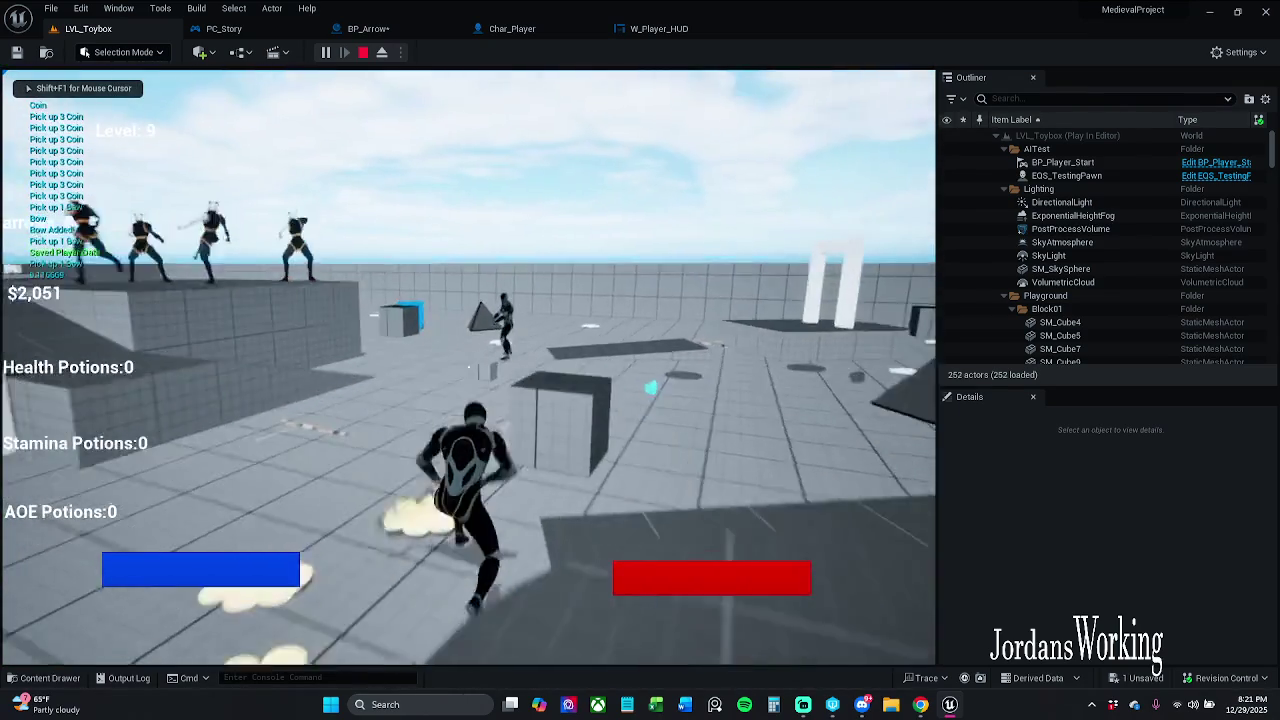
{"action": "key", "text": "w"}
{"action": "key", "text": "space"}
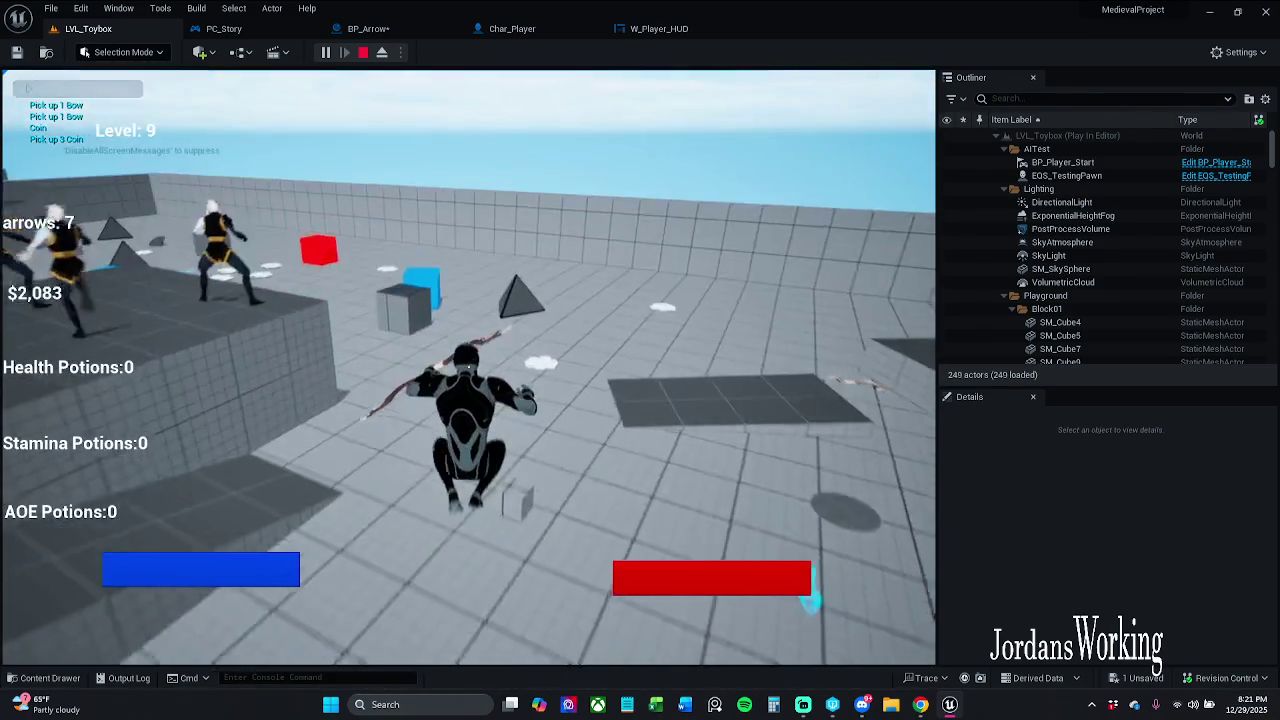
{"action": "key", "text": "w"}
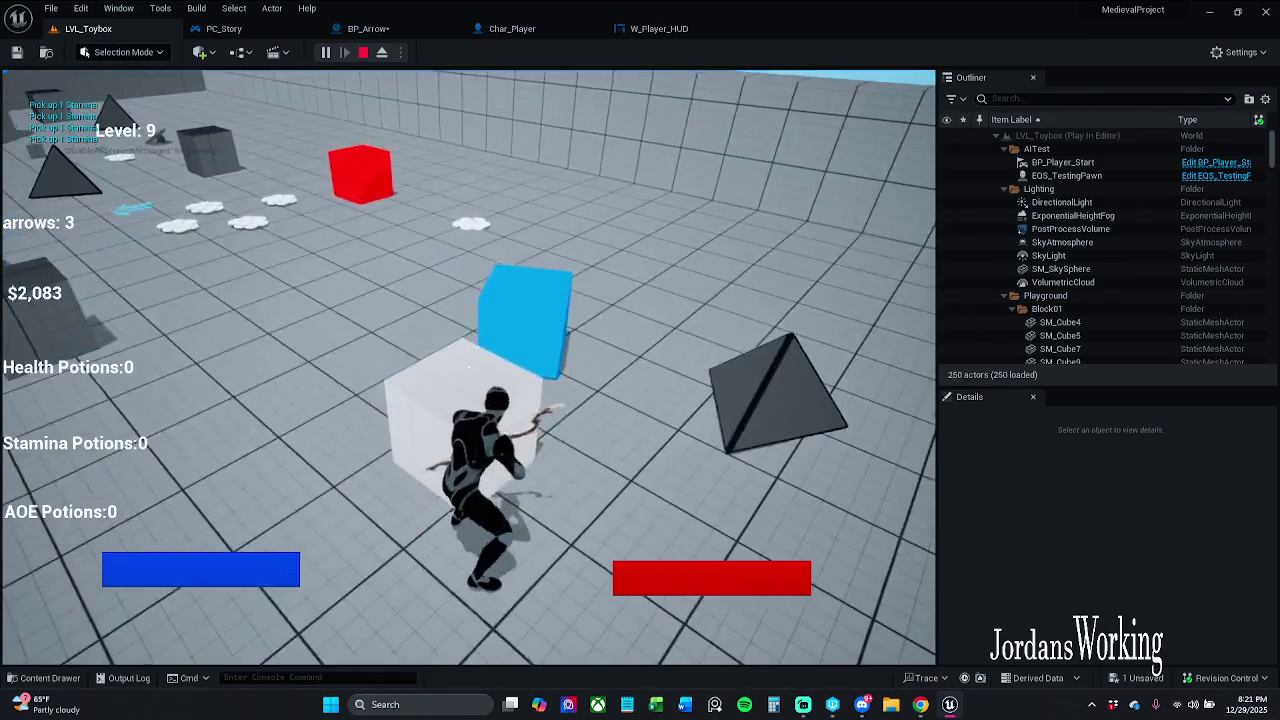
{"action": "key", "text": "Escape"}
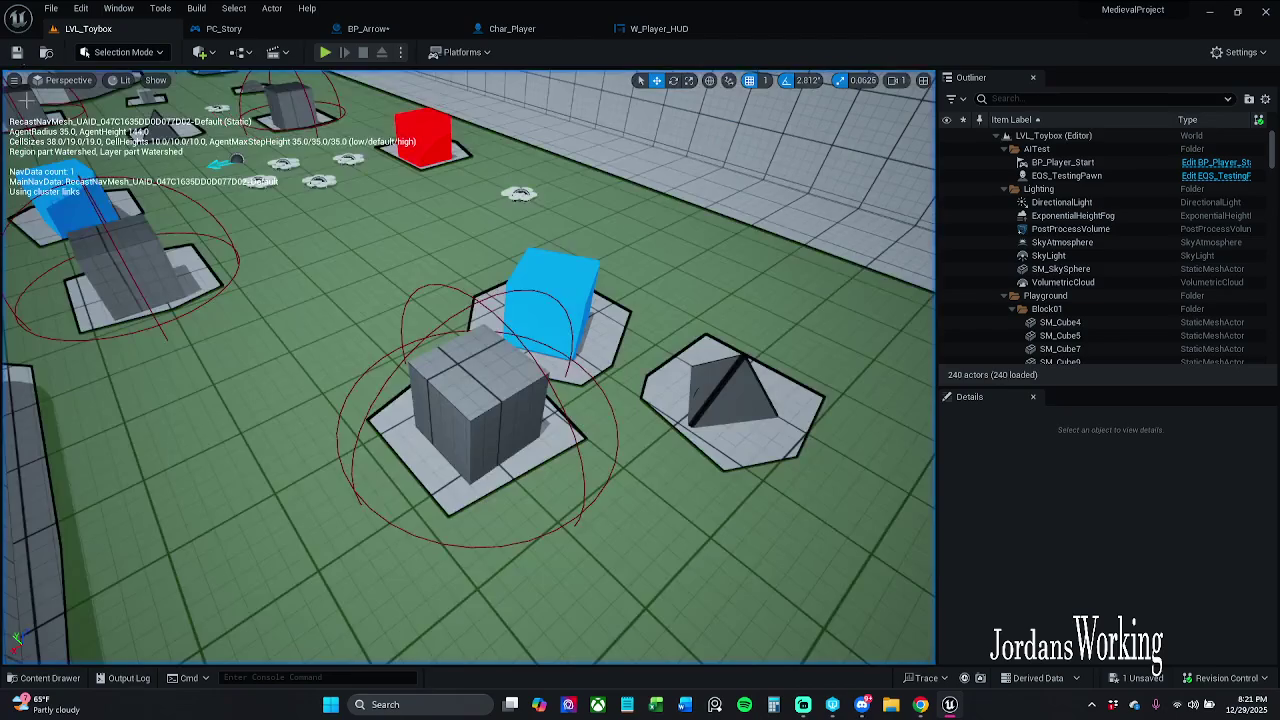
{"action": "left_click", "coordinate": [362, 28]}
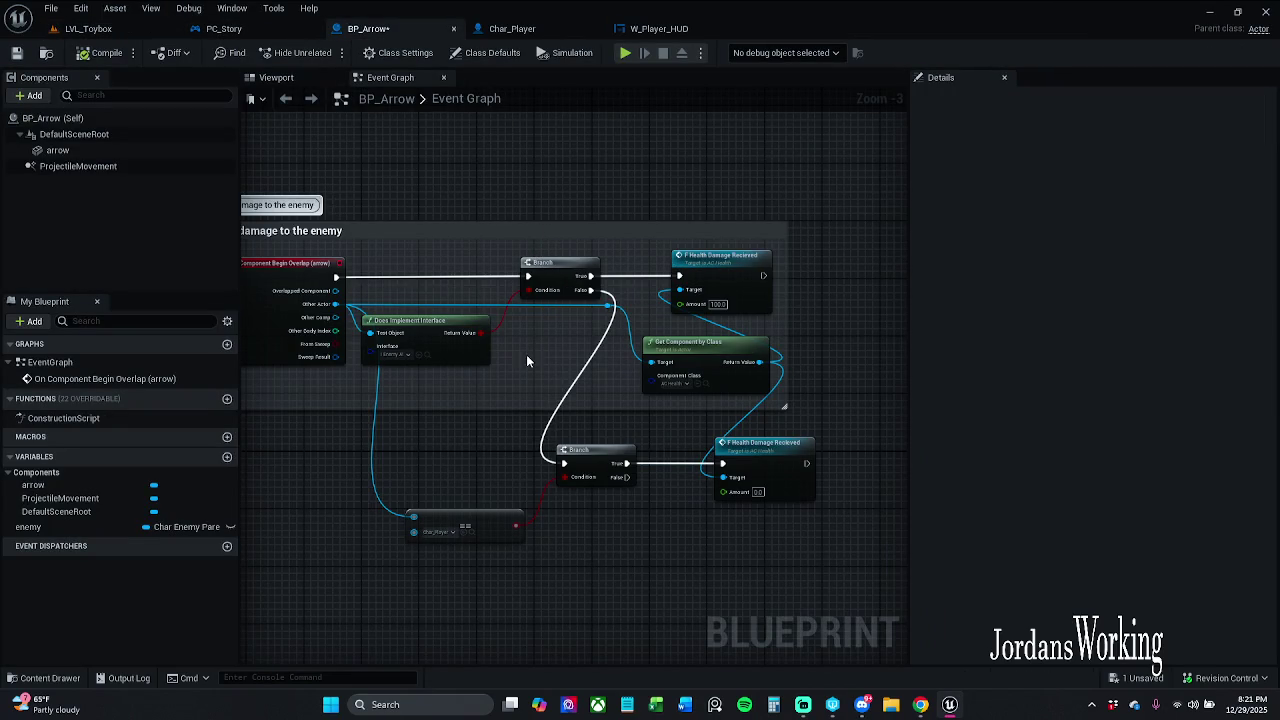
Move the == node and the lower Branch and damage nodes up and left.
{"action": "left_click_drag", "start_coordinate": [526, 406], "coordinate": [533, 322]}
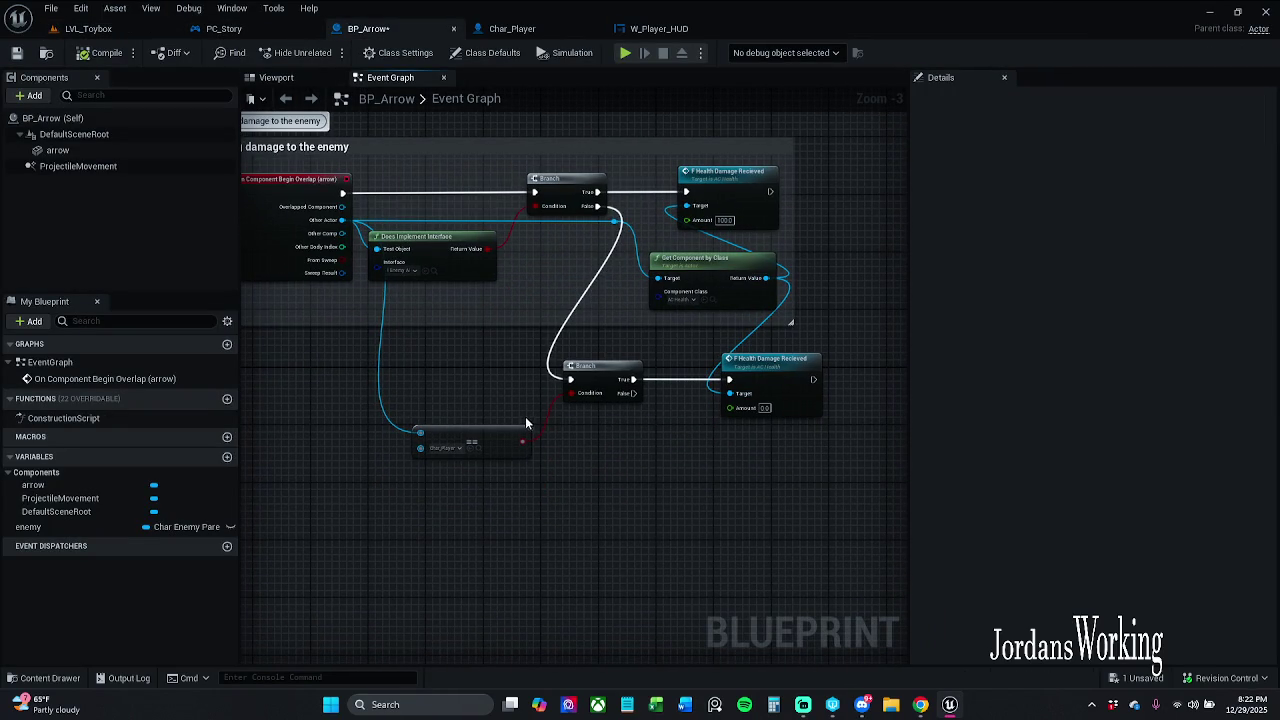
{"action": "left_click_drag", "start_coordinate": [485, 436], "coordinate": [485, 428]}
{"action": "mouse_move", "coordinate": [550, 462]}
{"action": "left_mouse_down"}
{"action": "mouse_move", "coordinate": [800, 360]}
{"action": "mouse_move", "coordinate": [751, 380]}
{"action": "left_mouse_up"}
{"action": "left_click", "coordinate": [759, 459]}
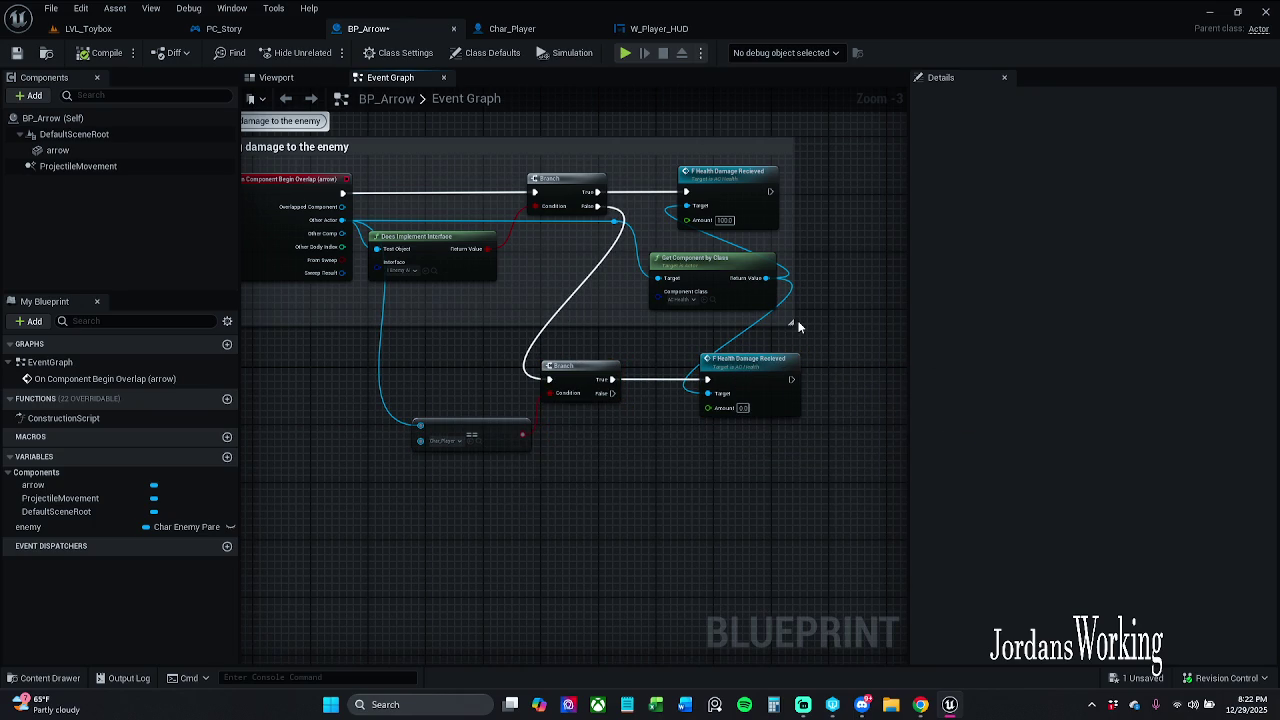
Wire the overlap event to the first damage node, move the top Branch below the interface check, and return to LVL_Toybox.
{"action": "left_click_drag", "start_coordinate": [519, 276], "coordinate": [549, 308]}
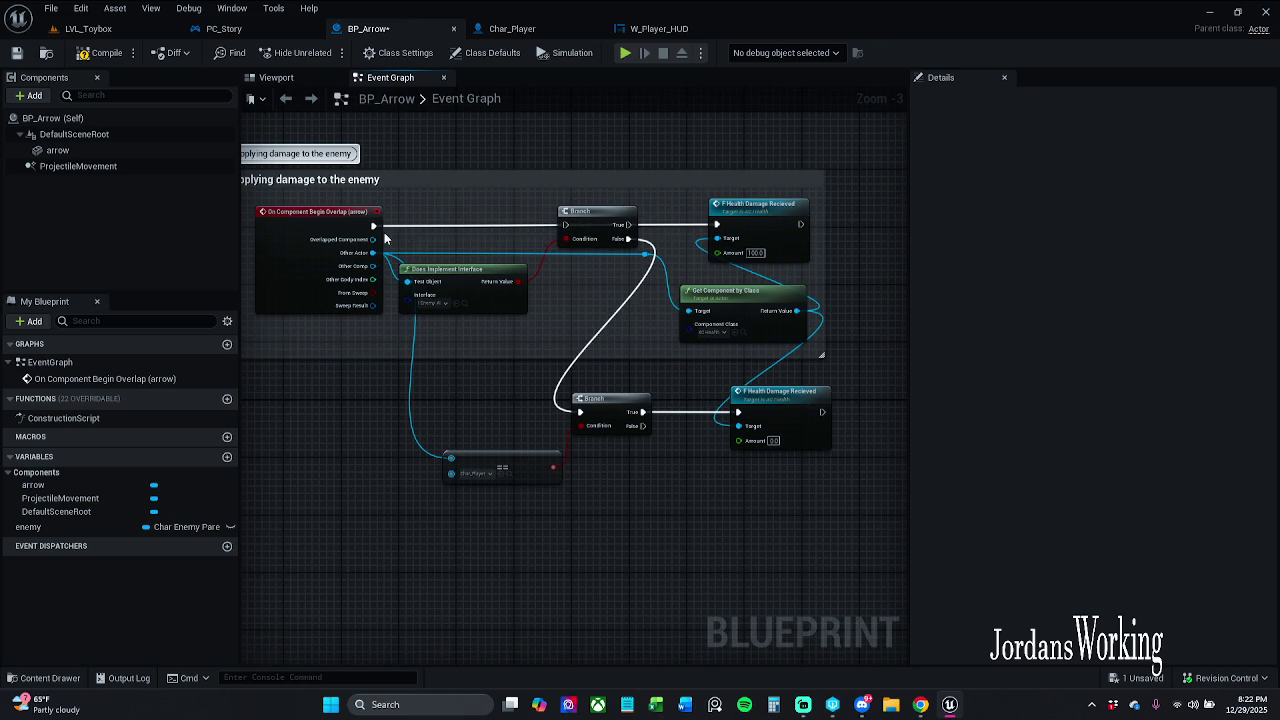
{"action": "left_click_drag", "start_coordinate": [373, 225], "coordinate": [683, 222]}
{"action": "left_click_drag", "start_coordinate": [608, 239], "coordinate": [600, 333]}
{"action": "left_click", "coordinate": [580, 292]}
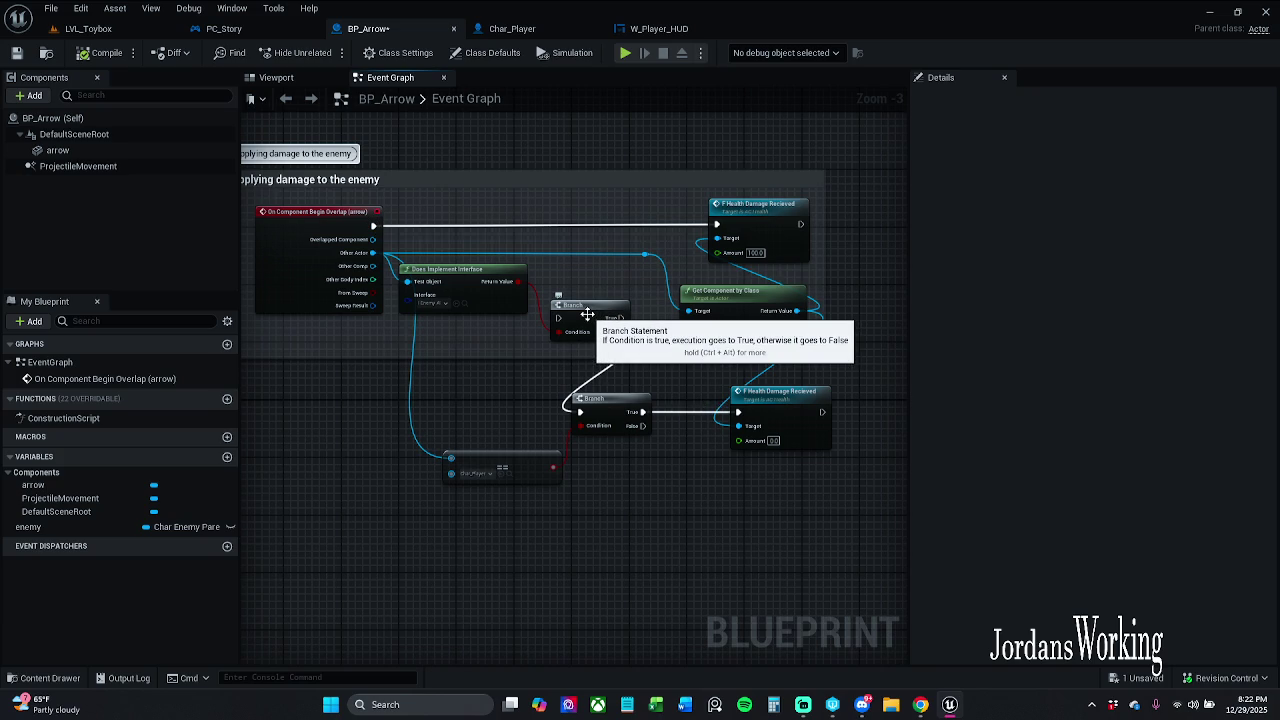
{"action": "left_click", "coordinate": [125, 30]}
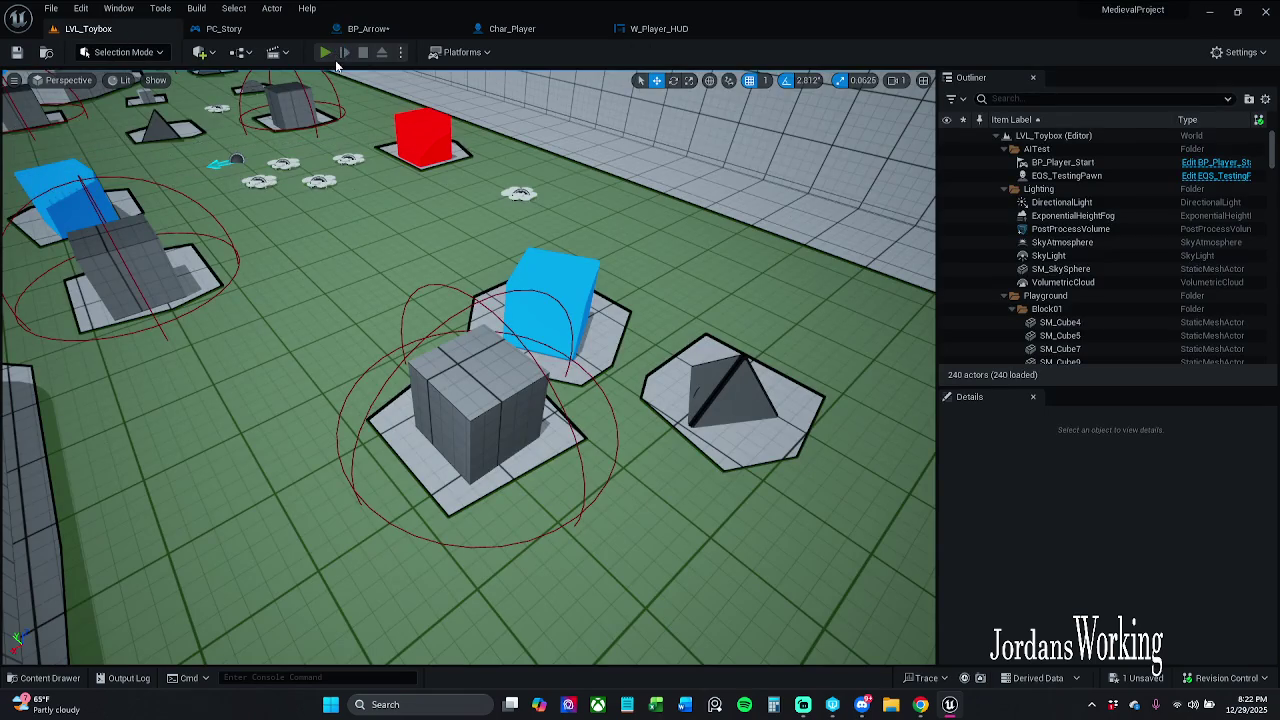
Rerun the playtest, close the Accessed None error log, and return to BP_Arrow.
{"action": "key", "text": "alt+p"}
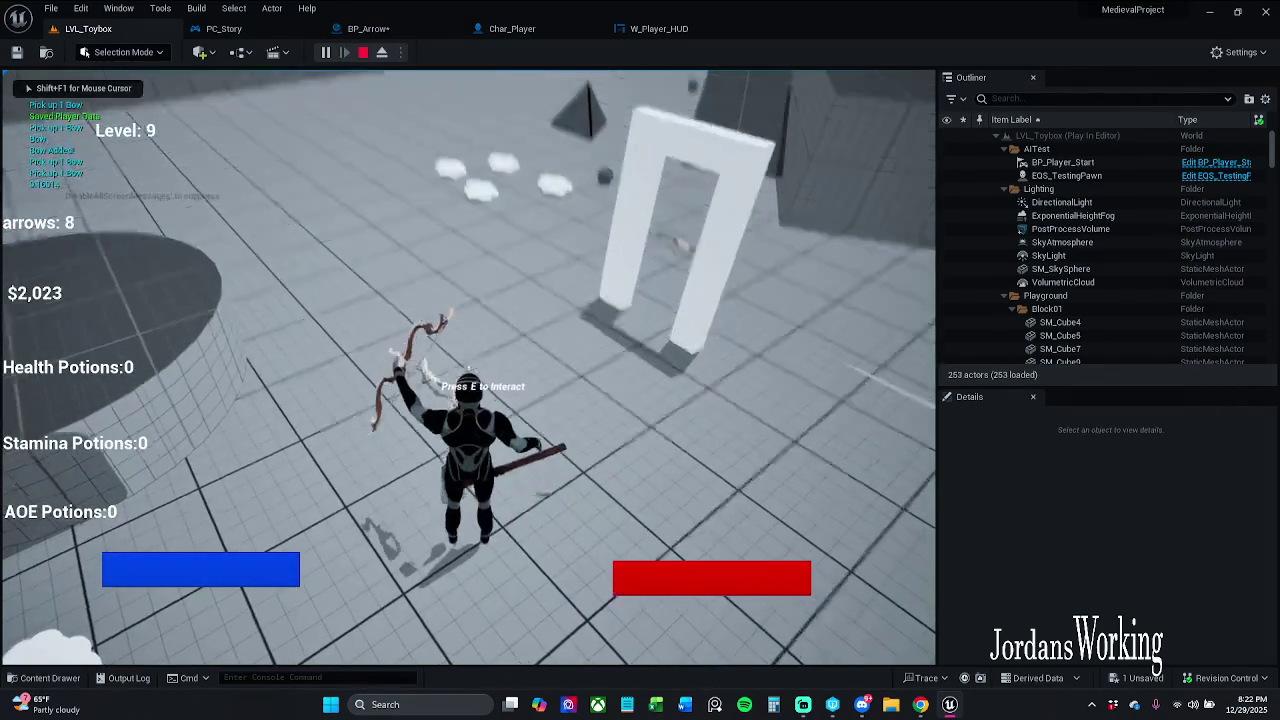
{"action": "key", "text": "Escape"}
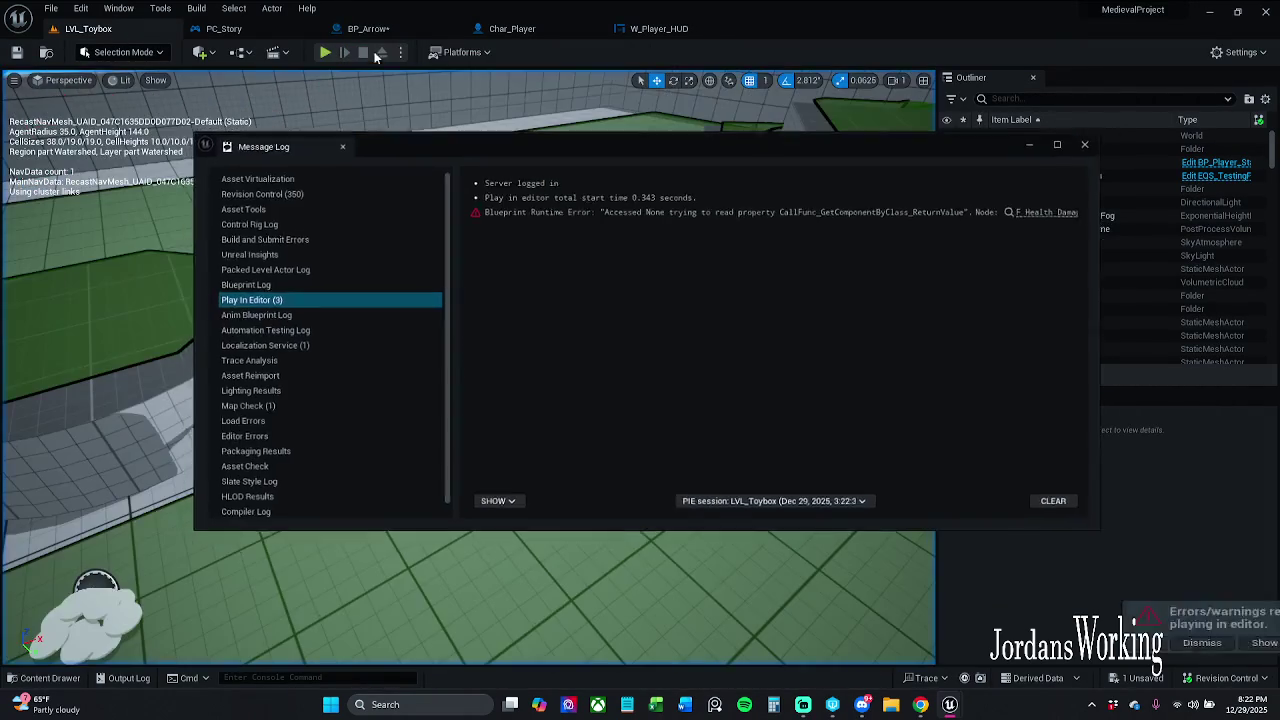
{"action": "left_click", "coordinate": [1091, 141]}
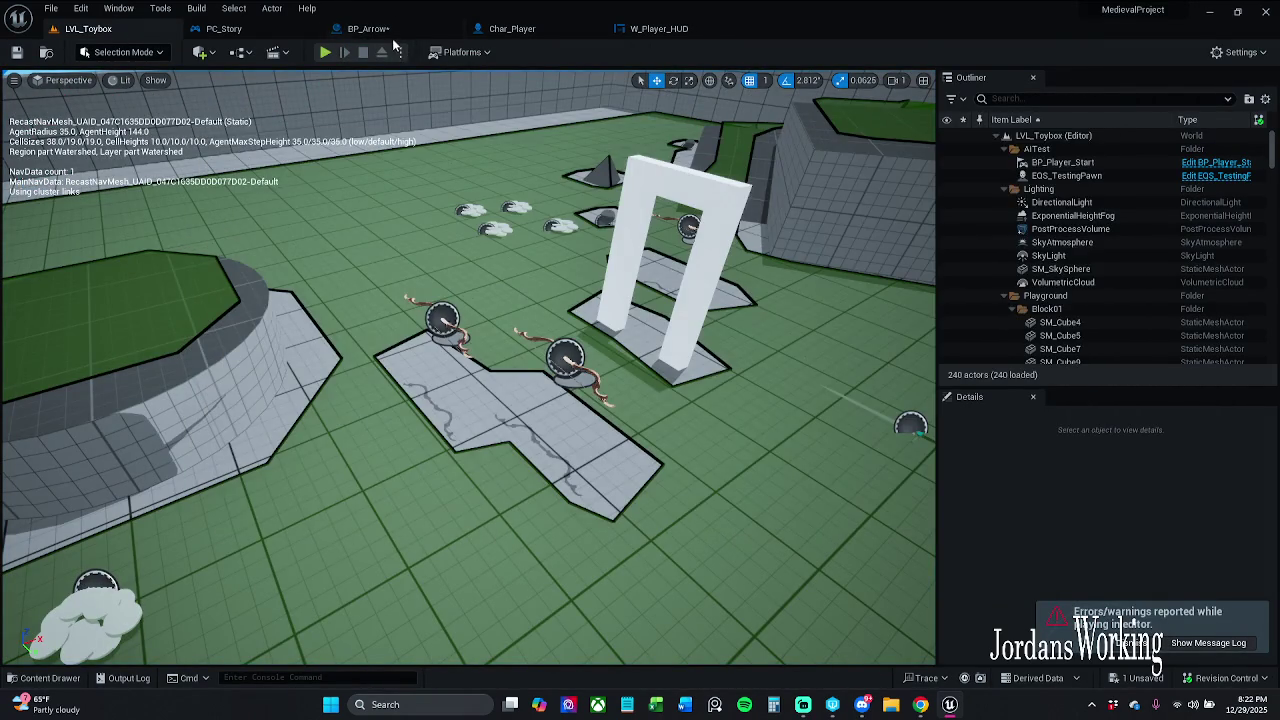
{"action": "left_click", "coordinate": [368, 28]}
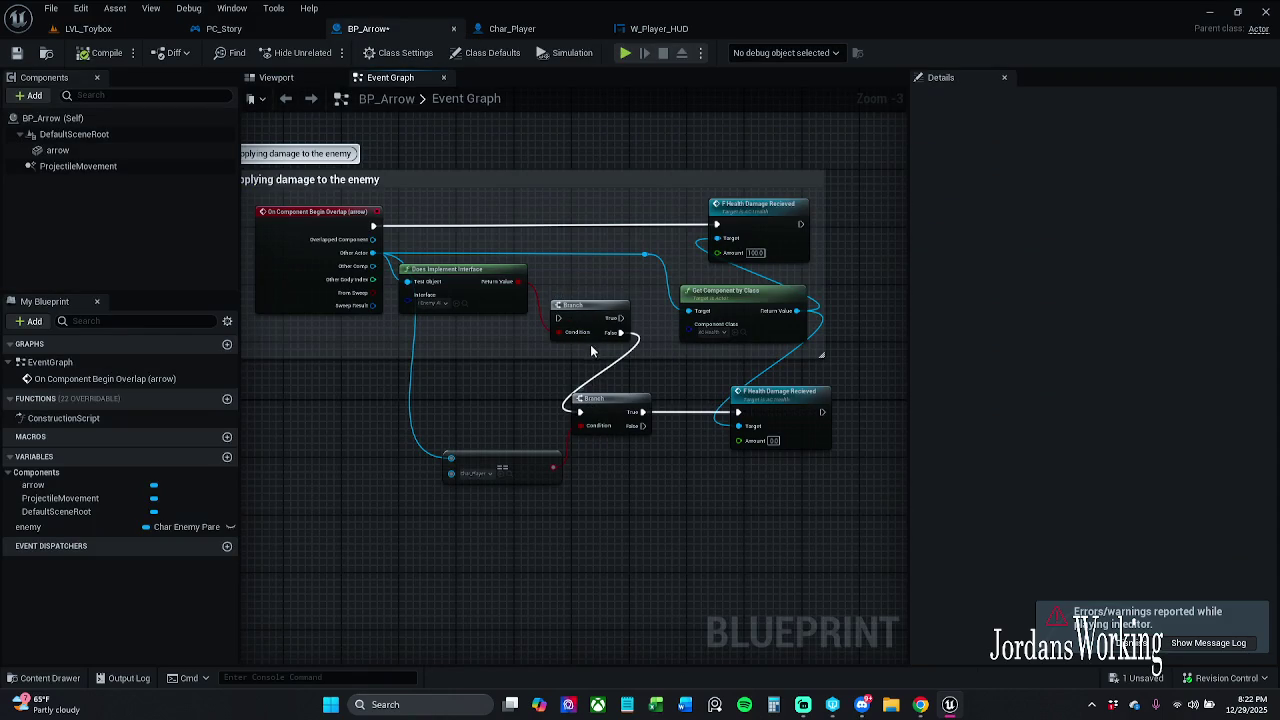
Connect the overlap event to the Char_Player Branch and its False output to the 100-damage call.
{"action": "mouse_move", "coordinate": [617, 332]}
{"action": "left_mouse_down"}
{"action": "mouse_move", "coordinate": [423, 334]}
{"action": "mouse_move", "coordinate": [380, 230]}
{"action": "left_mouse_up"}
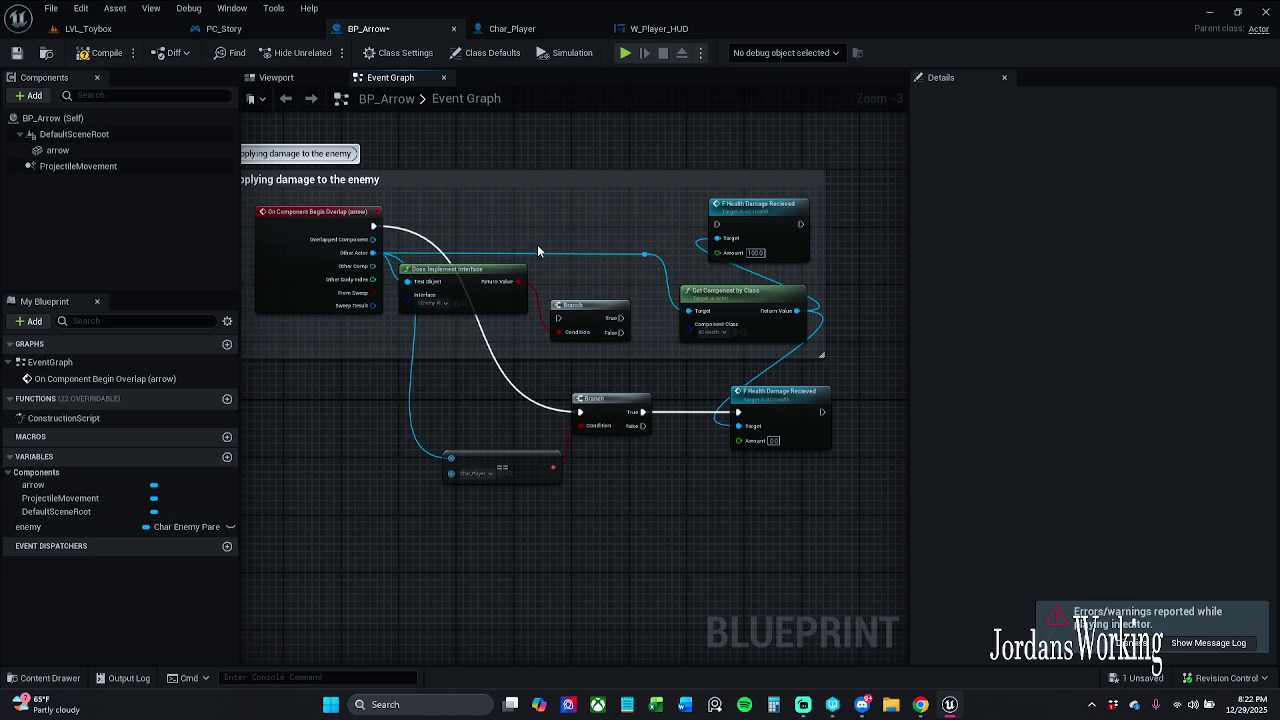
{"action": "mouse_move", "coordinate": [733, 405]}
{"action": "left_mouse_down"}
{"action": "mouse_move", "coordinate": [642, 399]}
{"action": "mouse_move", "coordinate": [658, 402]}
{"action": "left_mouse_up"}
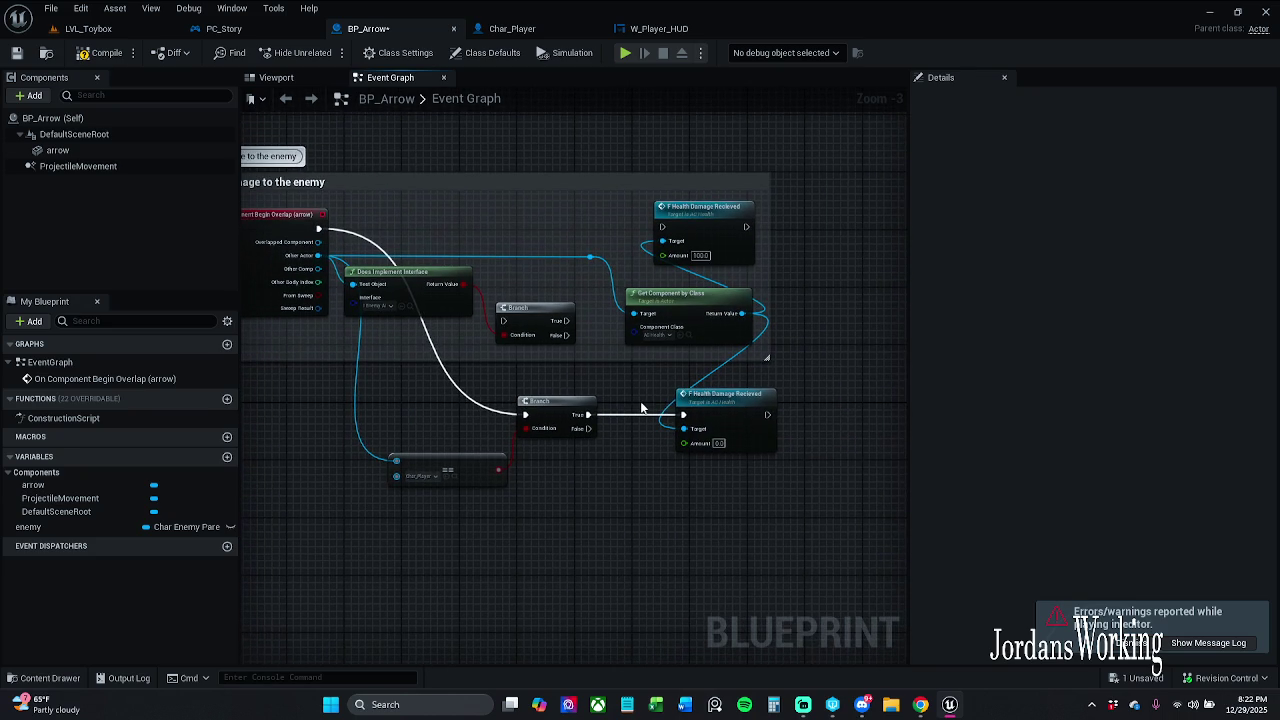
{"action": "mouse_move", "coordinate": [585, 430]}
{"action": "left_mouse_down"}
{"action": "mouse_move", "coordinate": [692, 236]}
{"action": "mouse_move", "coordinate": [668, 228]}
{"action": "mouse_move", "coordinate": [617, 270]}
{"action": "mouse_move", "coordinate": [590, 426]}
{"action": "left_mouse_up"}
{"action": "left_click", "coordinate": [618, 255]}
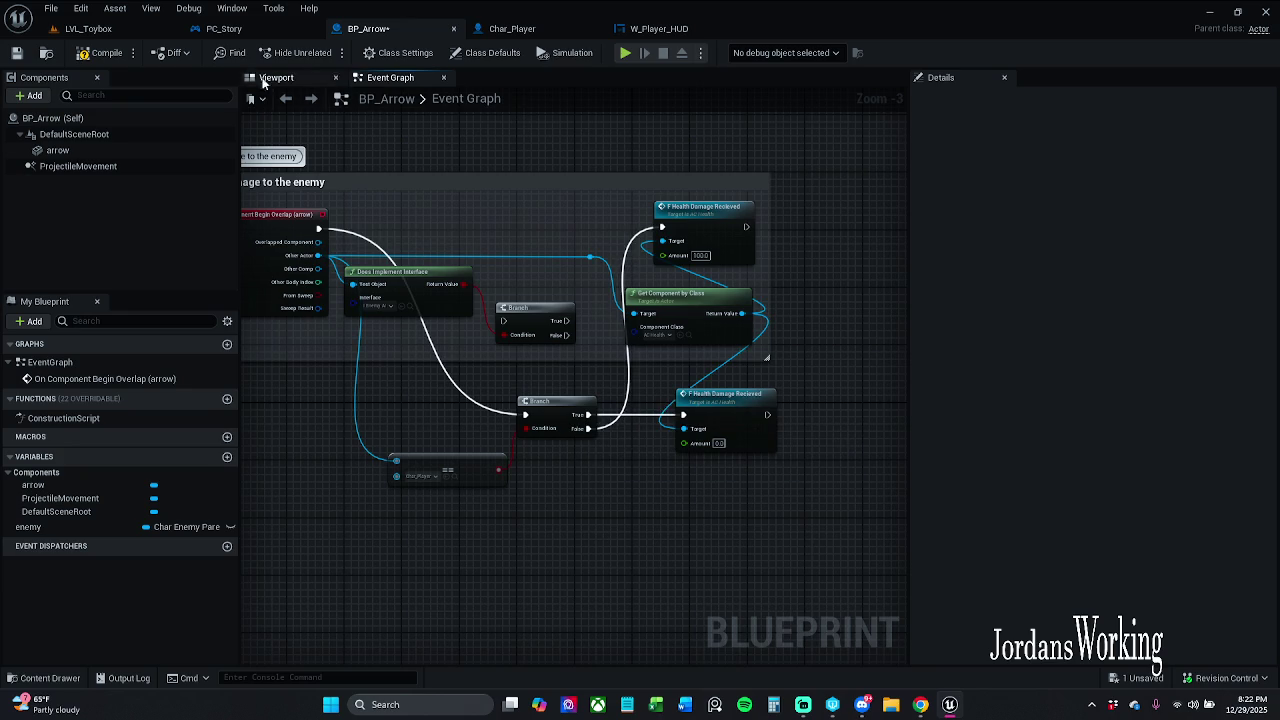
Playtest from LVL_Toybox, ending with five Accessed None errors in the Message Log.
{"action": "left_click", "coordinate": [88, 28]}
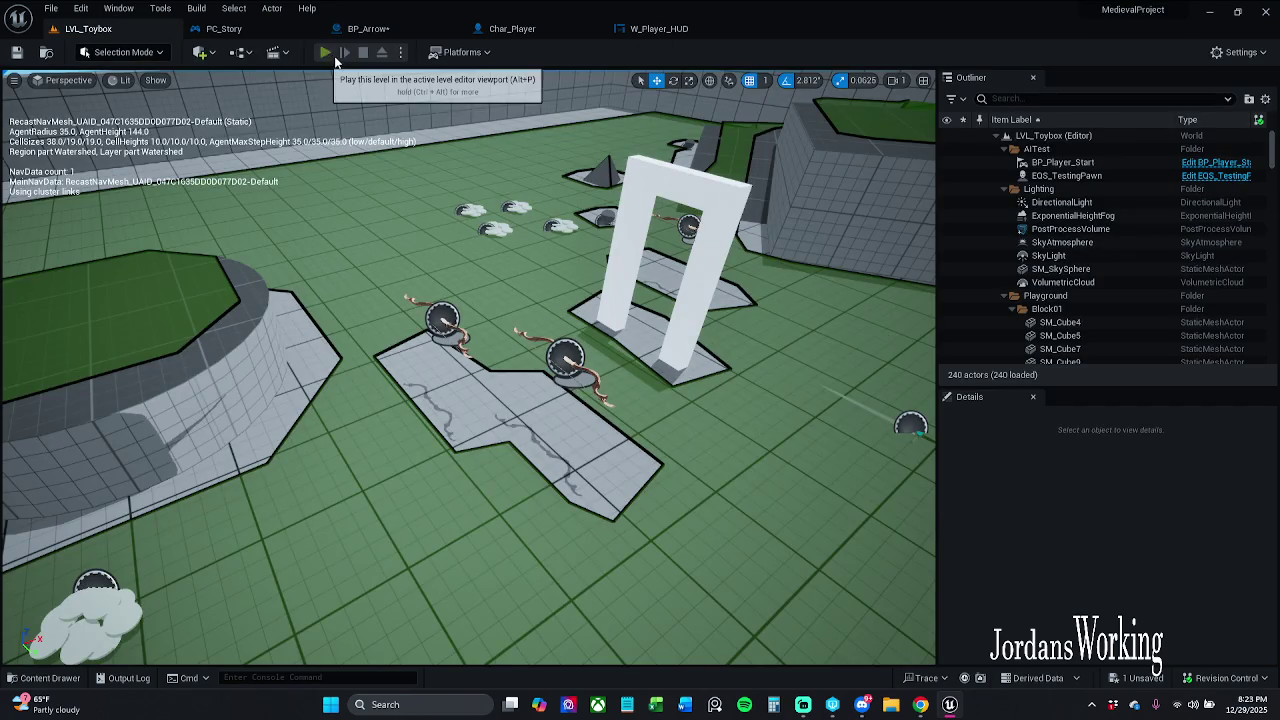
{"action": "left_click", "coordinate": [326, 52]}
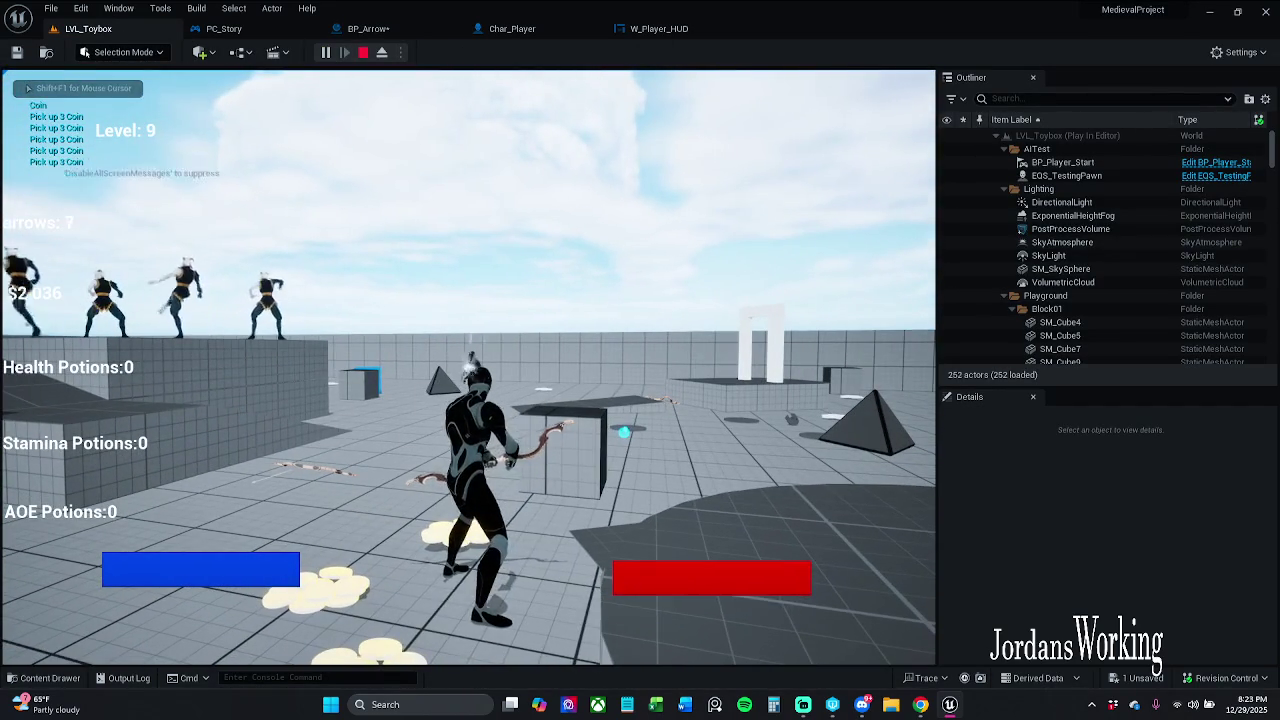
{"action": "key", "text": "Escape"}
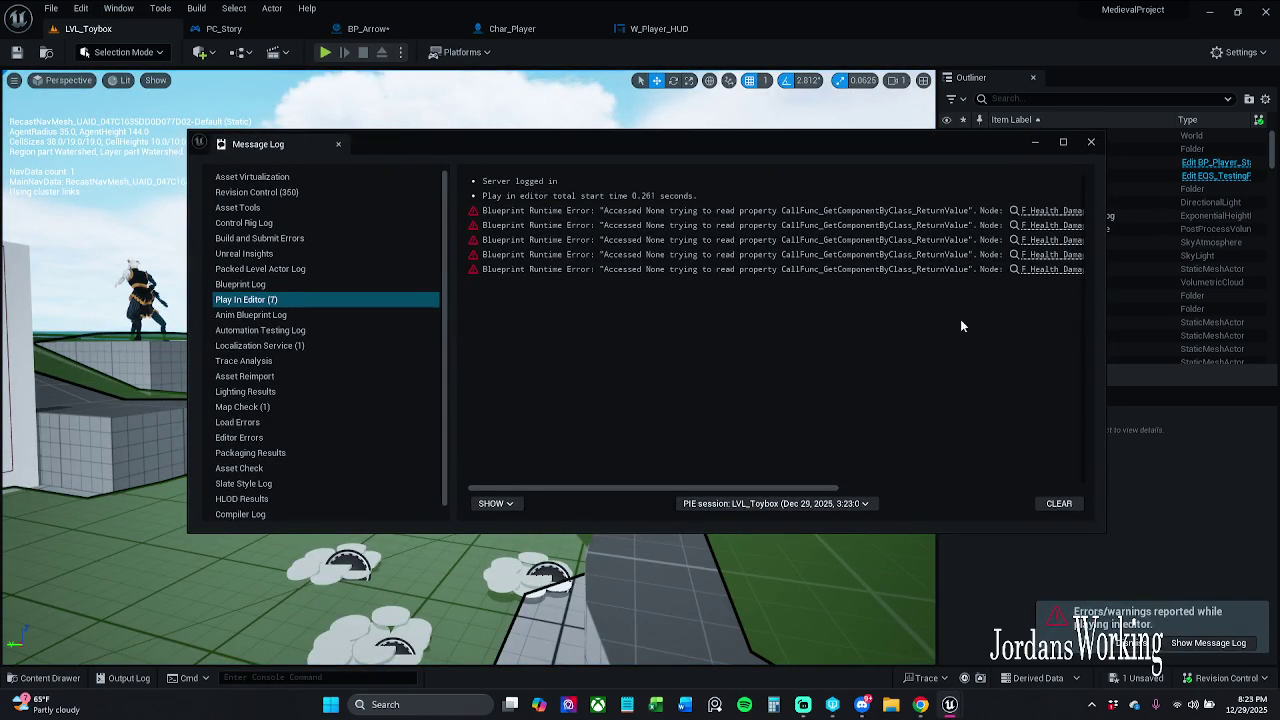
Follow the error link into BP_Arrow and marquee-select the lower Branch, == and damage nodes.
{"action": "left_click", "coordinate": [1038, 222]}
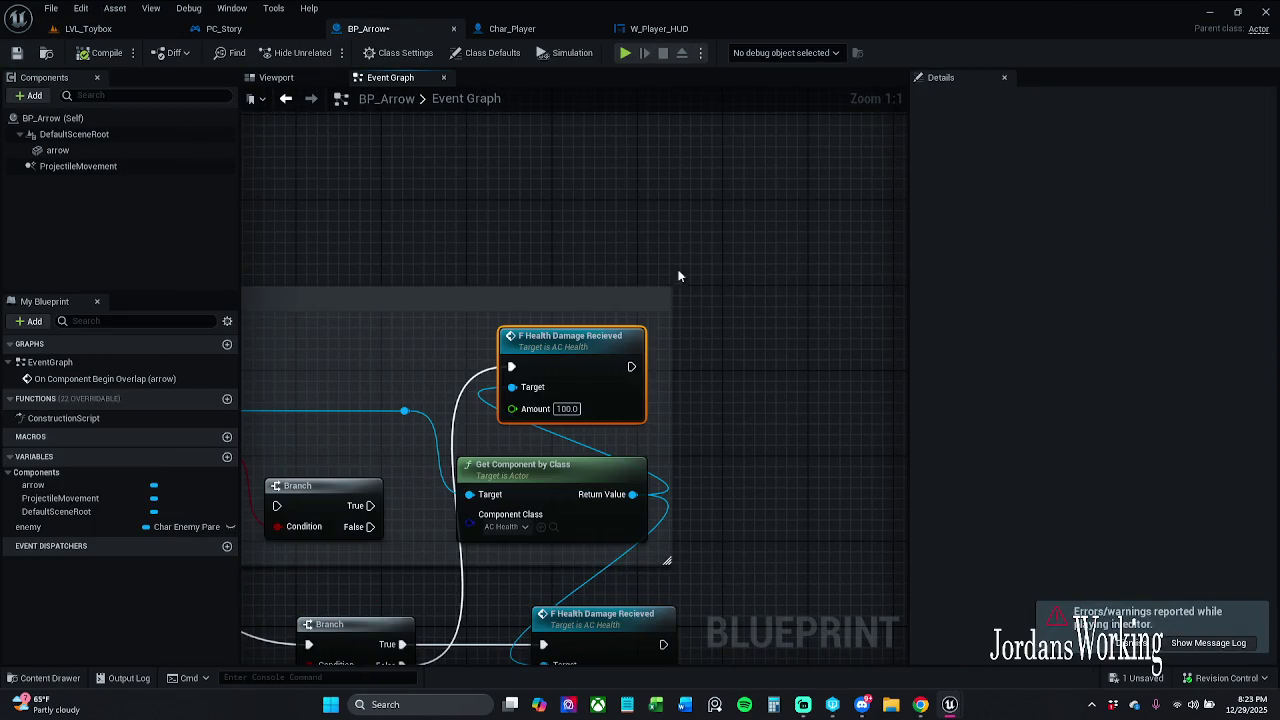
{"action": "left_click_drag", "start_coordinate": [679, 275], "coordinate": [818, 243]}
{"action": "scroll", "coordinate": [818, 243], "scroll_direction": "down", "scroll_amount": 2}
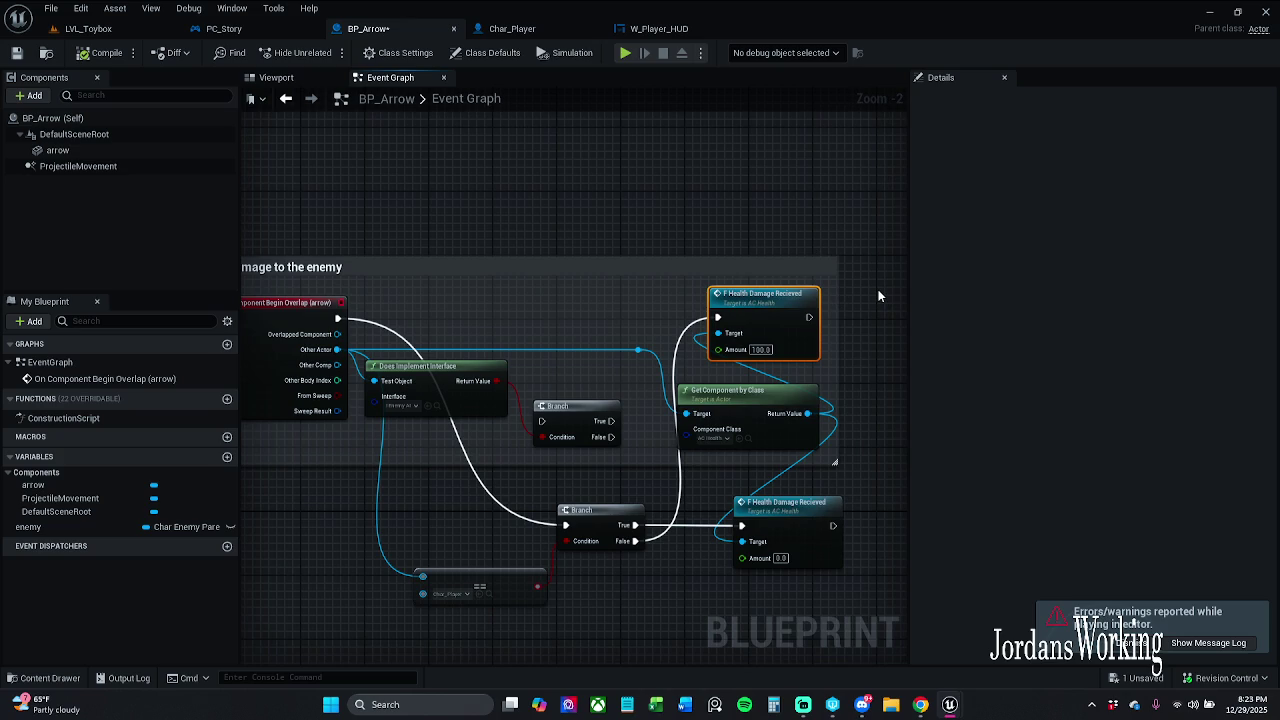
{"action": "mouse_move", "coordinate": [866, 337]}
{"action": "left_mouse_down"}
{"action": "mouse_move", "coordinate": [837, 346]}
{"action": "mouse_move", "coordinate": [906, 353]}
{"action": "left_mouse_up"}
{"action": "left_click_drag", "start_coordinate": [634, 390], "coordinate": [623, 331]}
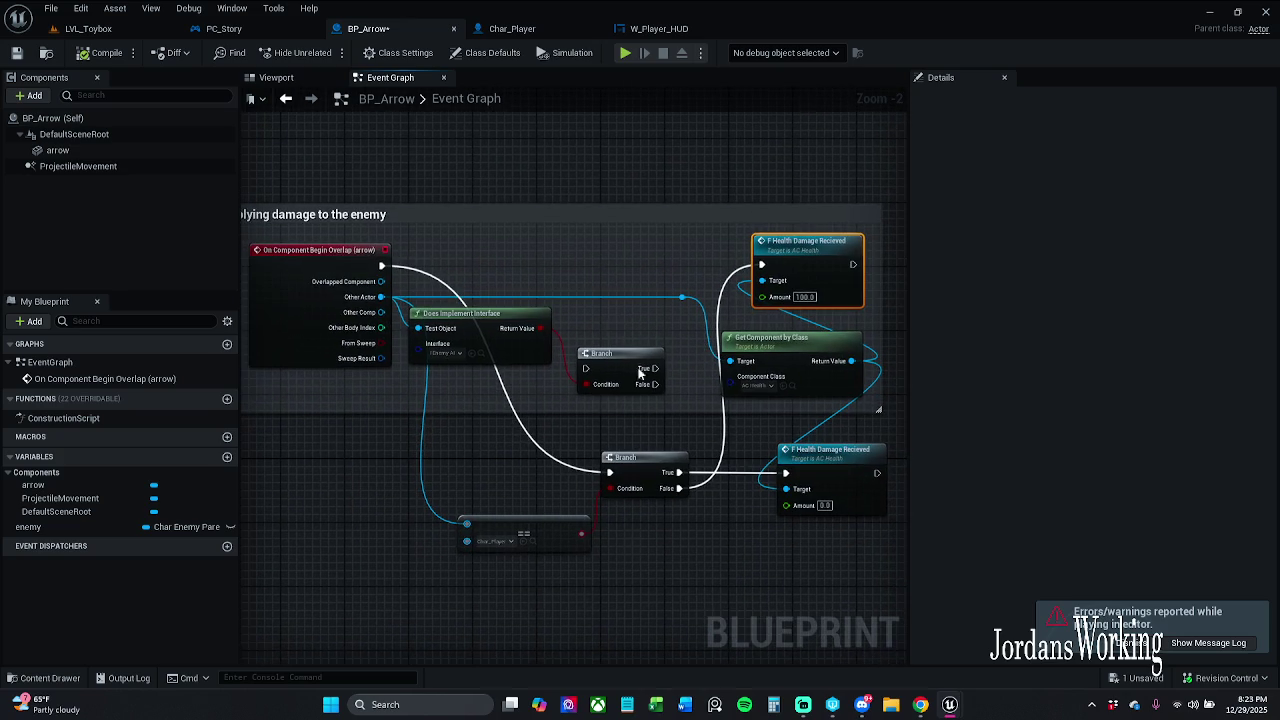
{"action": "mouse_move", "coordinate": [526, 597]}
{"action": "left_mouse_down"}
{"action": "mouse_move", "coordinate": [486, 577]}
{"action": "mouse_move", "coordinate": [690, 446]}
{"action": "mouse_move", "coordinate": [700, 485]}
{"action": "left_mouse_up"}
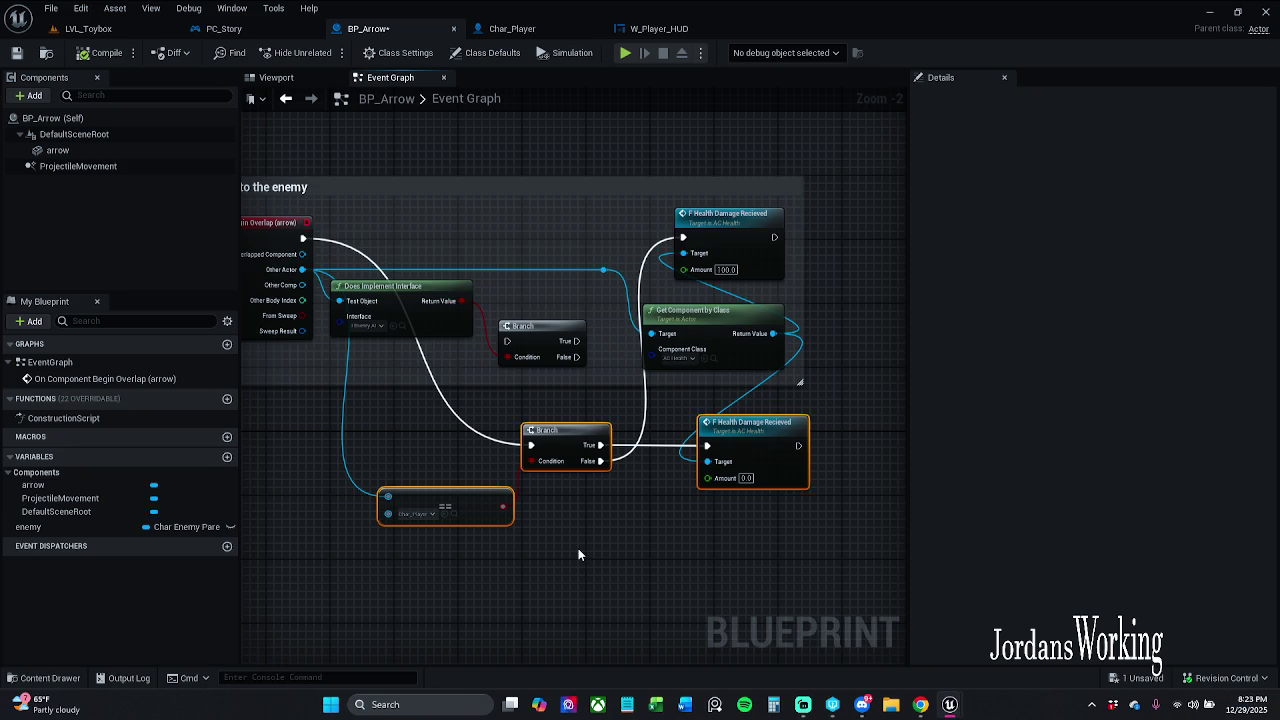
{"action": "key", "text": "Delete"}
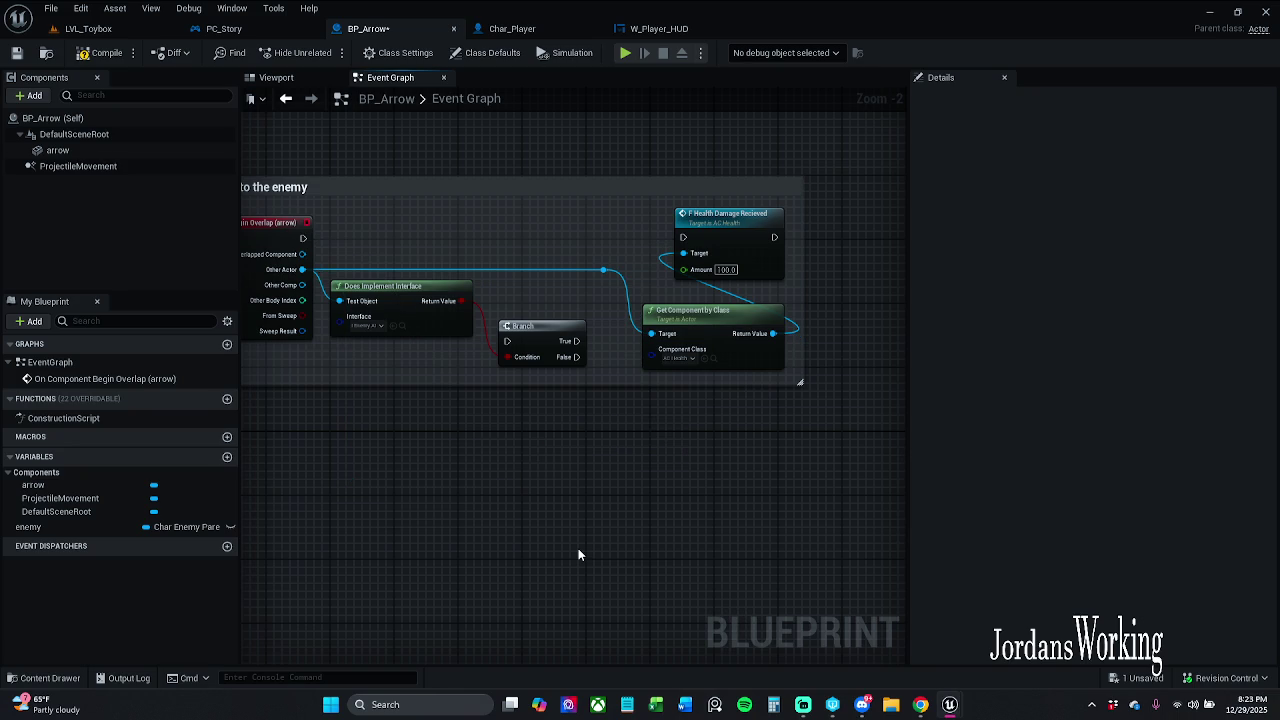
{"action": "mouse_move", "coordinate": [521, 337]}
{"action": "left_mouse_down"}
{"action": "mouse_move", "coordinate": [464, 232]}
{"action": "mouse_move", "coordinate": [303, 237]}
{"action": "left_mouse_up"}
{"action": "left_click_drag", "start_coordinate": [520, 237], "coordinate": [683, 237]}
{"action": "left_click", "coordinate": [591, 214]}
{"action": "left_click_drag", "start_coordinate": [577, 215], "coordinate": [652, 242]}
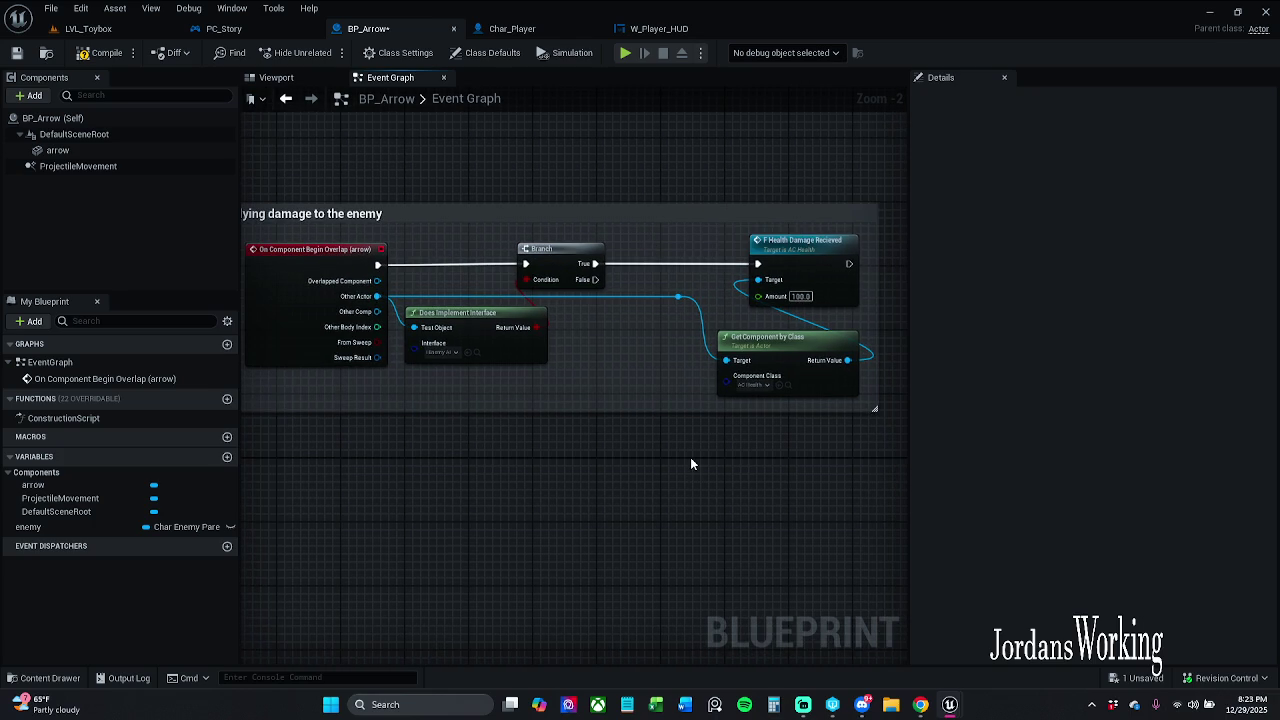
{"action": "key", "text": "ctrl+z"}
{"action": "key", "text": "ctrl+z"}
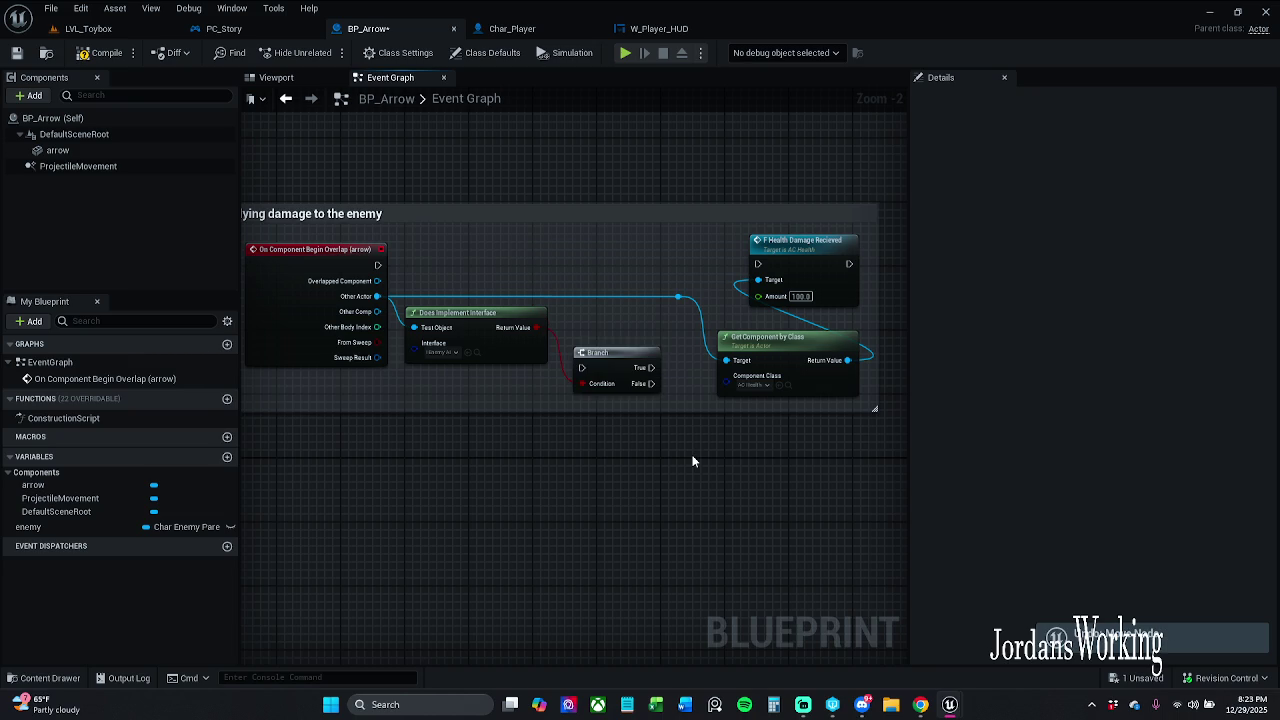
{"action": "key", "text": "ctrl+z"}
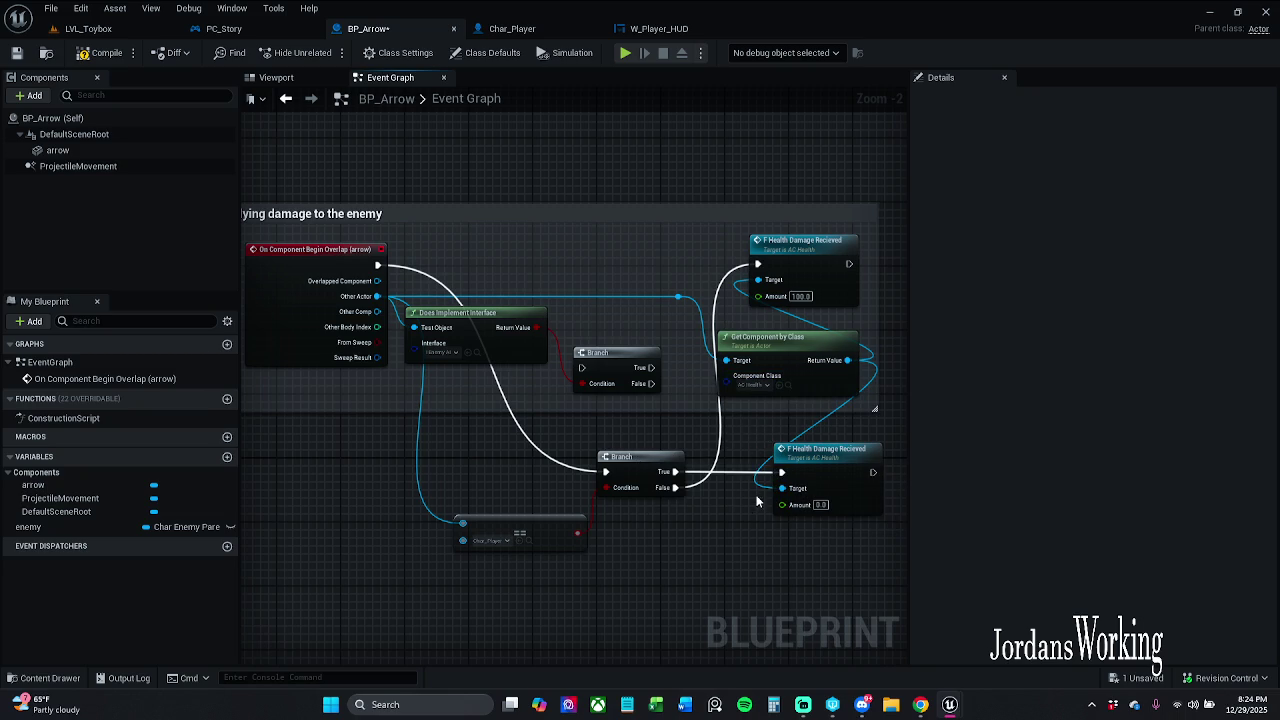
Delete the zero-damage Health Damage Recieved node and reposition the upper Branch.
{"action": "mouse_move", "coordinate": [650, 470]}
{"action": "left_mouse_down"}
{"action": "mouse_move", "coordinate": [603, 268]}
{"action": "mouse_move", "coordinate": [571, 263]}
{"action": "left_mouse_up"}
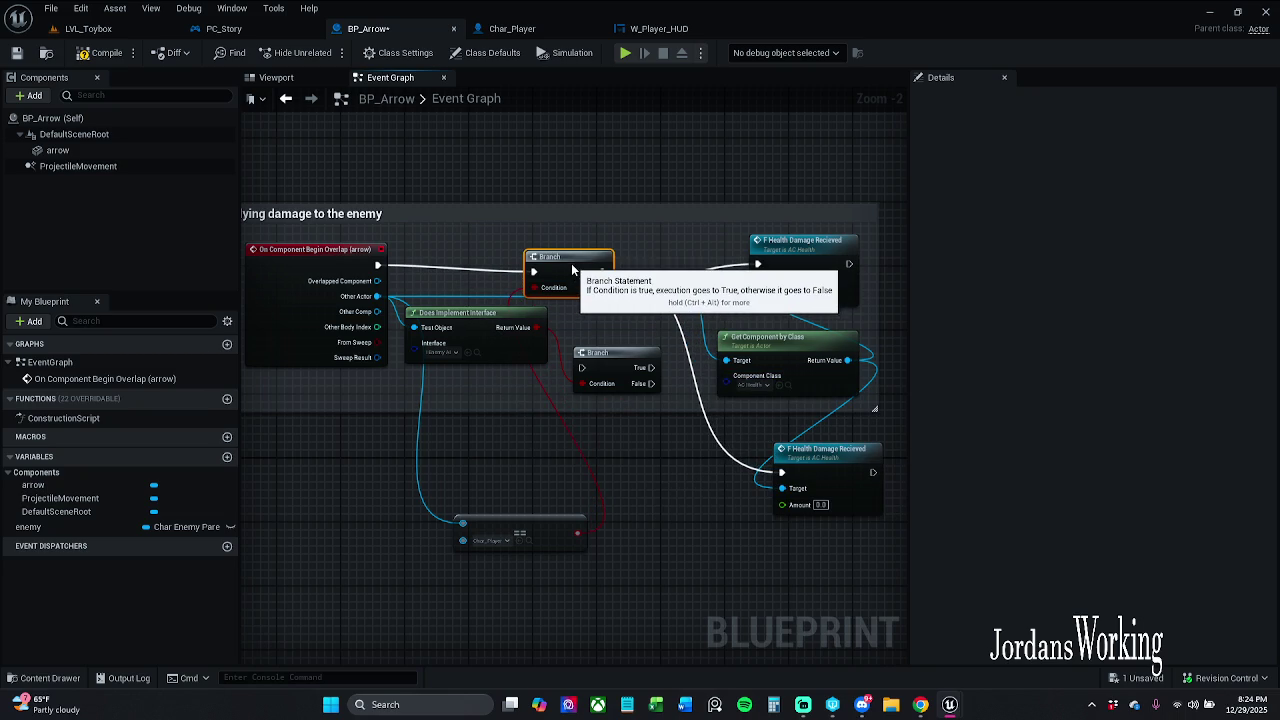
{"action": "left_click", "coordinate": [841, 471]}
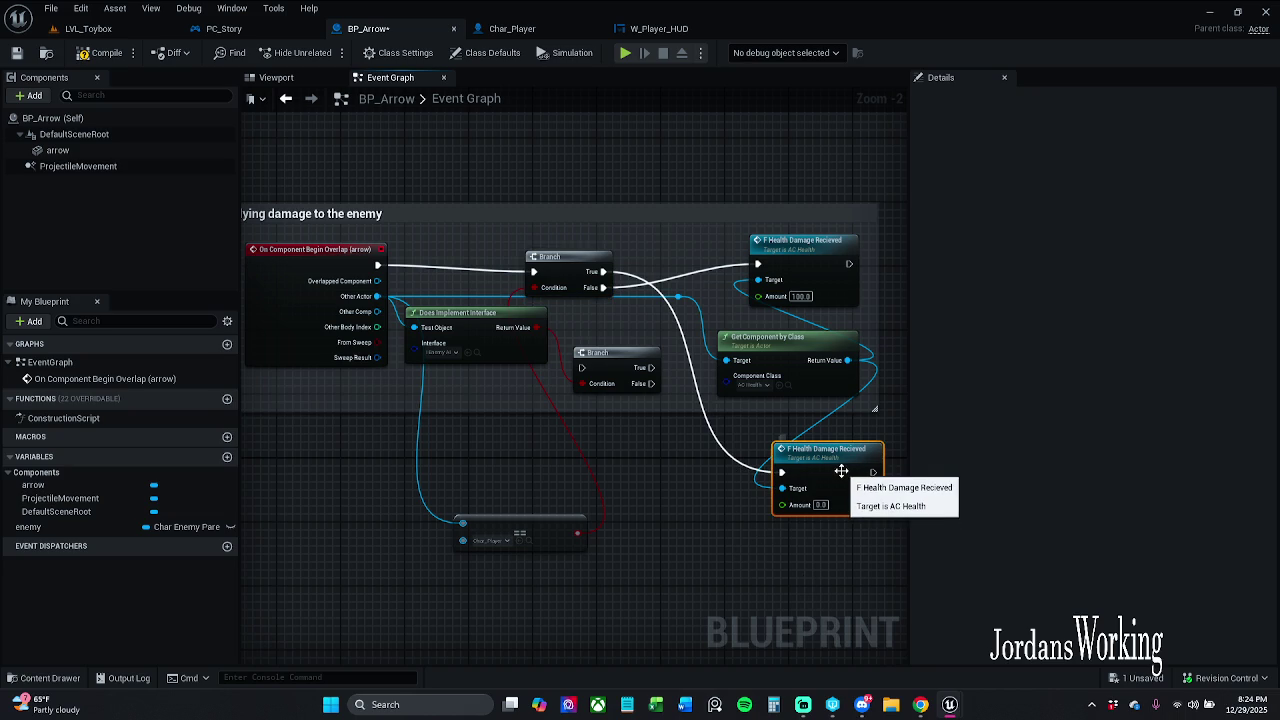
{"action": "key", "text": "Delete"}
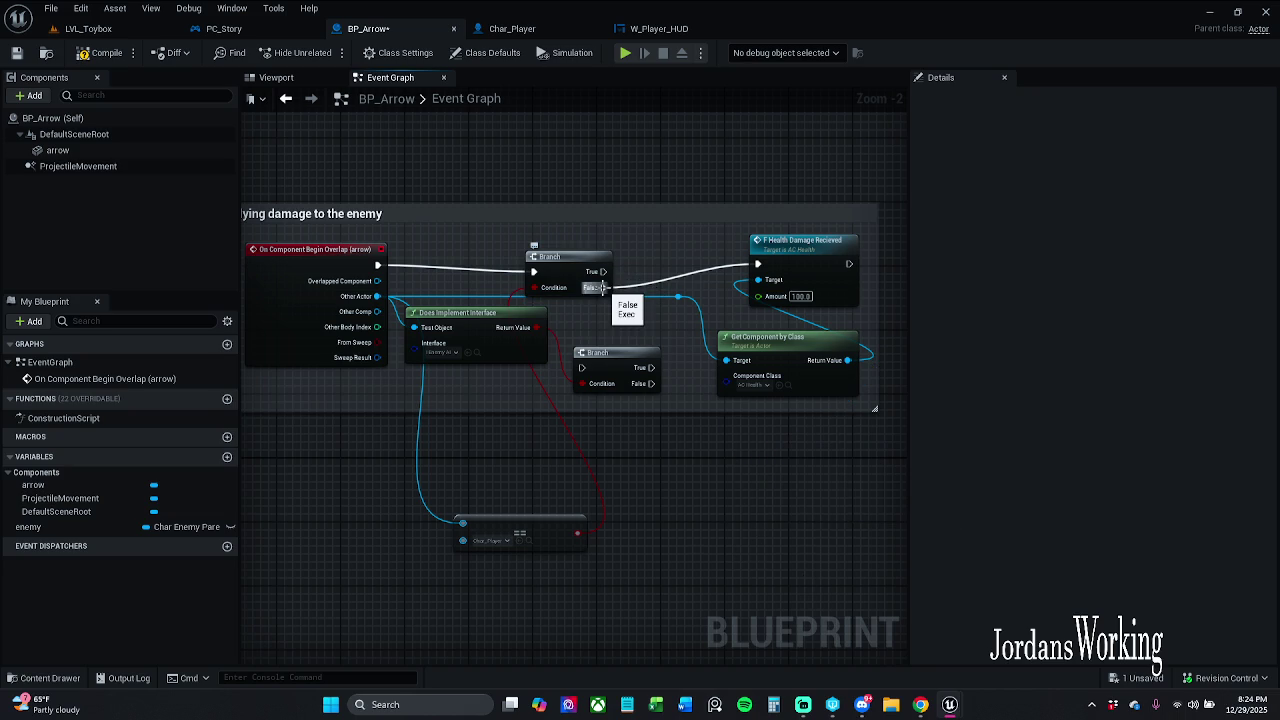
{"action": "mouse_move", "coordinate": [568, 266]}
{"action": "left_mouse_down"}
{"action": "mouse_move", "coordinate": [576, 250]}
{"action": "mouse_move", "coordinate": [615, 260]}
{"action": "left_mouse_up"}
Remove the lower Branch and Equal nodes and wire the interface Return Value into the Branch Condition.
{"action": "left_click", "coordinate": [614, 384]}
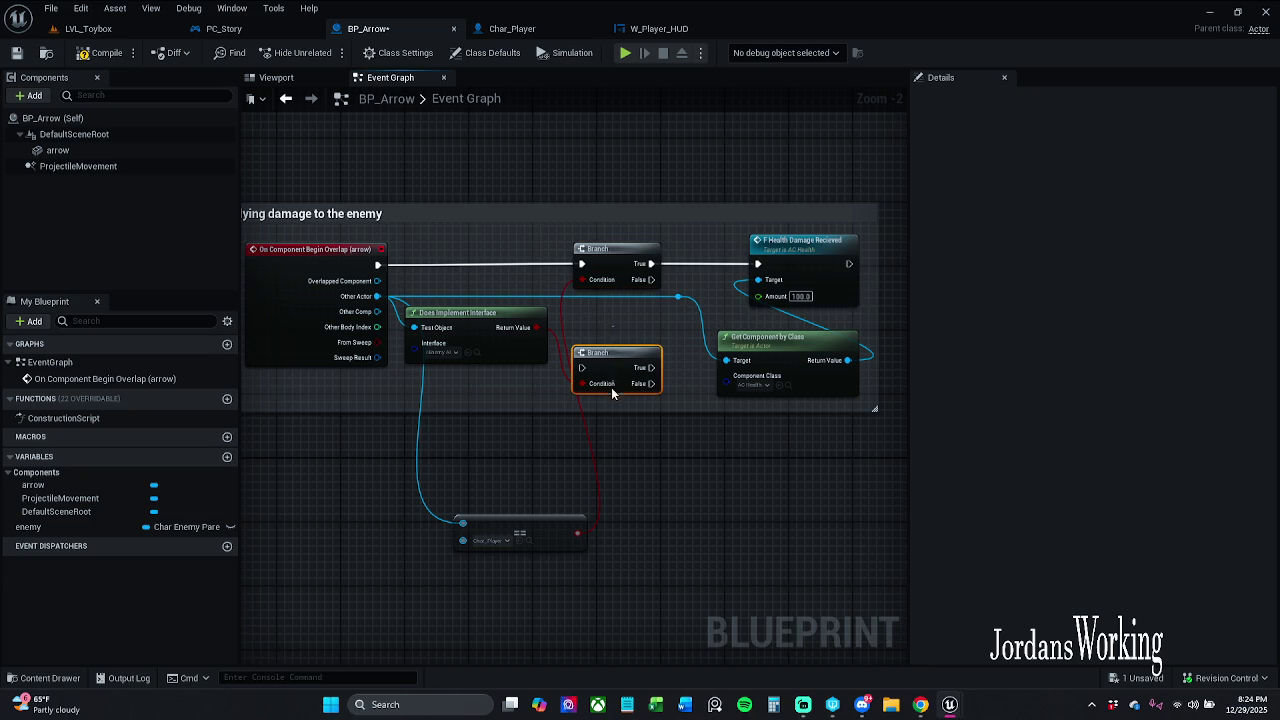
{"action": "left_click", "coordinate": [512, 517], "text": "ctrl"}
{"action": "key", "text": "Delete"}
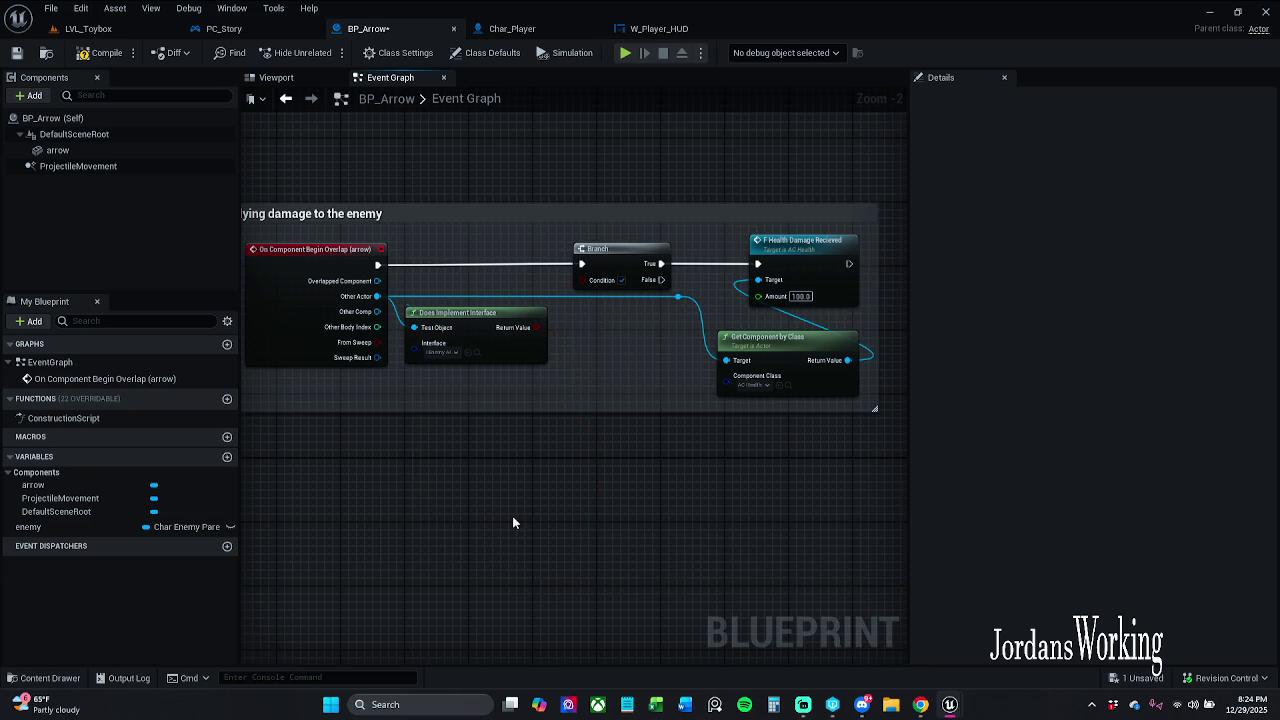
{"action": "mouse_move", "coordinate": [581, 279]}
{"action": "left_mouse_down"}
{"action": "mouse_move", "coordinate": [543, 290]}
{"action": "mouse_move", "coordinate": [536, 327]}
{"action": "left_mouse_up"}
Review the overlap, Branch and 100-damage chain, then save BP_Arrow.
{"action": "left_click", "coordinate": [340, 249]}
{"action": "left_click", "coordinate": [615, 252], "text": "ctrl"}
{"action": "left_click", "coordinate": [790, 245], "text": "ctrl"}
{"action": "left_click", "coordinate": [625, 364]}
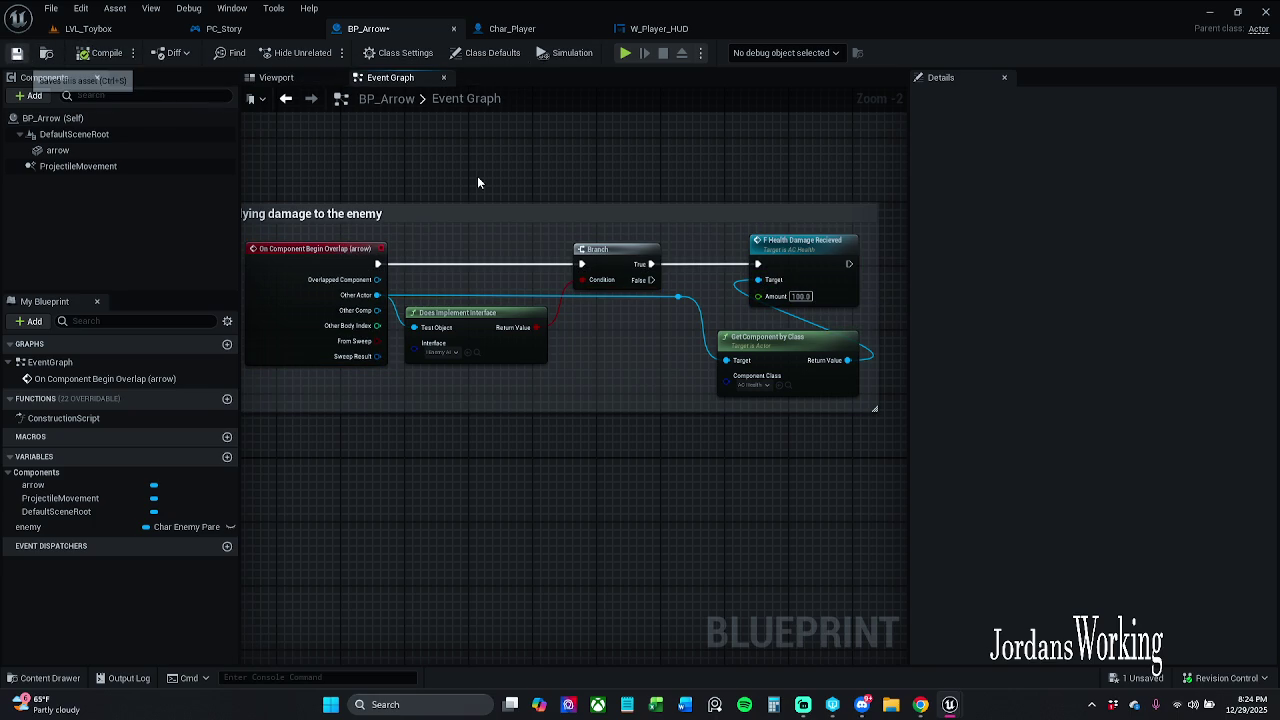
{"action": "key", "text": "ctrl+s"}
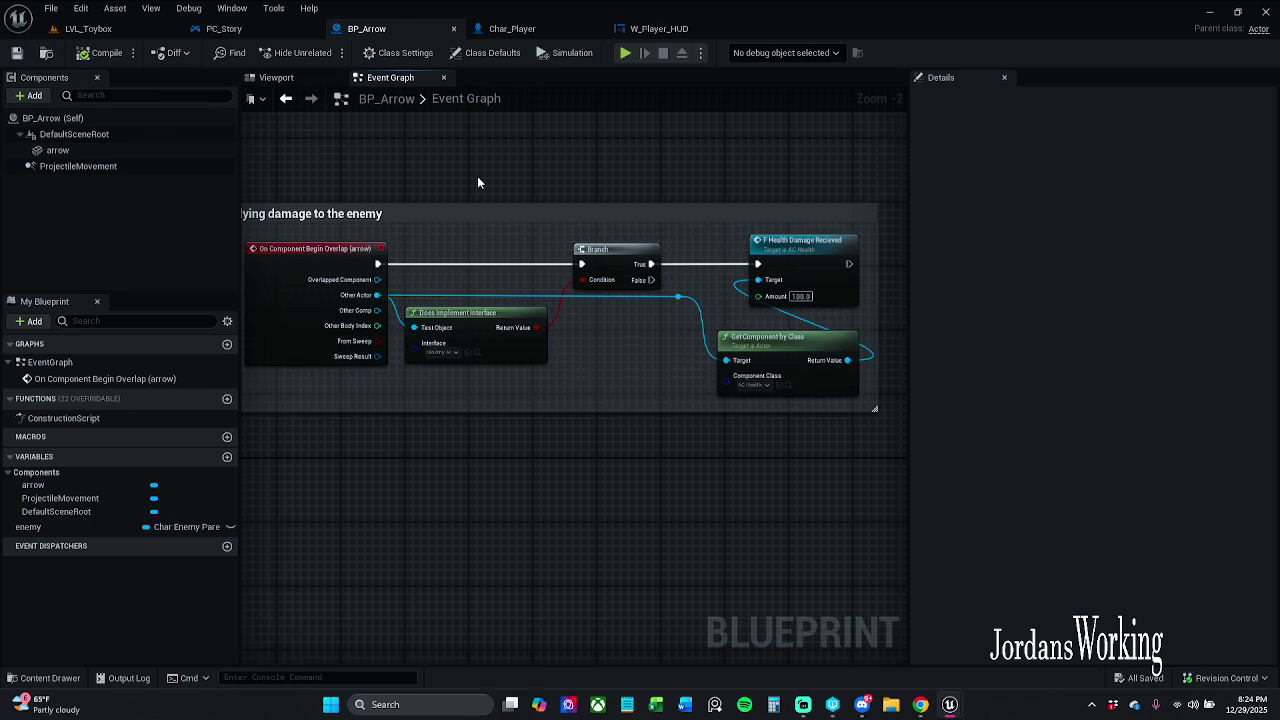
Align the Branch and Does Implement Interface nodes, add a reroute on the actor wire, and save.
{"action": "mouse_move", "coordinate": [470, 330]}
{"action": "left_mouse_down"}
{"action": "mouse_move", "coordinate": [478, 346]}
{"action": "mouse_move", "coordinate": [535, 358]}
{"action": "left_mouse_up"}
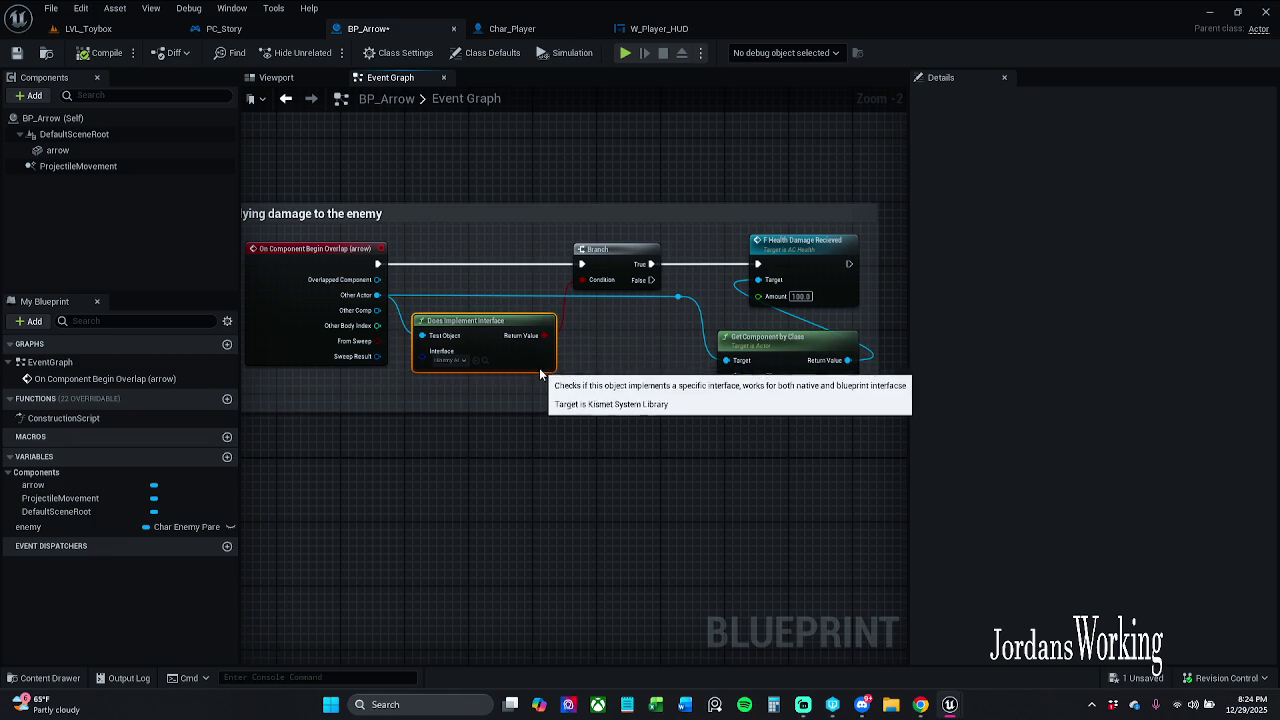
{"action": "left_click", "coordinate": [597, 351]}
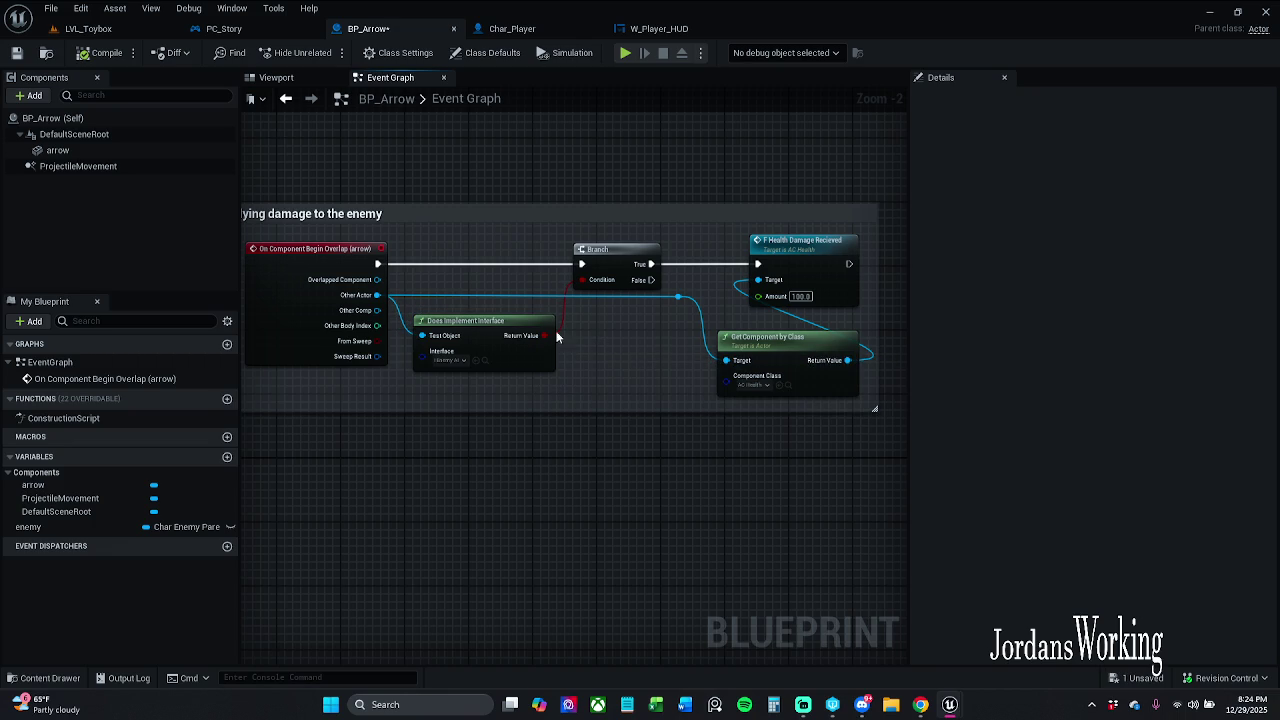
{"action": "left_click_drag", "start_coordinate": [495, 249], "coordinate": [591, 337]}
{"action": "left_click_drag", "start_coordinate": [585, 263], "coordinate": [593, 263]}
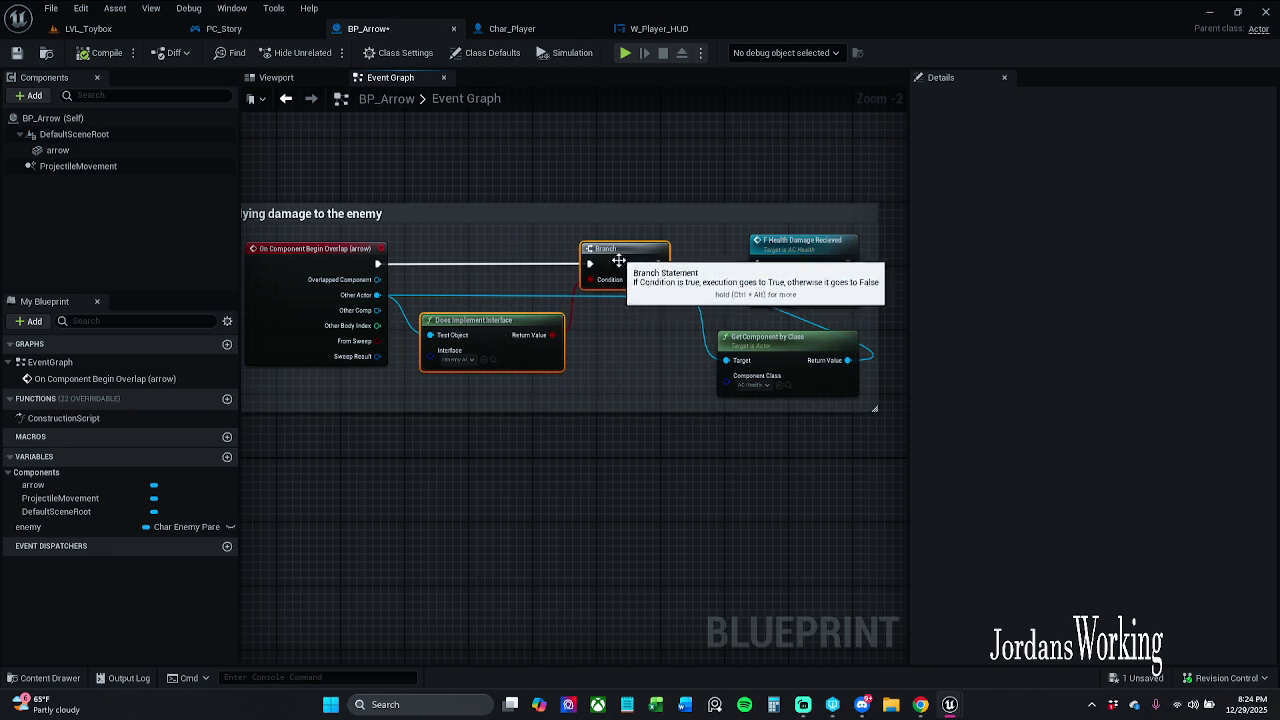
{"action": "double_click", "coordinate": [679, 297]}
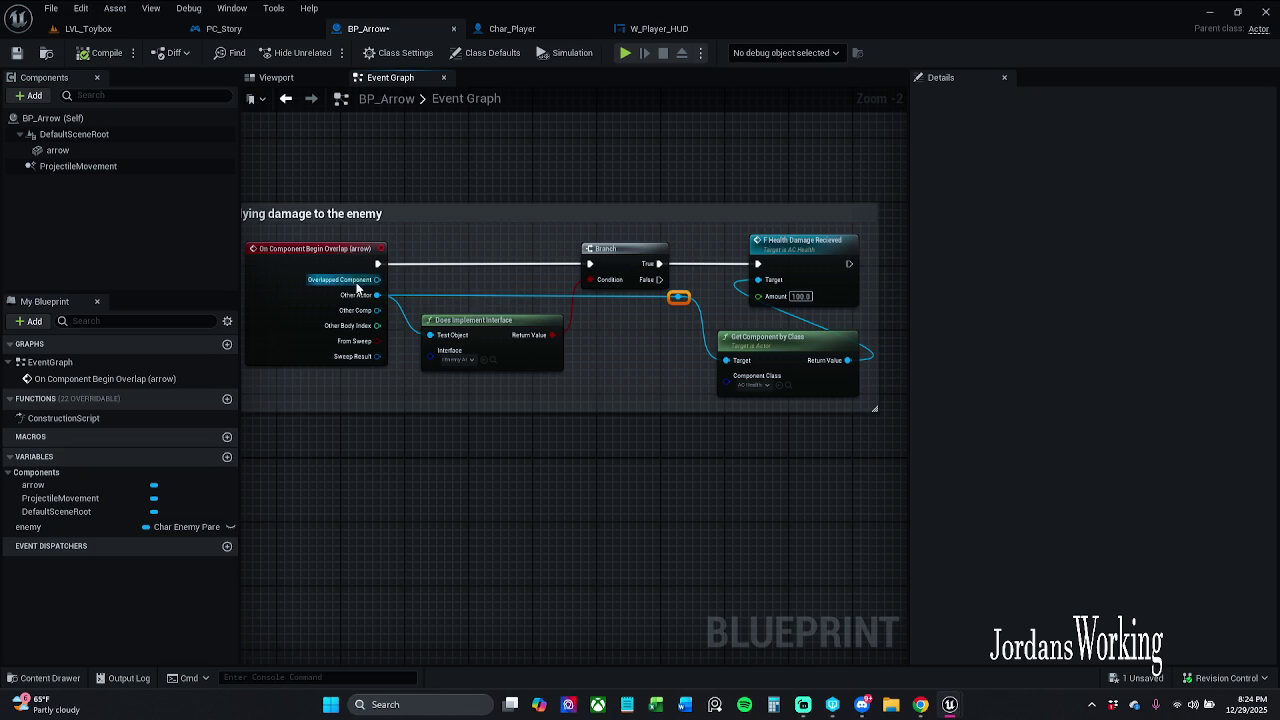
{"action": "left_click", "coordinate": [338, 262]}
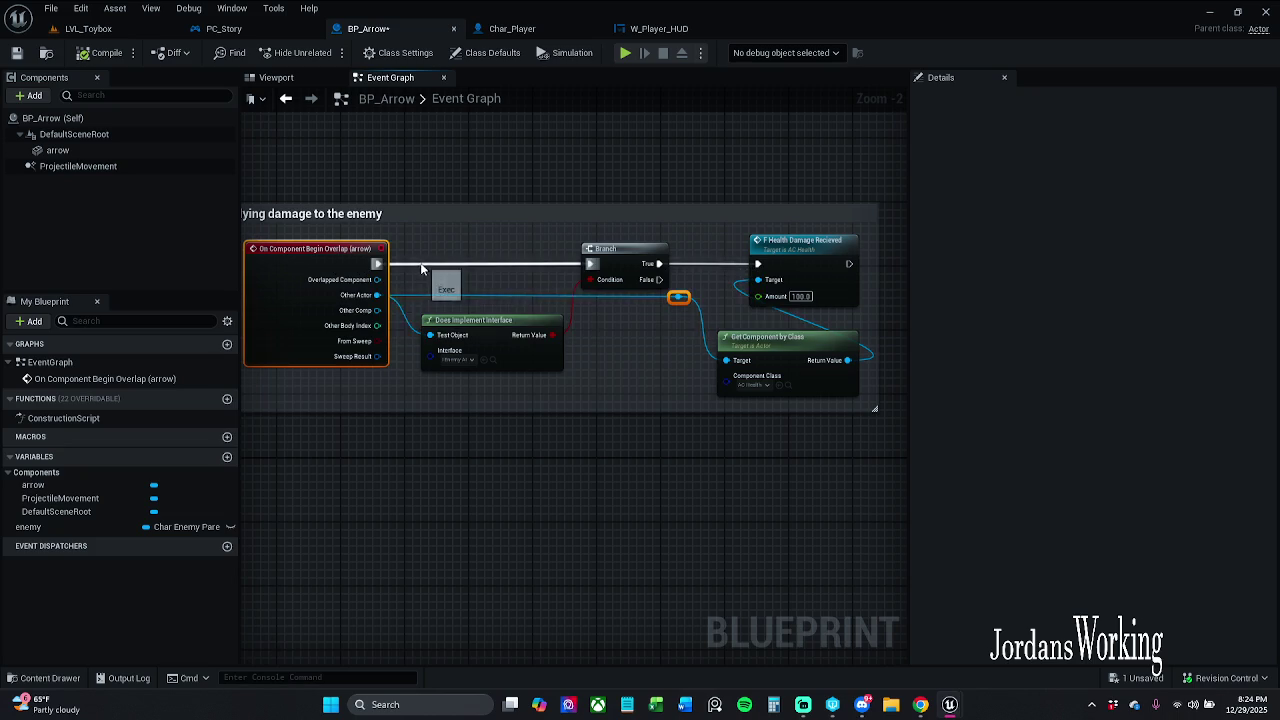
{"action": "left_click", "coordinate": [583, 173]}
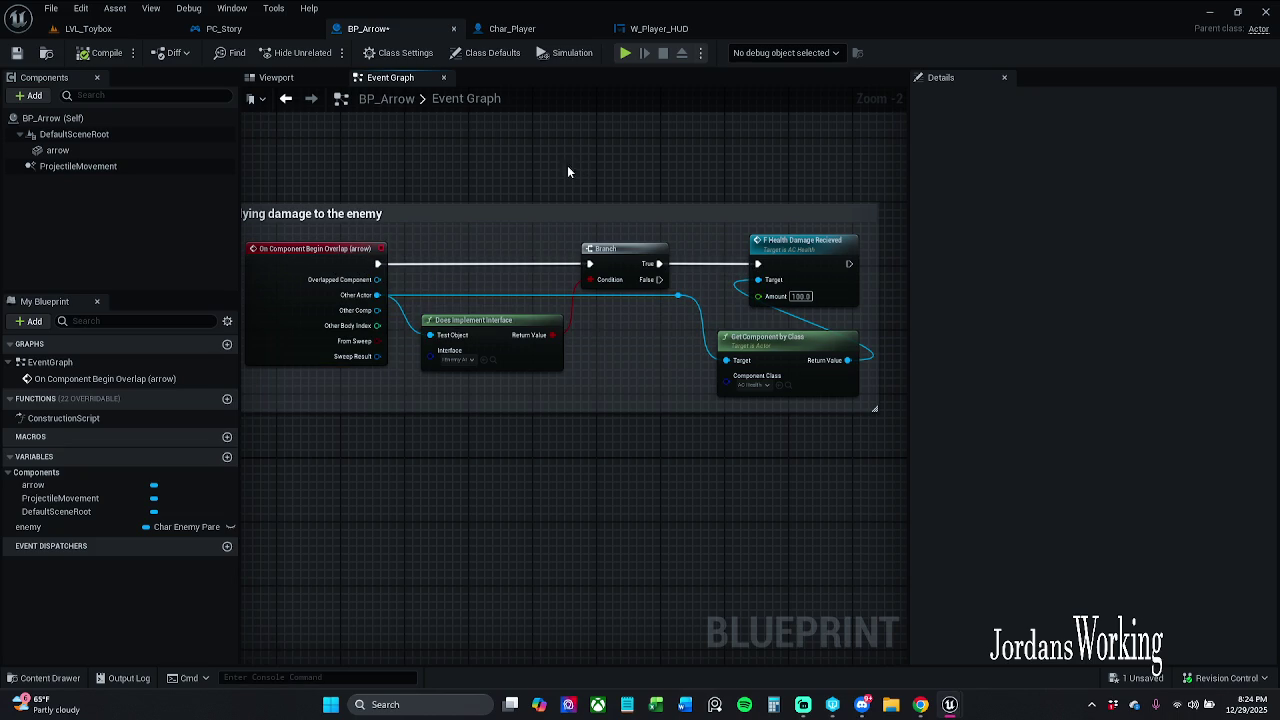
{"action": "left_click", "coordinate": [17, 54]}
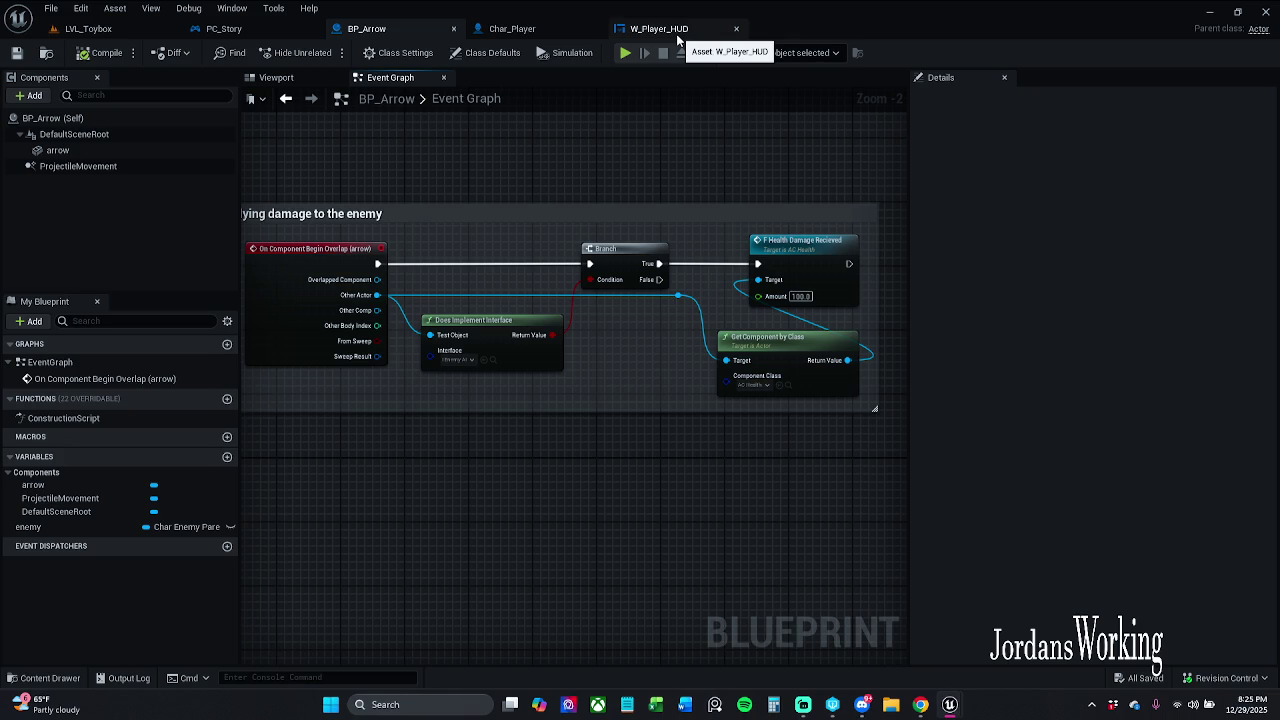
Look through the Char_Player, BP_Arrow, PC_Story and W_Player_HUD blueprints.
{"action": "left_click", "coordinate": [558, 30]}
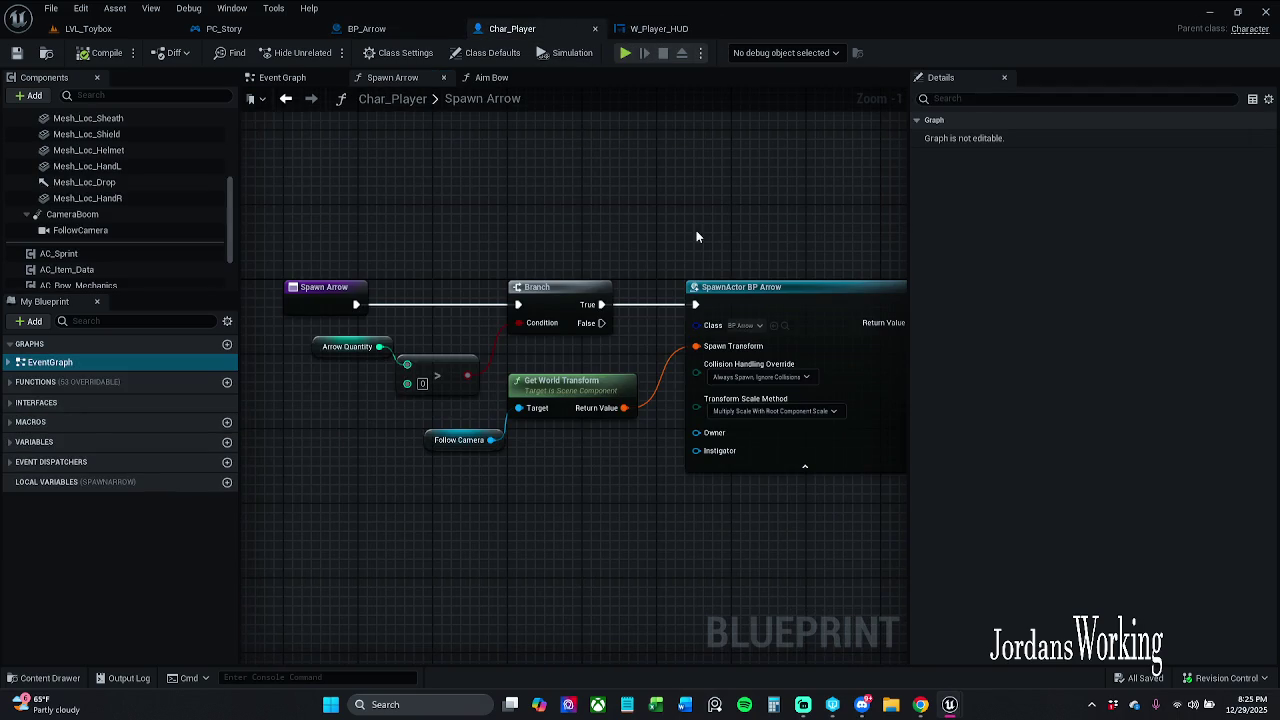
{"action": "left_click", "coordinate": [404, 30]}
{"action": "scroll", "coordinate": [537, 160], "scroll_direction": "down", "scroll_amount": 1}
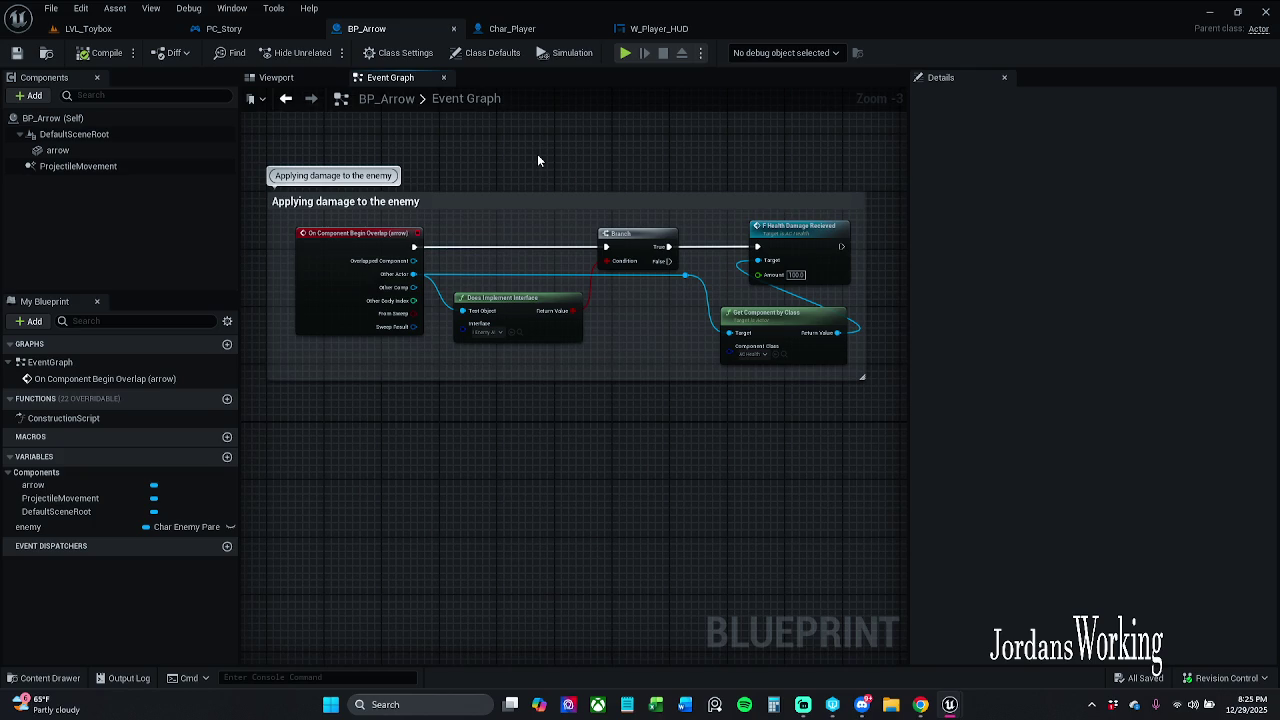
{"action": "left_click", "coordinate": [222, 29]}
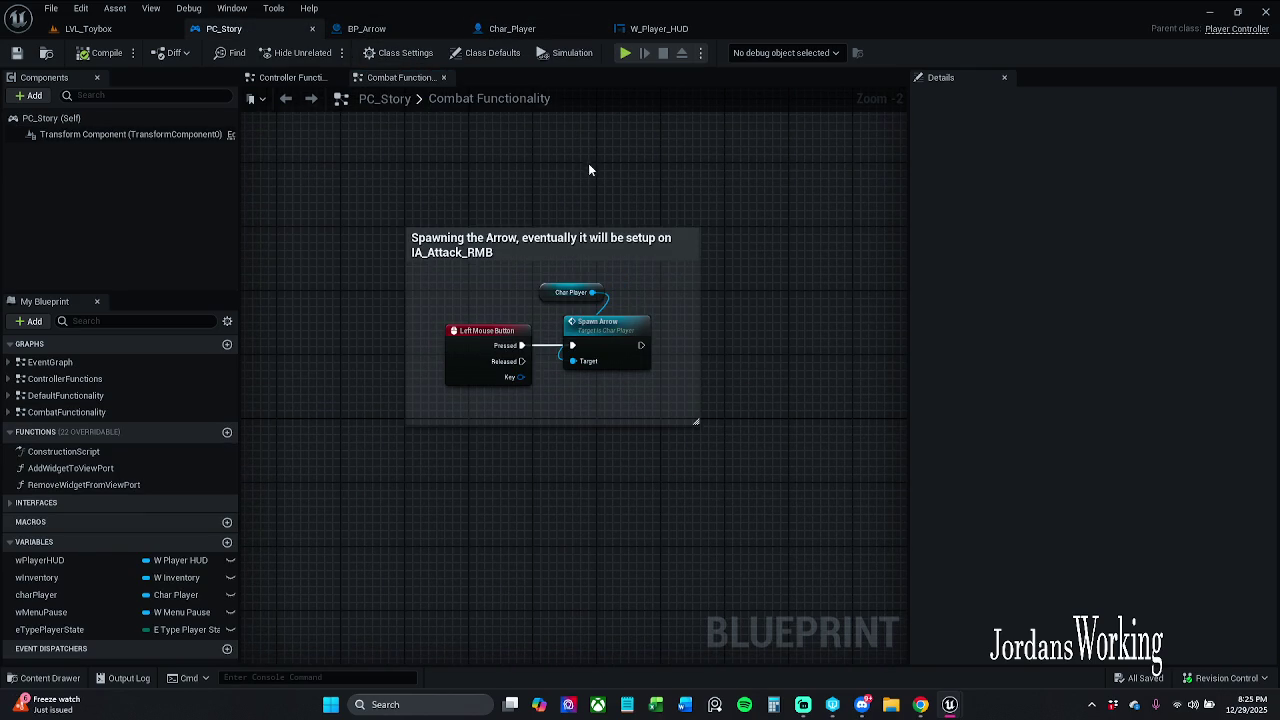
{"action": "left_click", "coordinate": [662, 26]}
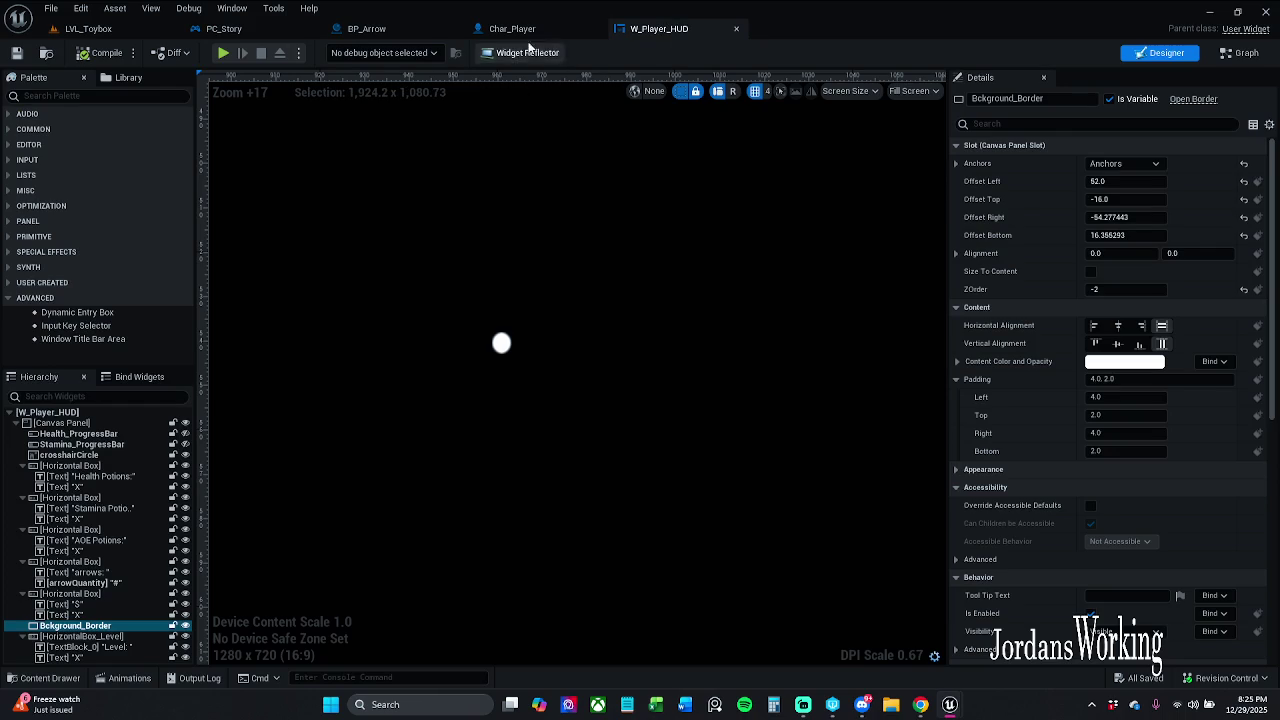
{"action": "left_click", "coordinate": [525, 29]}
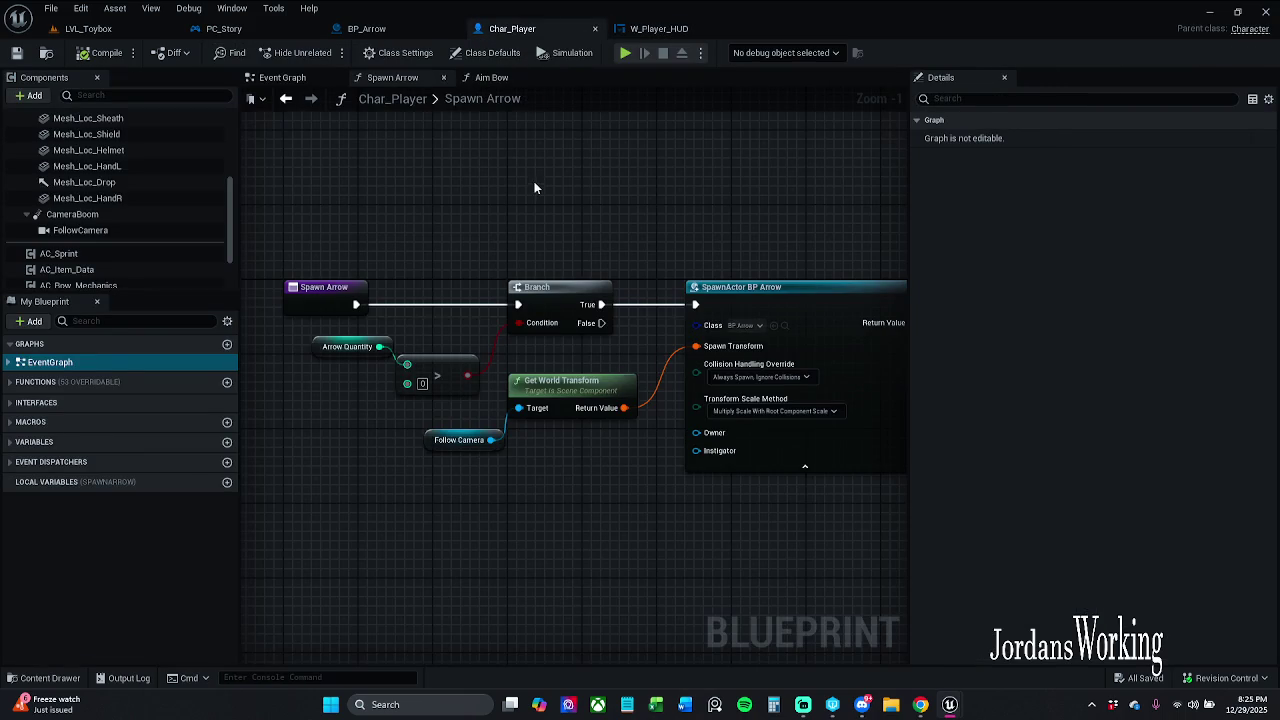
Close the W_Player_HUD widget editor and go back to the LVL_Toybox level.
{"action": "left_click", "coordinate": [668, 34]}
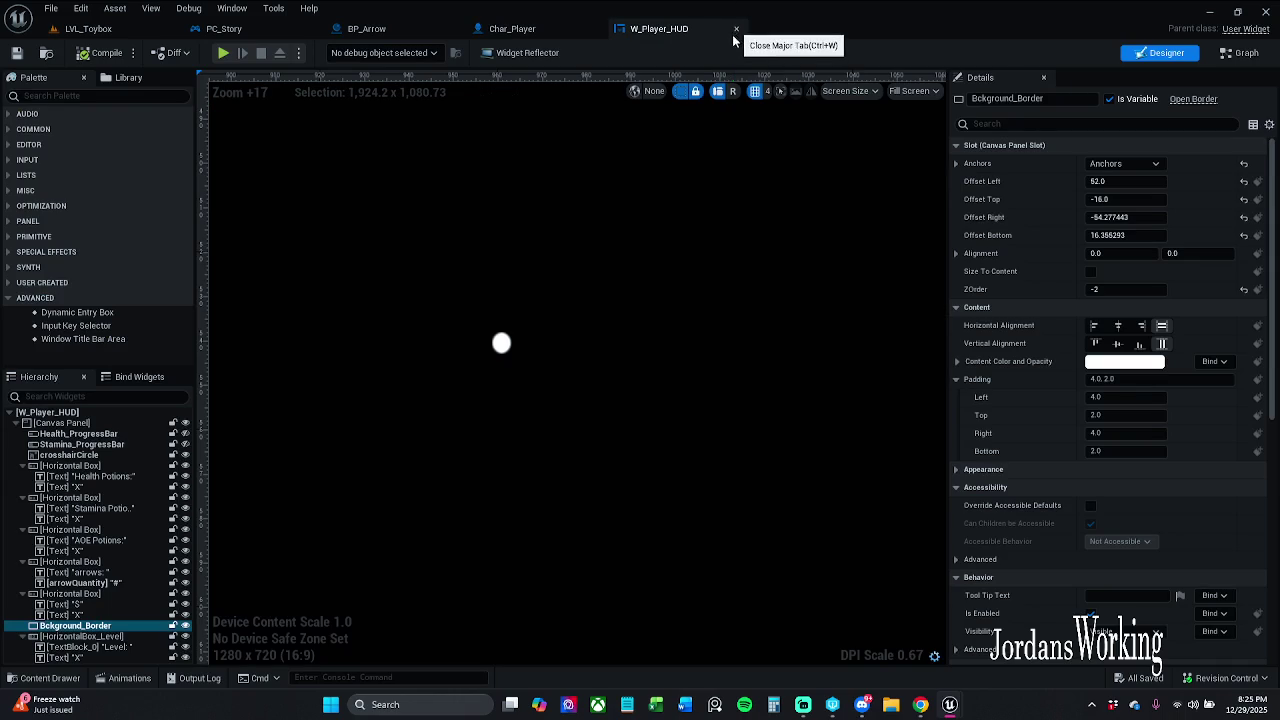
{"action": "left_click", "coordinate": [735, 30]}
{"action": "left_click", "coordinate": [155, 28]}
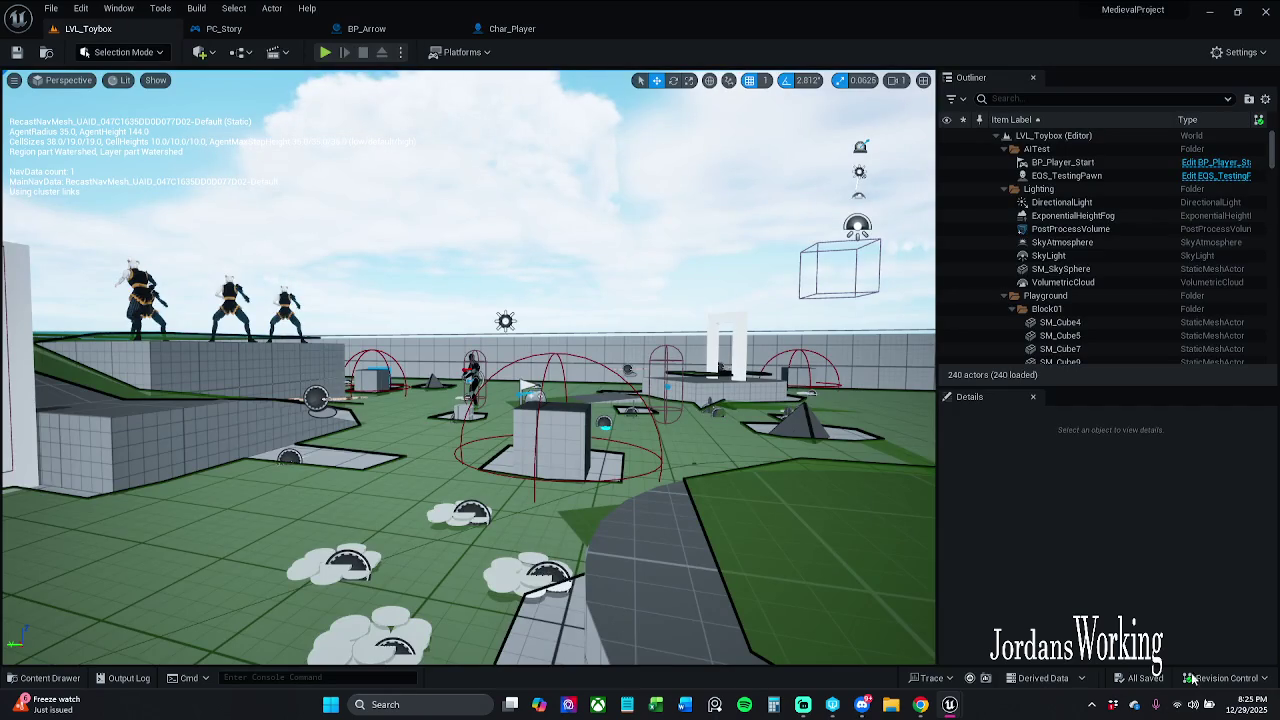
Choose Submit Content from the Revision Control menu to list the eight changed assets.
{"action": "left_click", "coordinate": [1185, 677]}
{"action": "left_click", "coordinate": [1178, 611]}
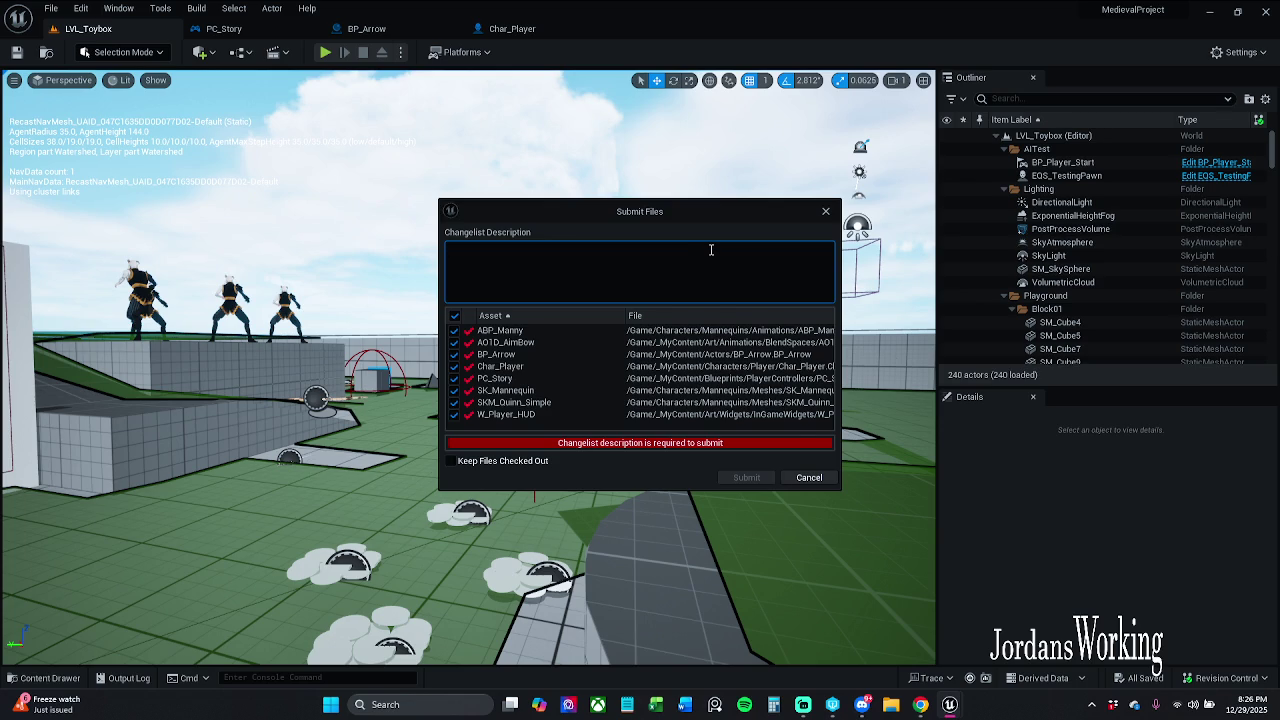
Enter the changelist description 'Could not create the aiming in mechanic', inserting 'player' before 'aiming'.
{"action": "type", "text": "Could "}
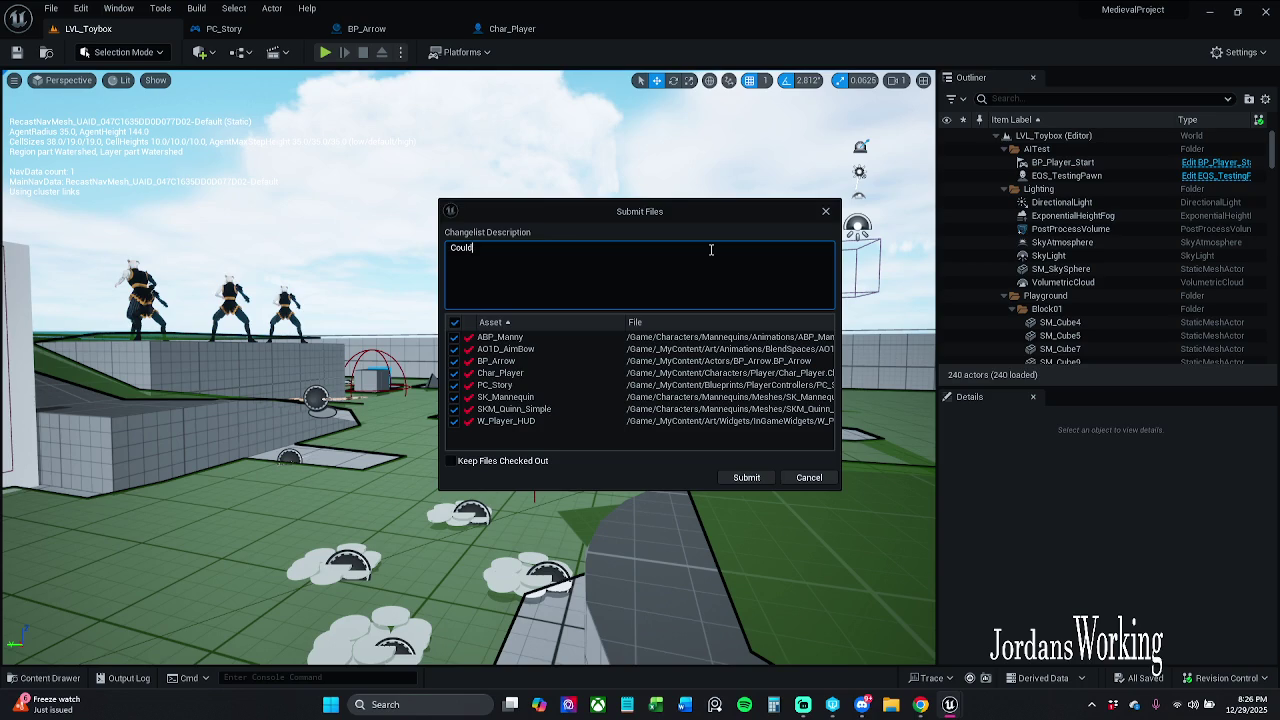
{"action": "type", "text": "not"}
{"action": "type", "text": " create "}
{"action": "type", "text": "the aim"}
{"action": "type", "text": "ing in "}
{"action": "type", "text": "mechanic"}
{"action": "left_click", "coordinate": [516, 248]}
{"action": "type", "text": "player"}
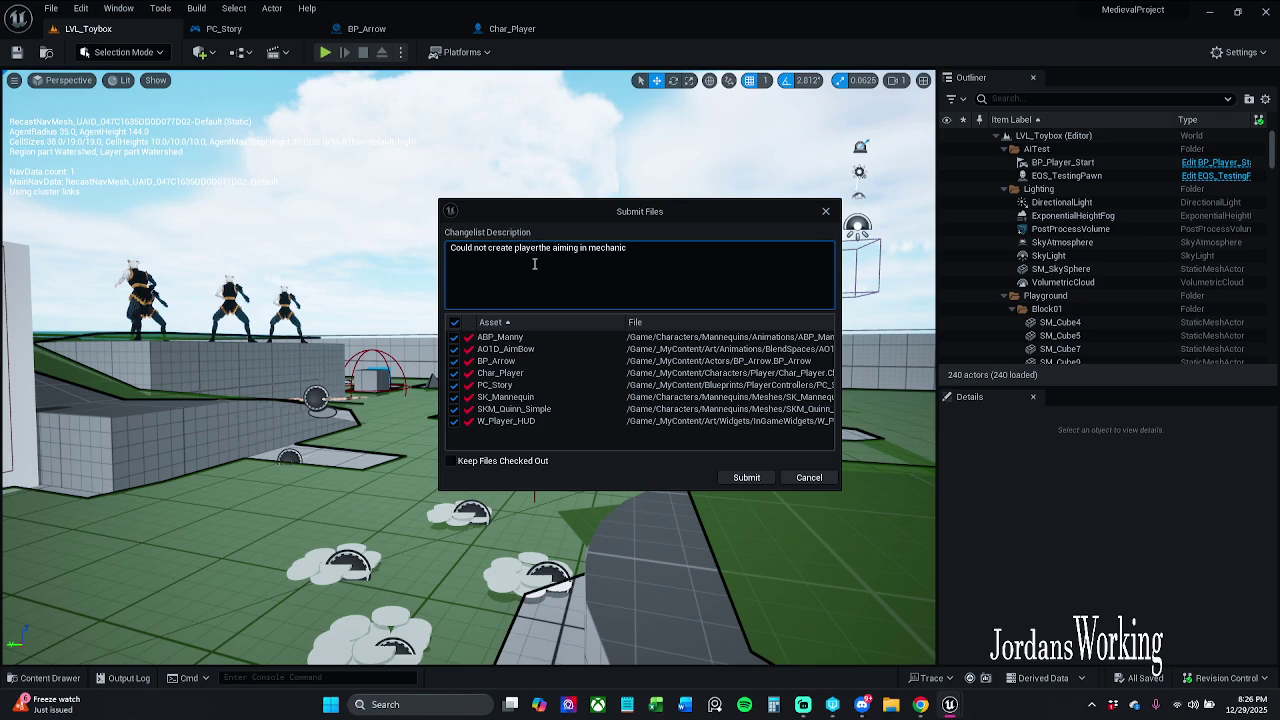
{"action": "key", "text": "shift+Right"}
{"action": "key", "text": "shift+Right"}
{"action": "key", "text": "shift+Right"}
{"action": "key", "text": "BackSpace"}
Reword the description to 'Could not create the player aiming with the Bow' and submit the eight assets.
{"action": "key", "text": "BackSpace"}
{"action": "left_click", "coordinate": [577, 249]}
{"action": "type", "text": "with "}
{"action": "type", "text": "the"}
{"action": "type", "text": " Bow"}
{"action": "double_click", "coordinate": [620, 248]}
{"action": "key", "text": "BackSpace"}
{"action": "key", "text": "BackSpace"}
{"action": "type", "text": "the"}
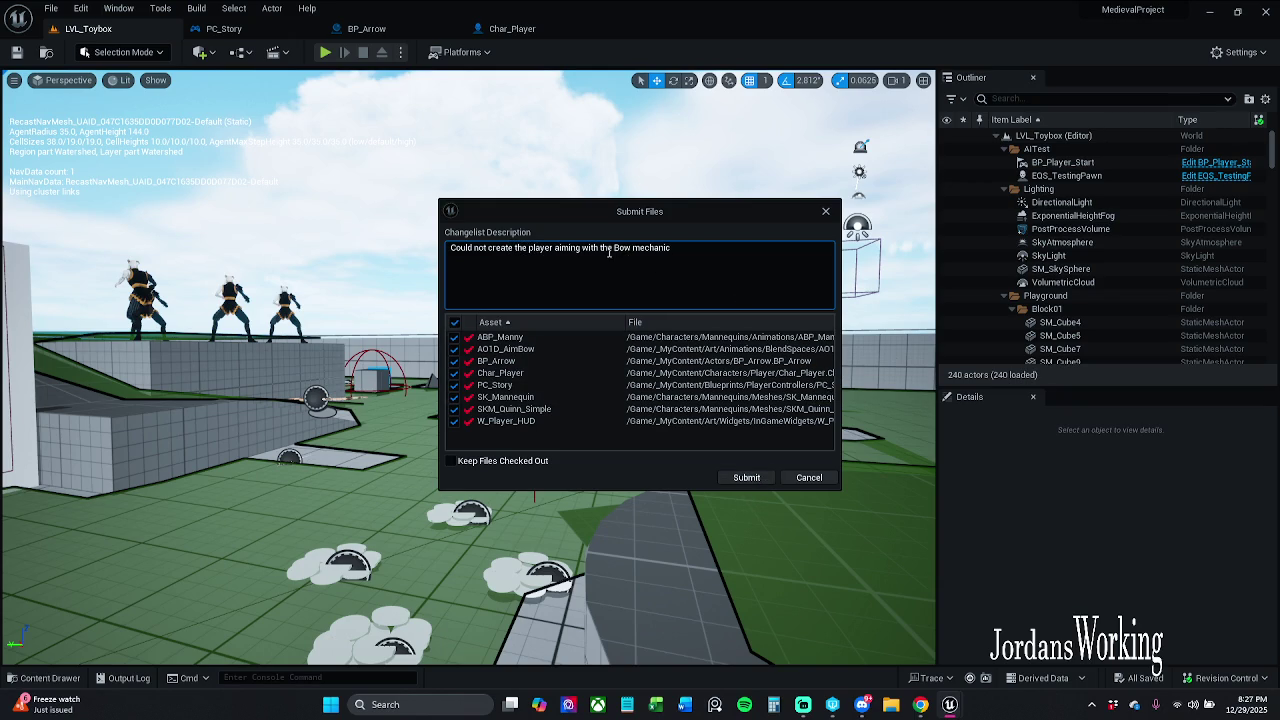
{"action": "double_click", "coordinate": [647, 250]}
{"action": "key", "text": "BackSpace"}
{"action": "left_click", "coordinate": [750, 477]}
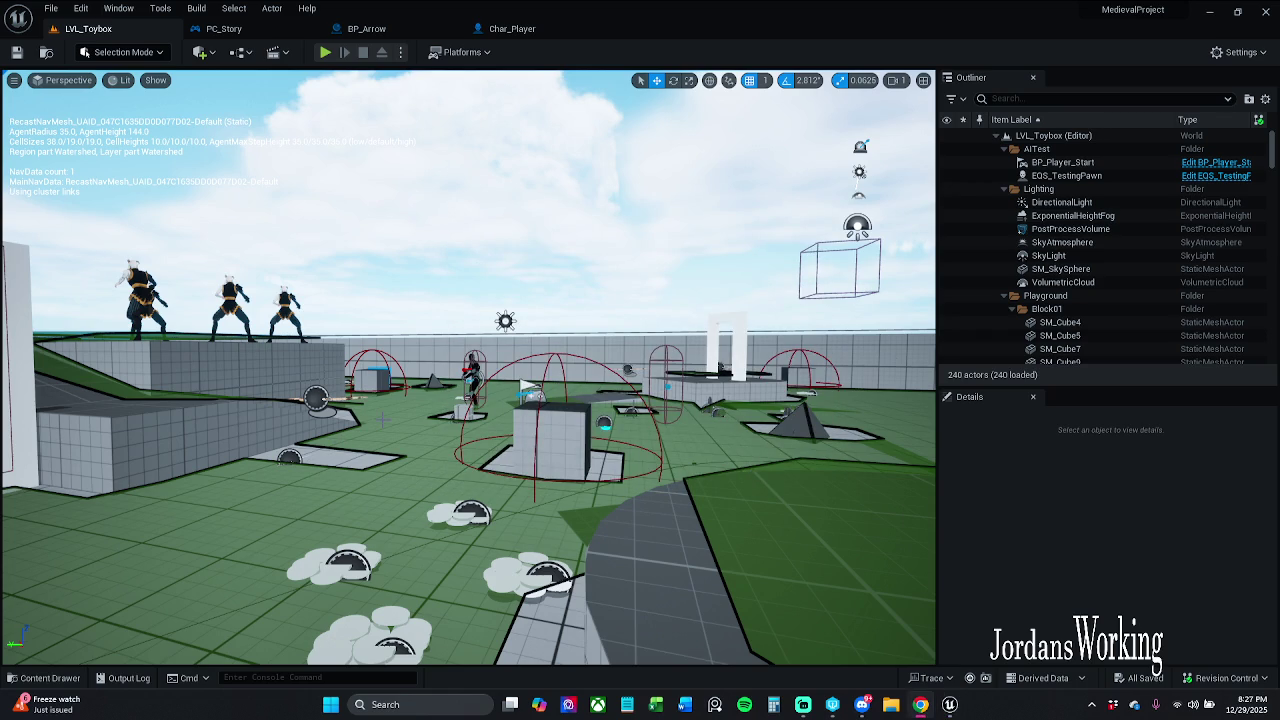
Select the BP_Destruct_Crate in the viewport and frame the view on it.
{"action": "right_click", "coordinate": [381, 186]}
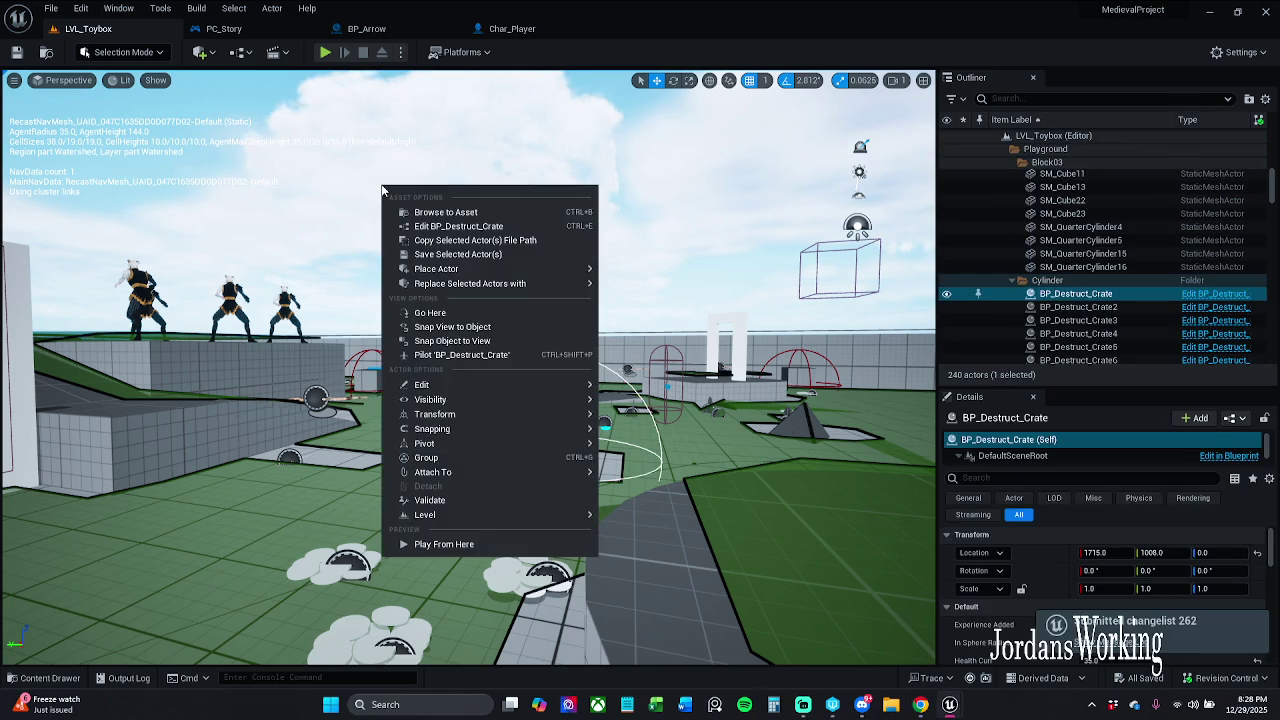
{"action": "key", "text": "f"}
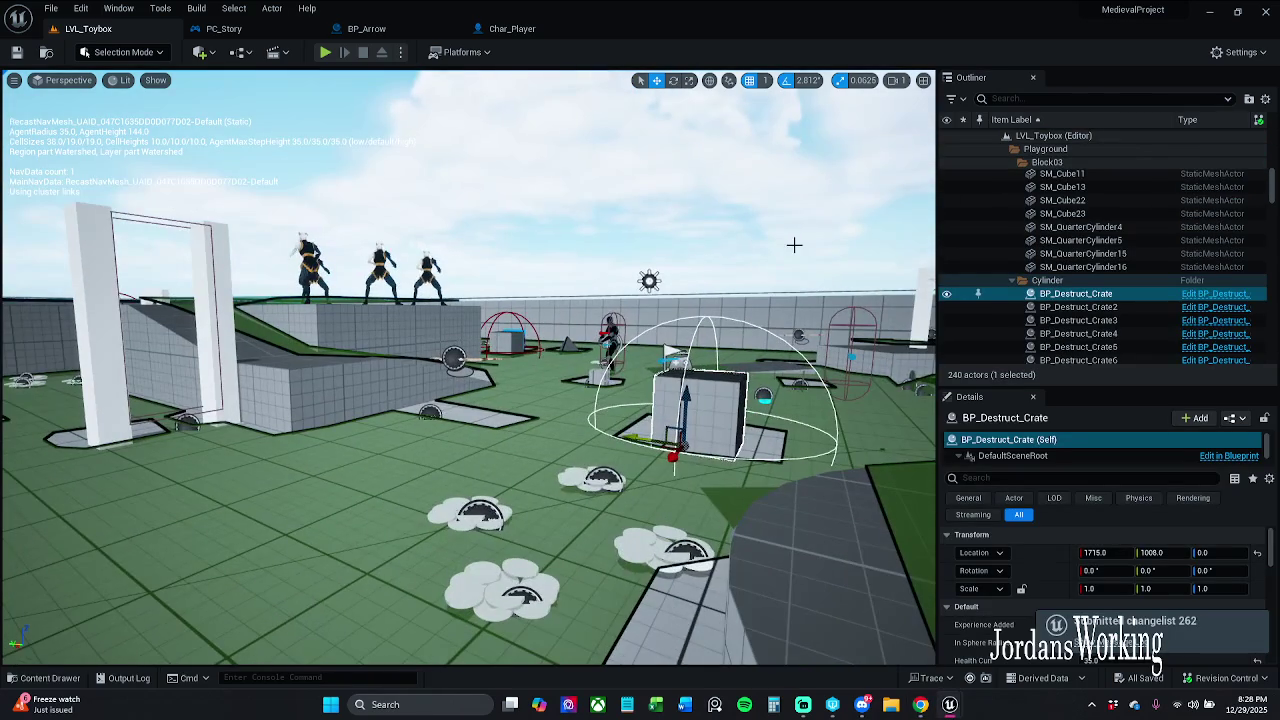